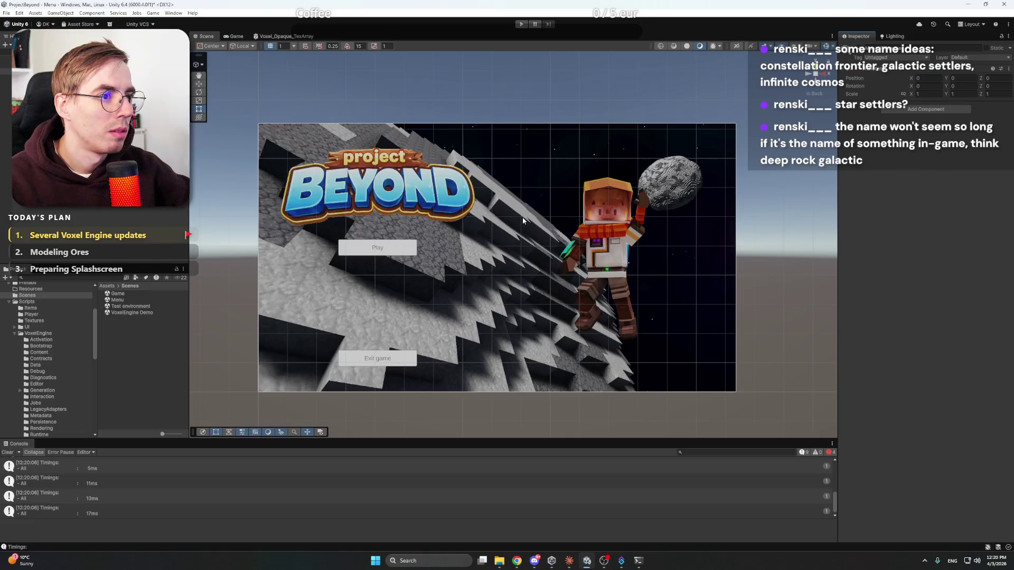
Step: Browse the Hierarchy and Assets/Scripts/UI/Menu, trying to add the MenuUIManager script
{"action": "left_click", "coordinate": [6, 65]}
{"action": "left_click", "coordinate": [6, 71]}
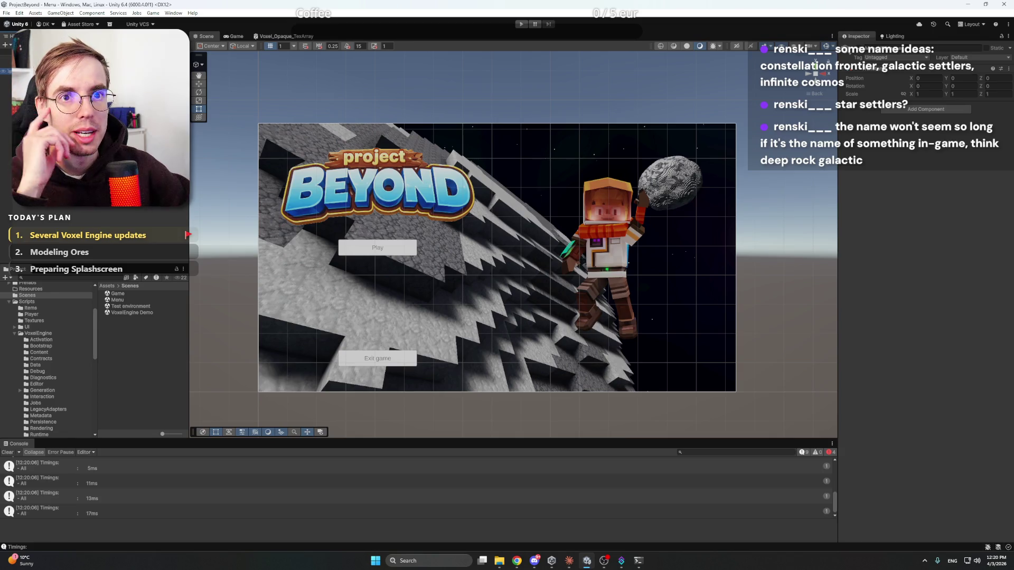
{"action": "left_click", "coordinate": [31, 296]}
{"action": "left_click", "coordinate": [14, 333]}
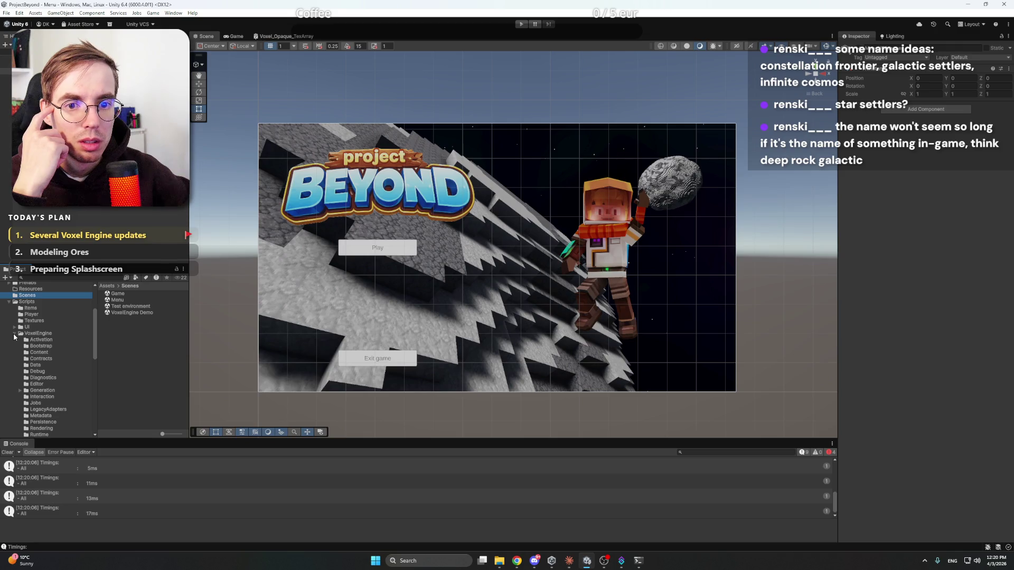
{"action": "left_click", "coordinate": [11, 303]}
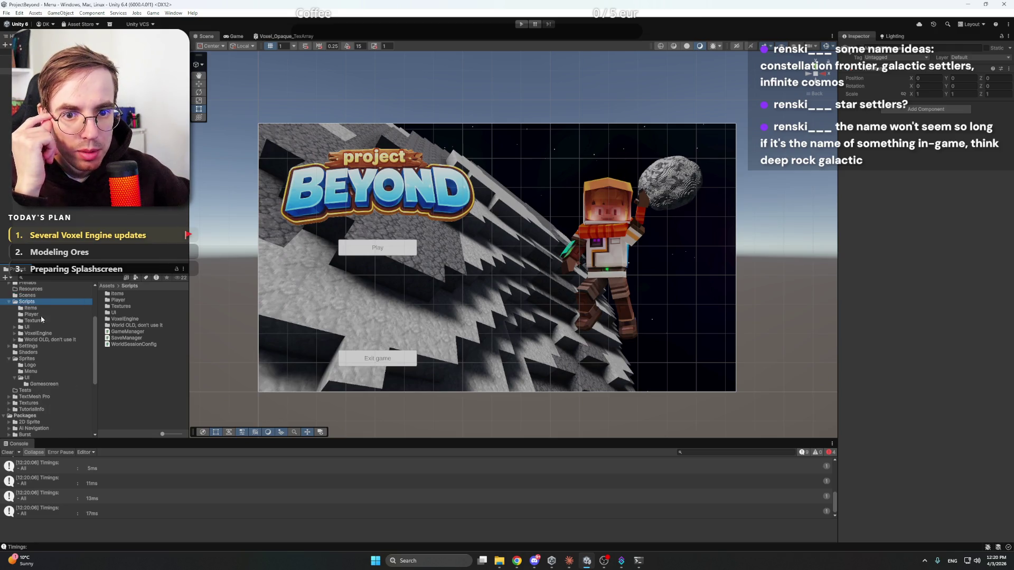
{"action": "double_click", "coordinate": [121, 313]}
{"action": "double_click", "coordinate": [134, 294]}
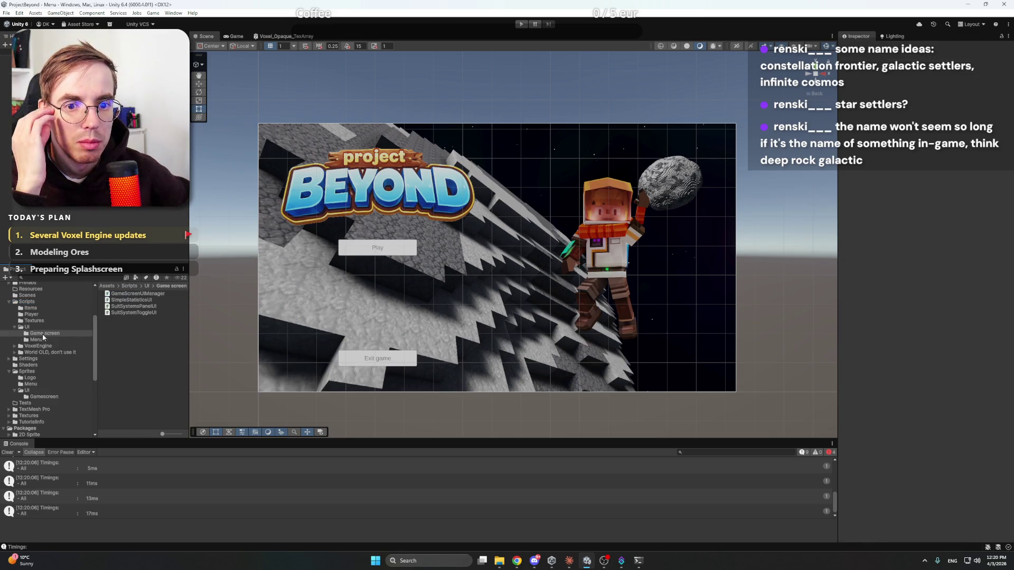
{"action": "left_click", "coordinate": [36, 339]}
{"action": "double_click", "coordinate": [126, 294]}
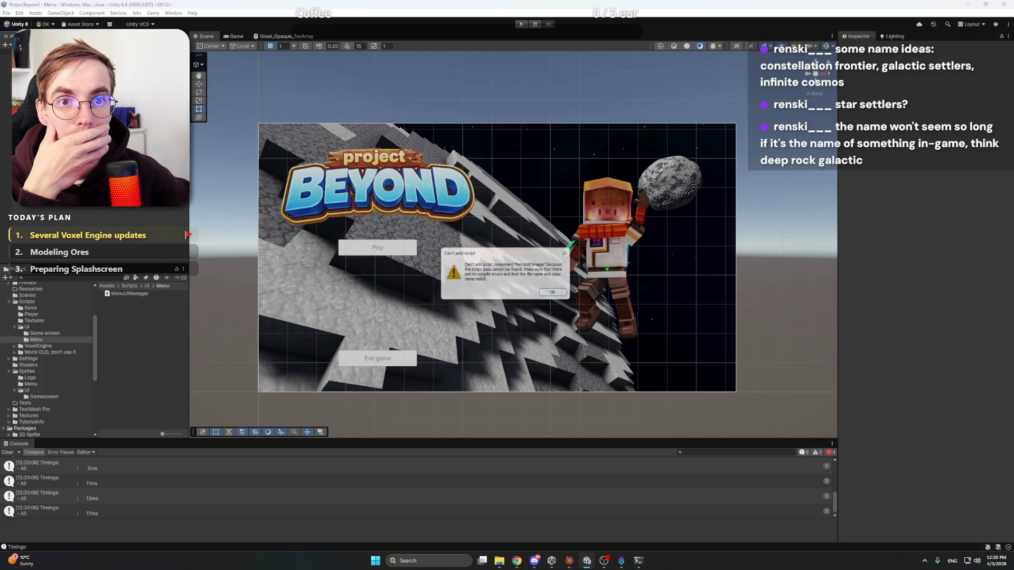
{"action": "left_click", "coordinate": [555, 294]}
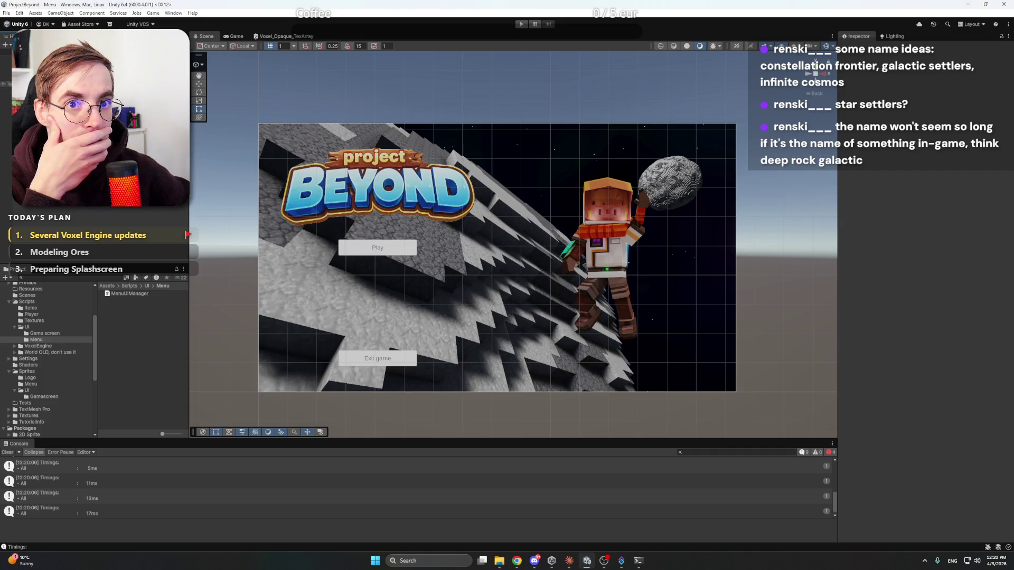
Step: Copy the CS0103 'WorldSessionConfig' error from the enlarged Console into Claude's message box
{"action": "left_click_drag", "start_coordinate": [661, 438], "coordinate": [659, 359]}
{"action": "left_click", "coordinate": [299, 446]}
{"action": "left_click", "coordinate": [309, 382]}
{"action": "triple_click", "coordinate": [322, 505]}
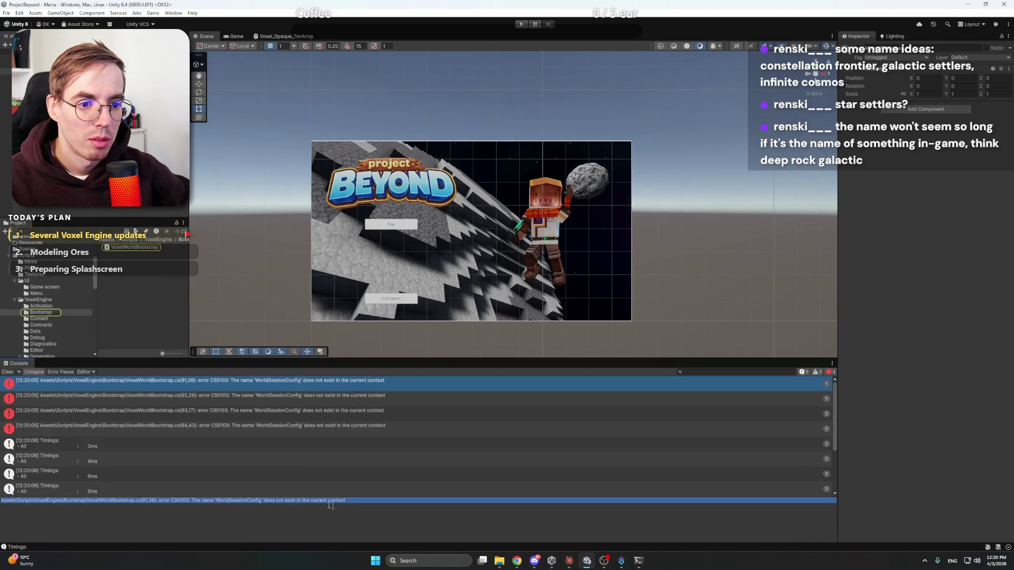
{"action": "key", "text": "ctrl+c"}
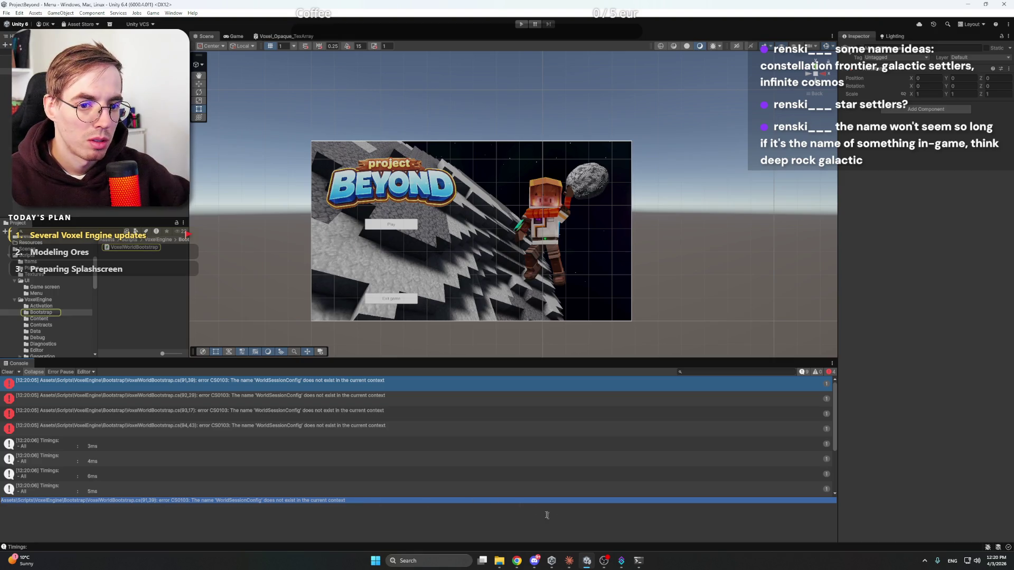
{"action": "left_click", "coordinate": [568, 560]}
{"action": "key", "text": "ctrl+v"}
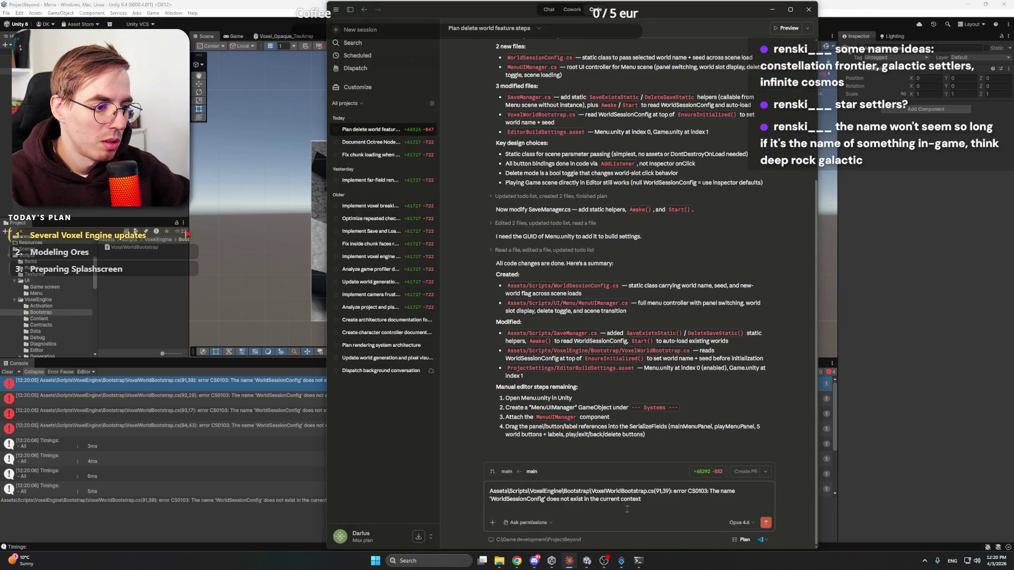
Step: Send the CS0103 error to Claude, glance at Discord, and bring Chrome forward
{"action": "key", "text": "Return"}
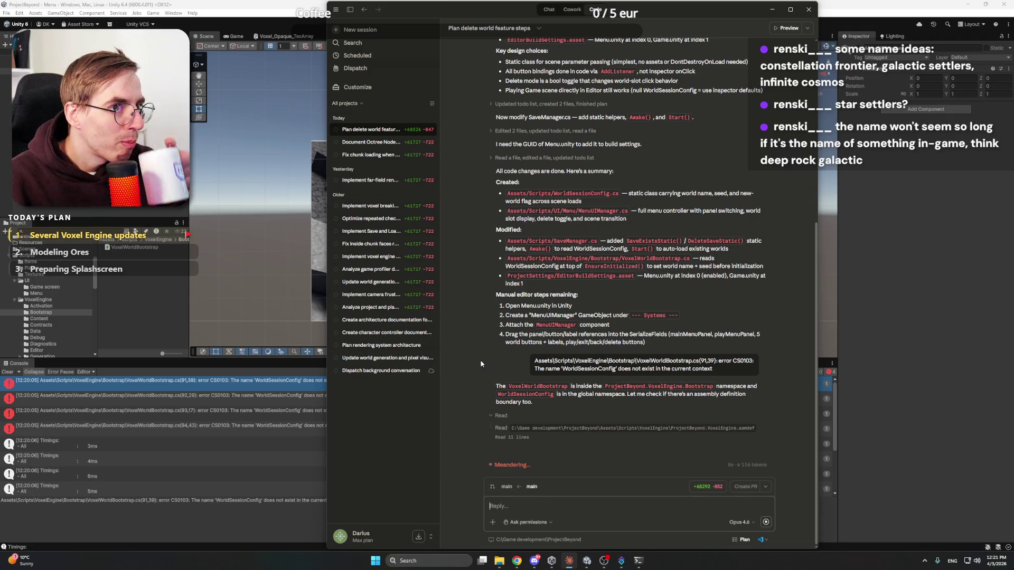
{"action": "left_click", "coordinate": [534, 561]}
{"action": "left_click", "coordinate": [534, 561]}
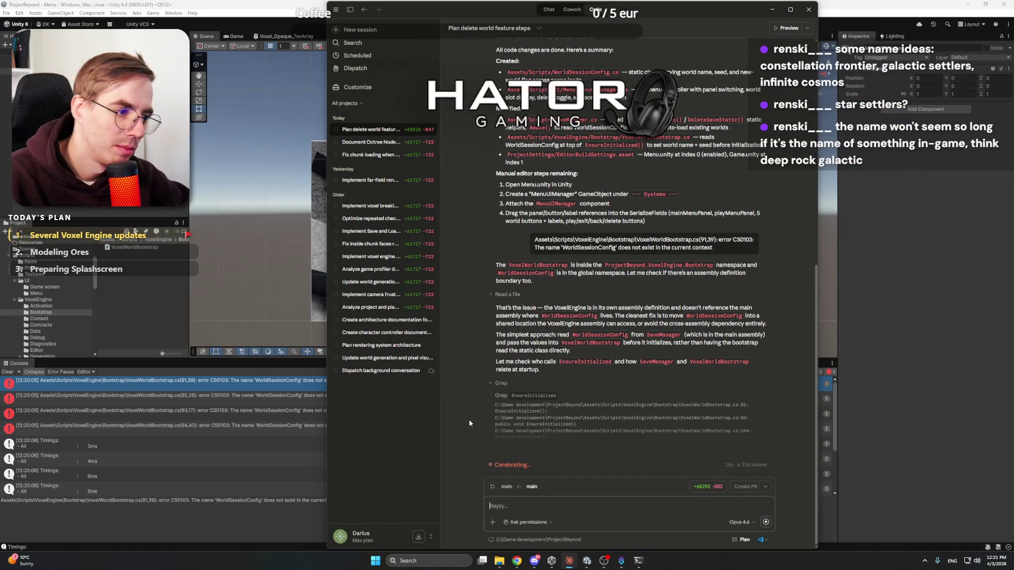
{"action": "left_click", "coordinate": [517, 560]}
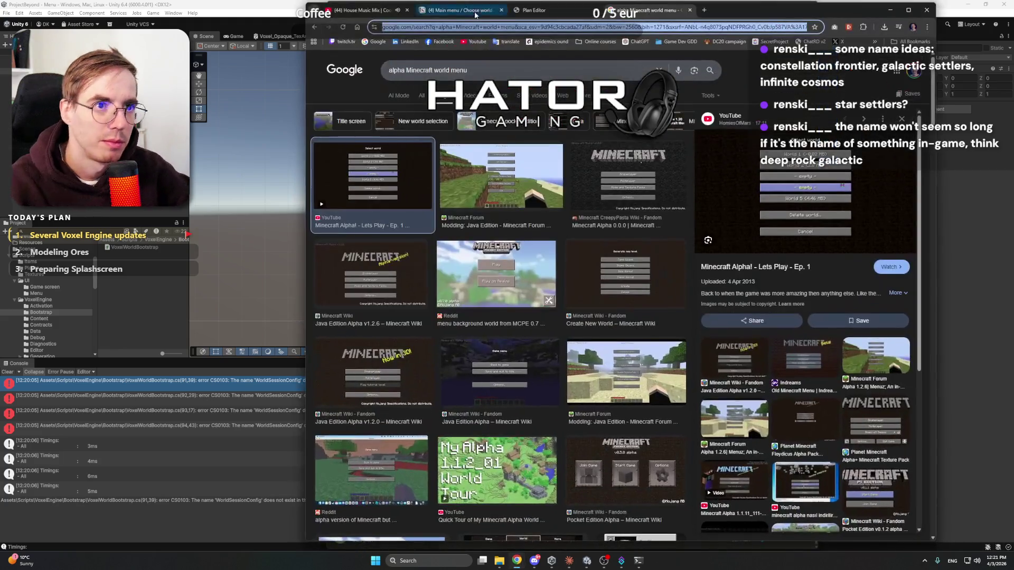
Step: Search 'claude usage' in a new tab and read Claude's limits (14% weekly), then close it
{"action": "left_click", "coordinate": [535, 11]}
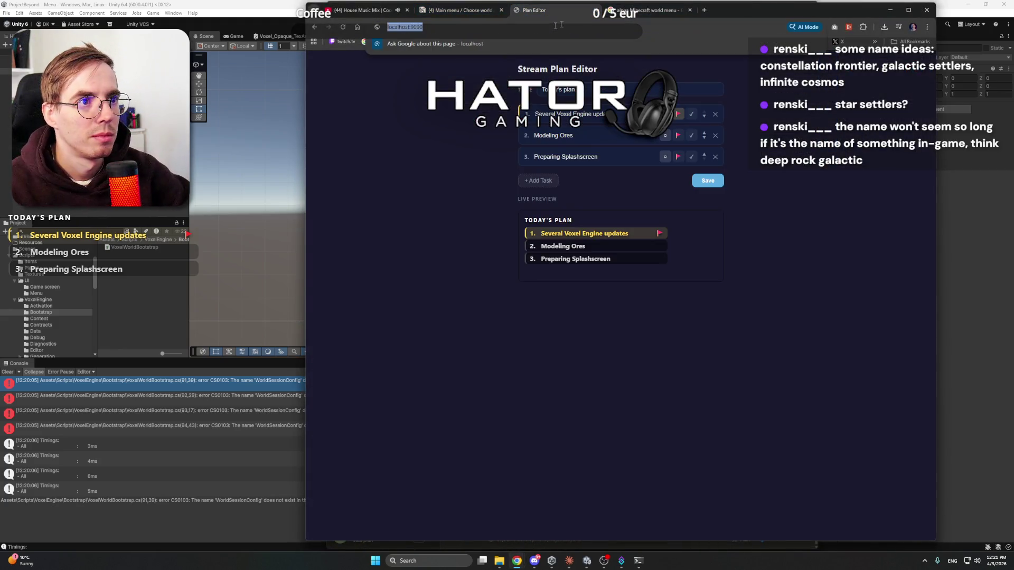
{"action": "left_click", "coordinate": [704, 10]}
{"action": "type", "text": "claude usage"}
{"action": "key", "text": "Return"}
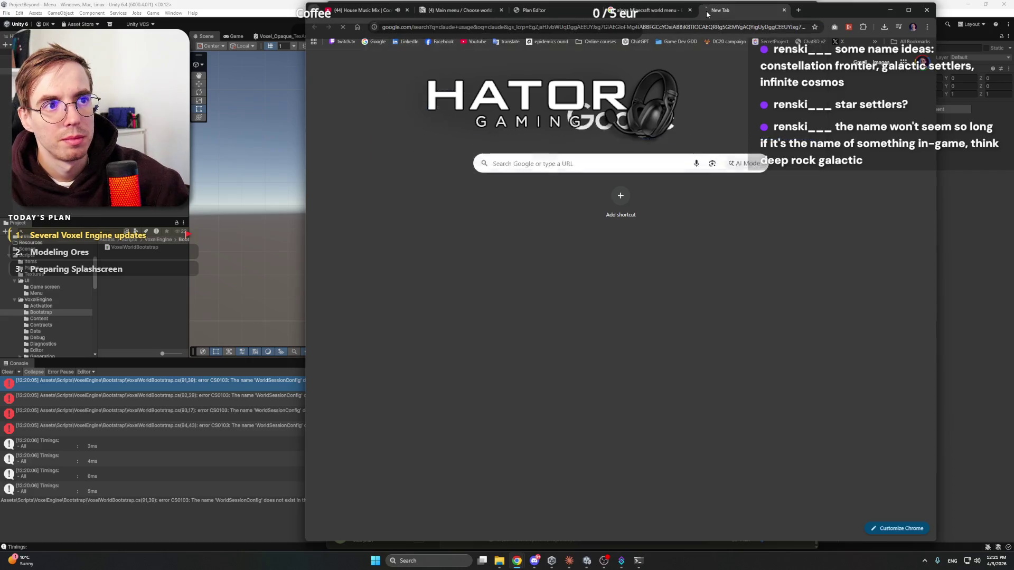
{"action": "left_click", "coordinate": [442, 139]}
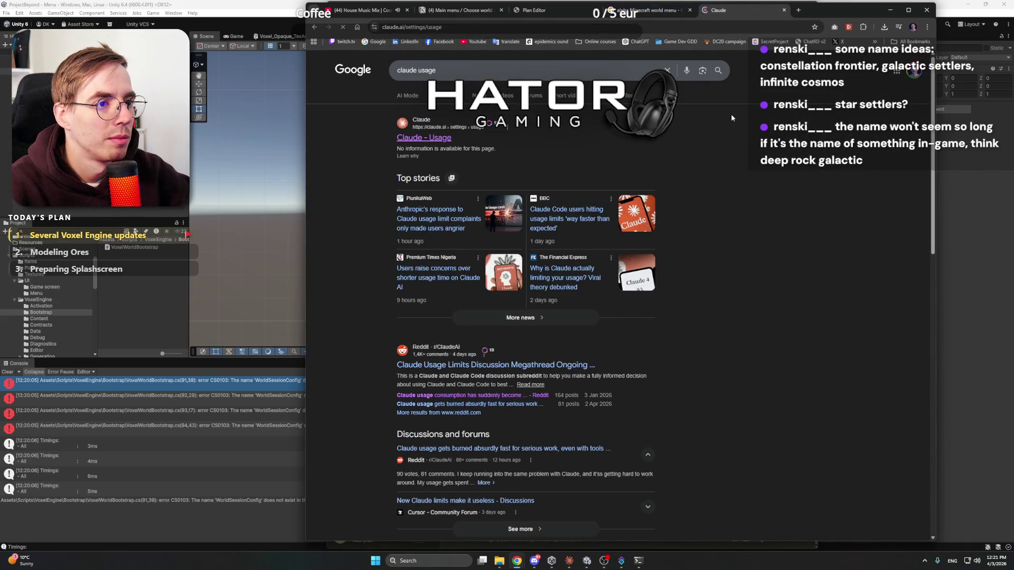
{"action": "left_click", "coordinate": [784, 11]}
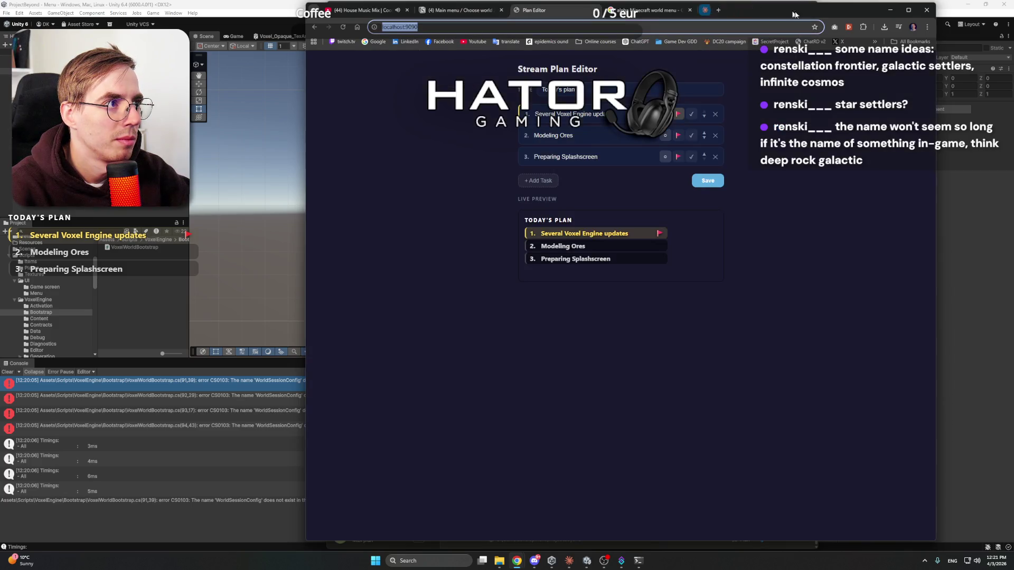
{"action": "left_click", "coordinate": [890, 10]}
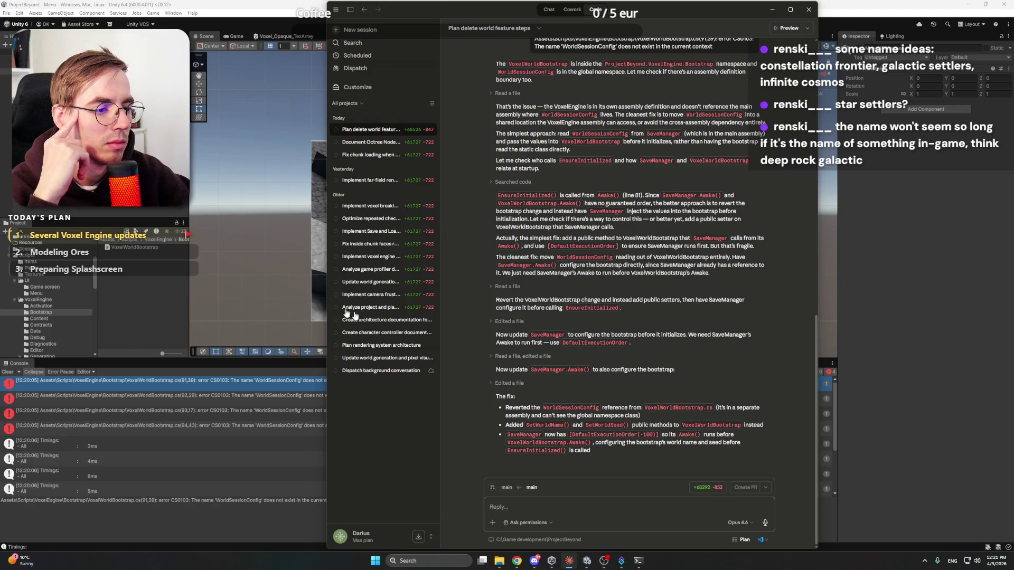
Step: Return to Unity once Claude's SaveManager and VoxelWorldBootstrap fix is done
{"action": "key", "text": "alt+Tab"}
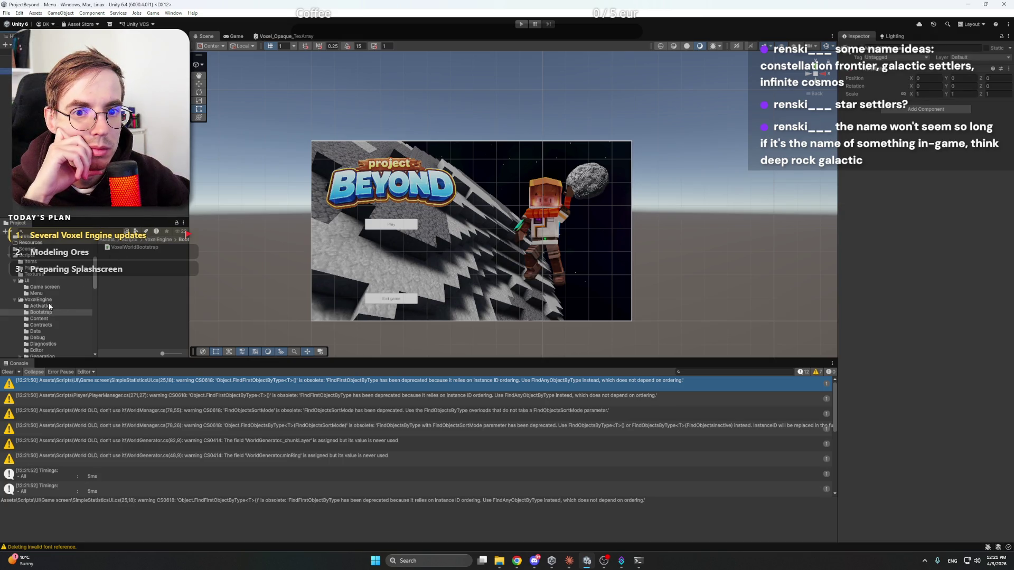
Step: Attach MenuUIManager.cs to the MenuUIManager object and assign its main menu panel, routing audio to the HATOR headset
{"action": "left_click", "coordinate": [36, 293]}
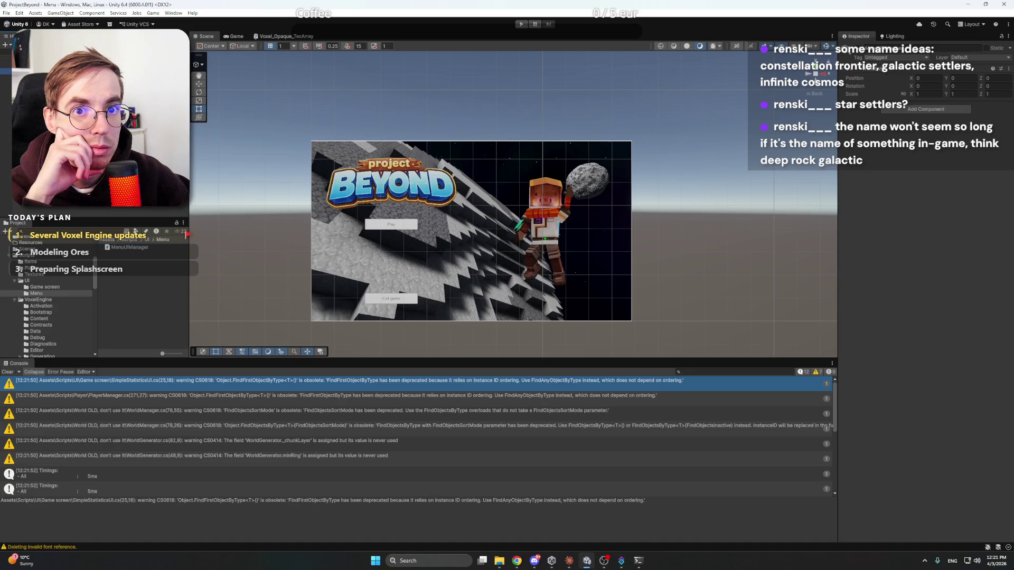
{"action": "left_click_drag", "start_coordinate": [126, 247], "coordinate": [888, 138]}
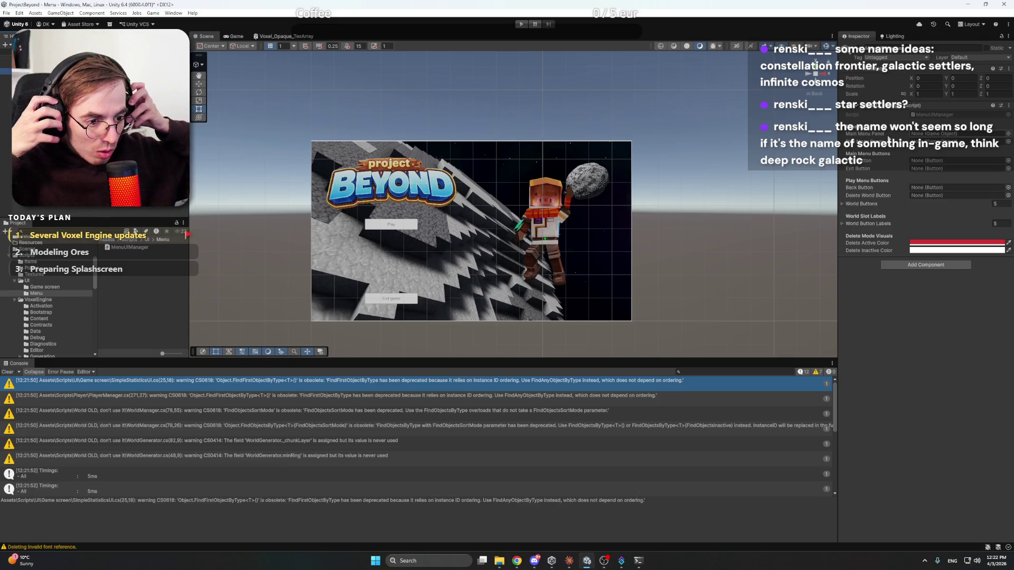
{"action": "left_click", "coordinate": [924, 561]}
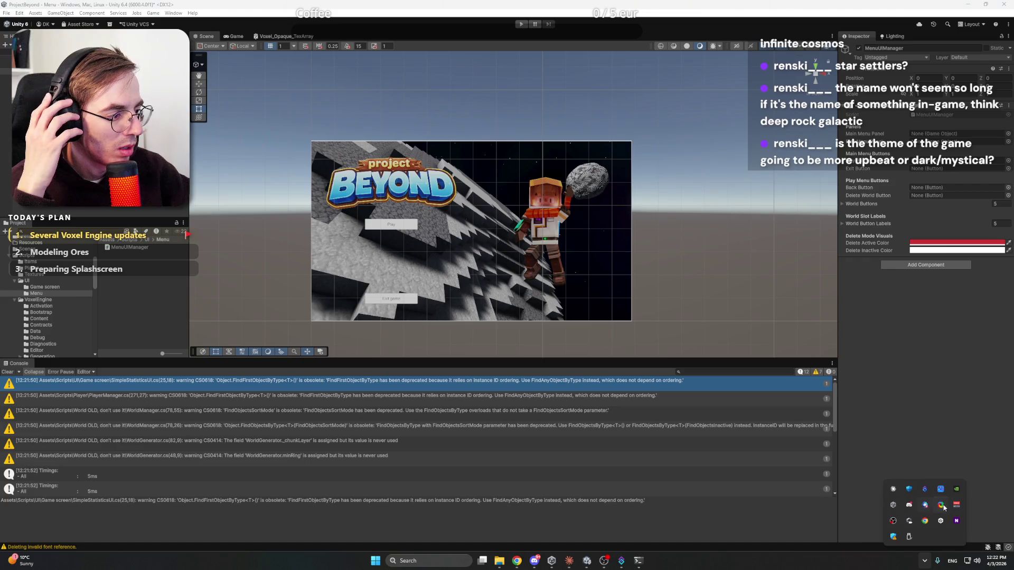
{"action": "left_click", "coordinate": [952, 505]}
{"action": "left_click", "coordinate": [642, 200]}
{"action": "left_click", "coordinate": [792, 287]}
{"action": "left_click", "coordinate": [752, 185]}
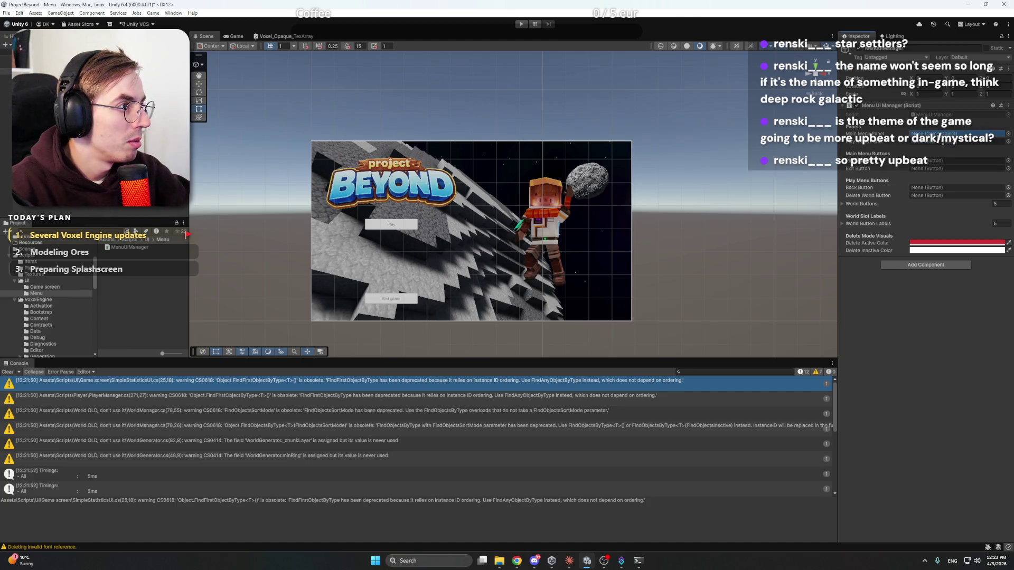
{"action": "left_click_drag", "start_coordinate": [929, 135], "coordinate": [893, 144]}
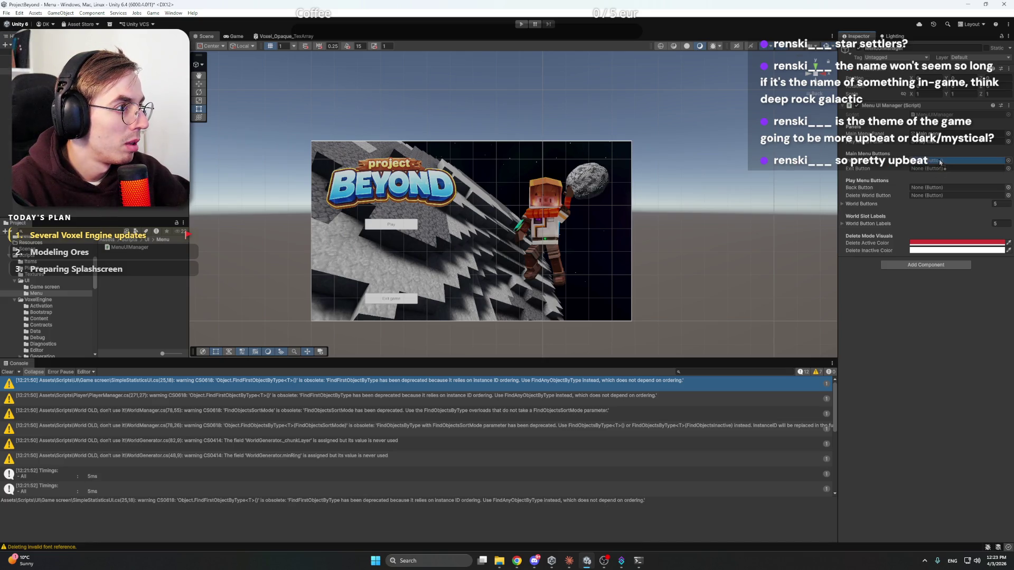
Step: Assign the Exit game, Back and delete-world buttons to the MenuUIManager's fields
{"action": "left_click_drag", "start_coordinate": [898, 132], "coordinate": [929, 168]}
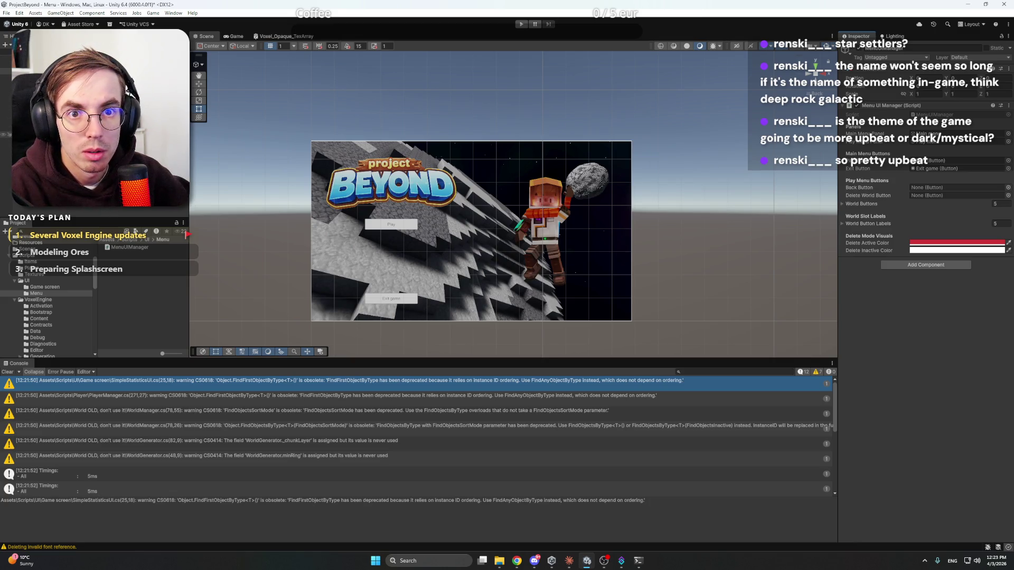
{"action": "mouse_move", "coordinate": [6, 180]}
{"action": "left_mouse_down"}
{"action": "mouse_move", "coordinate": [737, 213]}
{"action": "mouse_move", "coordinate": [929, 187]}
{"action": "left_mouse_up"}
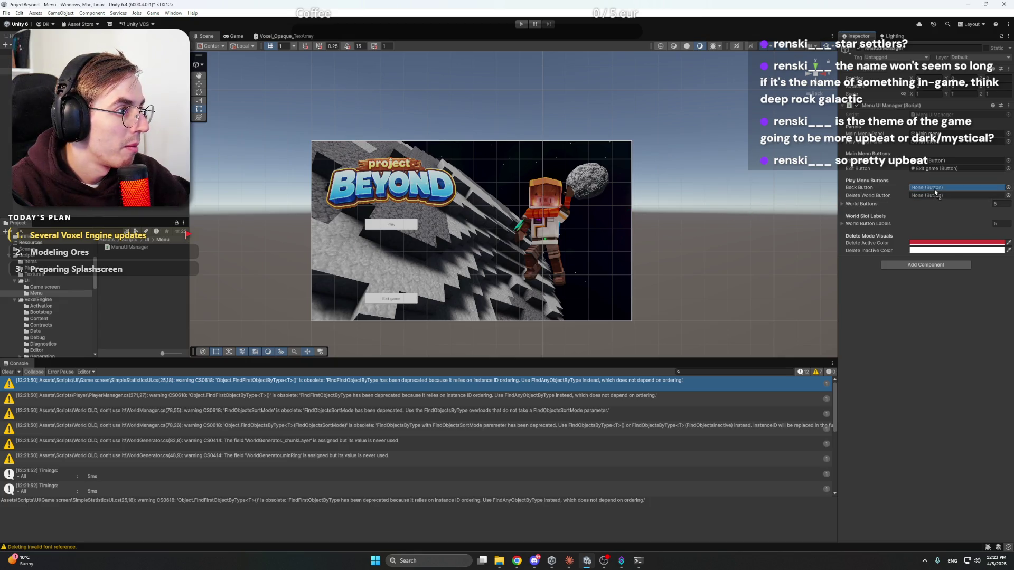
{"action": "mouse_move", "coordinate": [7, 185]}
{"action": "left_mouse_down"}
{"action": "mouse_move", "coordinate": [475, 201]}
{"action": "mouse_move", "coordinate": [929, 188]}
{"action": "mouse_move", "coordinate": [961, 197]}
{"action": "left_mouse_up"}
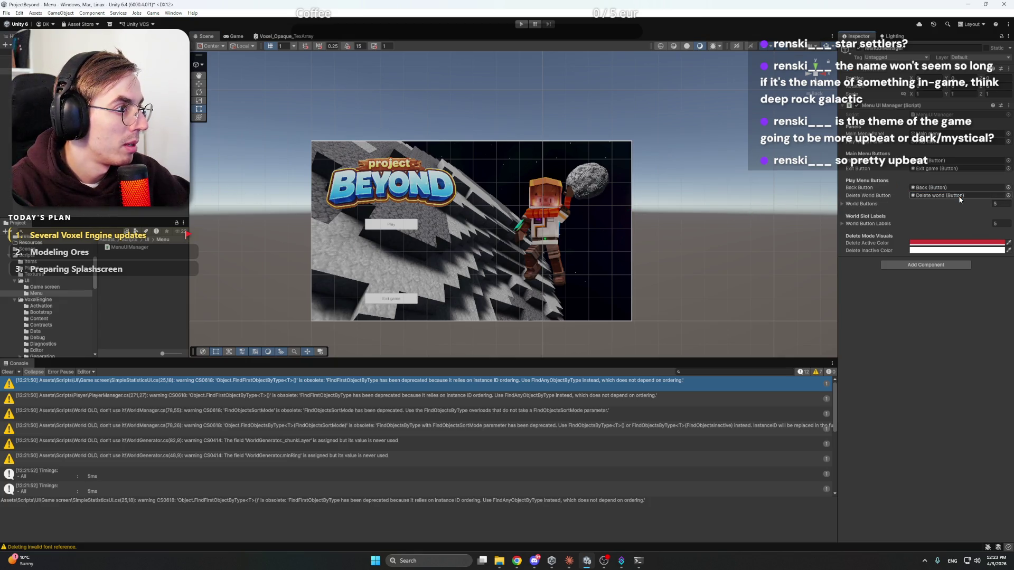
Step: Fill the World Buttons list with World 1–5 Buttons and expand World Button Labels
{"action": "left_click", "coordinate": [842, 204]}
{"action": "left_click_drag", "start_coordinate": [872, 210], "coordinate": [950, 214]}
{"action": "mouse_move", "coordinate": [6, 71]}
{"action": "left_mouse_down"}
{"action": "mouse_move", "coordinate": [818, 222]}
{"action": "mouse_move", "coordinate": [950, 222]}
{"action": "left_mouse_up"}
{"action": "mouse_move", "coordinate": [6, 78]}
{"action": "left_mouse_down"}
{"action": "mouse_move", "coordinate": [807, 223]}
{"action": "mouse_move", "coordinate": [950, 230]}
{"action": "left_mouse_up"}
{"action": "mouse_move", "coordinate": [7, 84]}
{"action": "left_mouse_down"}
{"action": "mouse_move", "coordinate": [928, 235]}
{"action": "mouse_move", "coordinate": [918, 240]}
{"action": "left_mouse_up"}
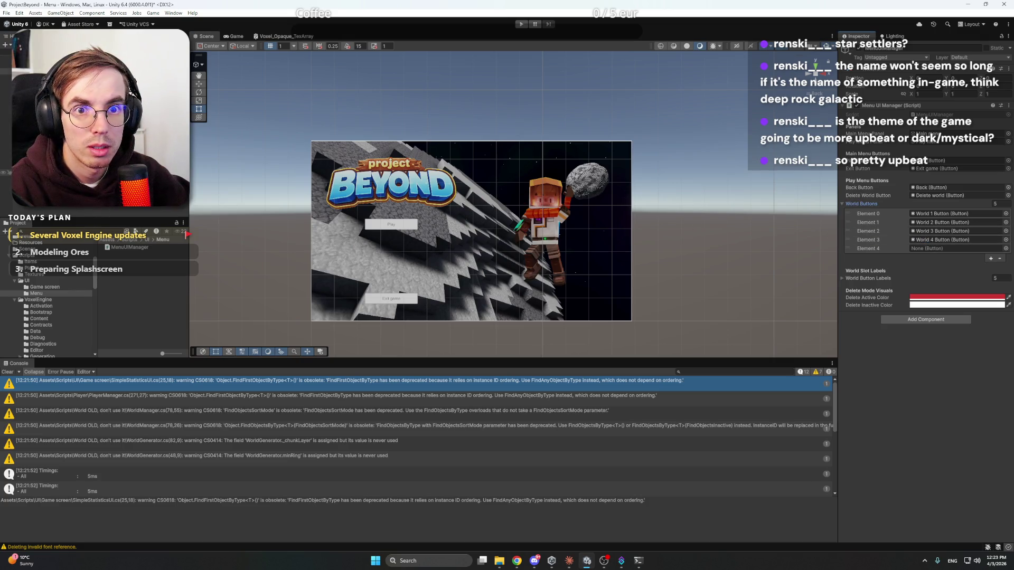
{"action": "mouse_move", "coordinate": [741, 203]}
{"action": "left_mouse_down"}
{"action": "mouse_move", "coordinate": [871, 222]}
{"action": "mouse_move", "coordinate": [950, 248]}
{"action": "left_mouse_up"}
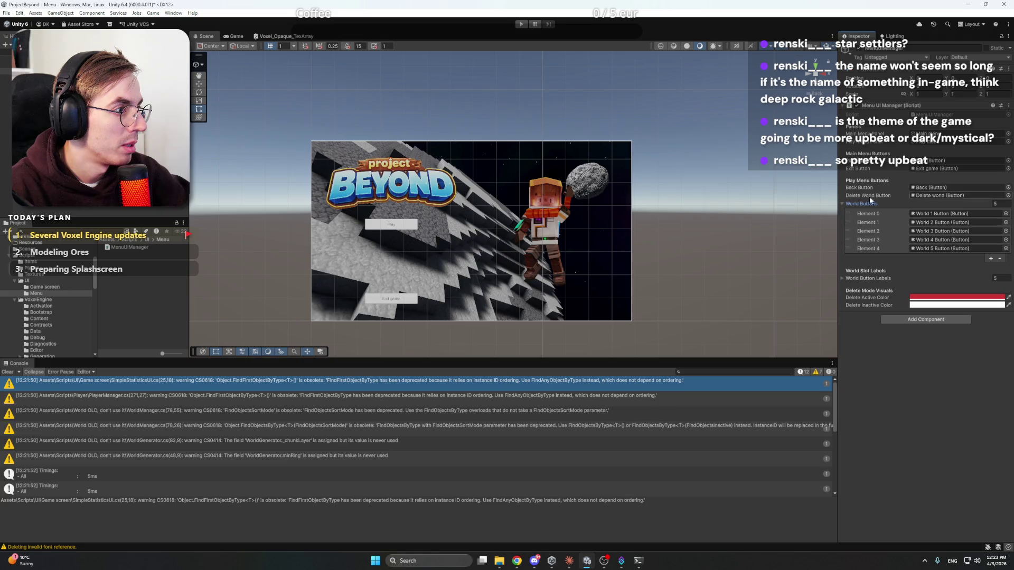
{"action": "left_click", "coordinate": [841, 205]}
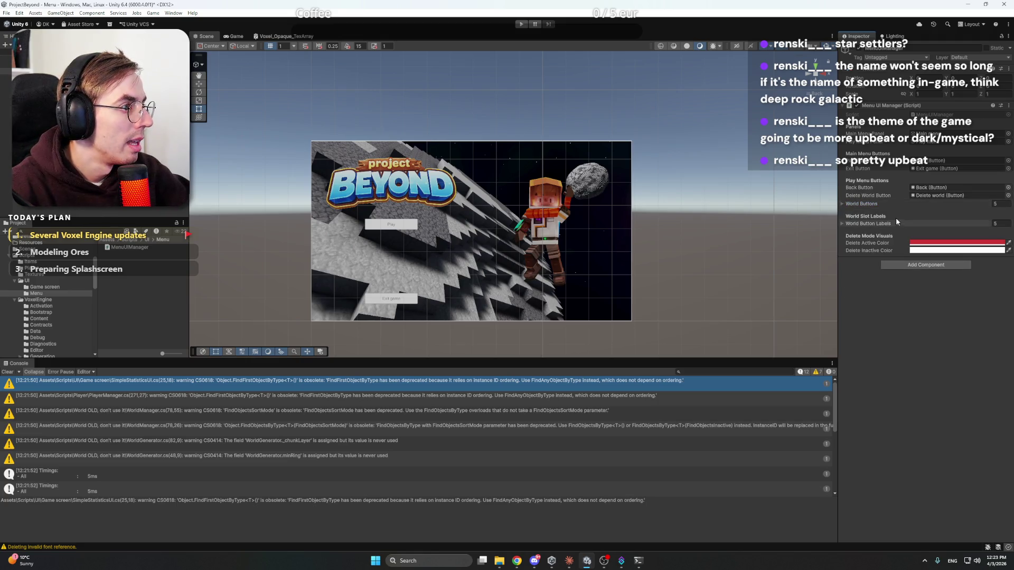
{"action": "left_click", "coordinate": [844, 224]}
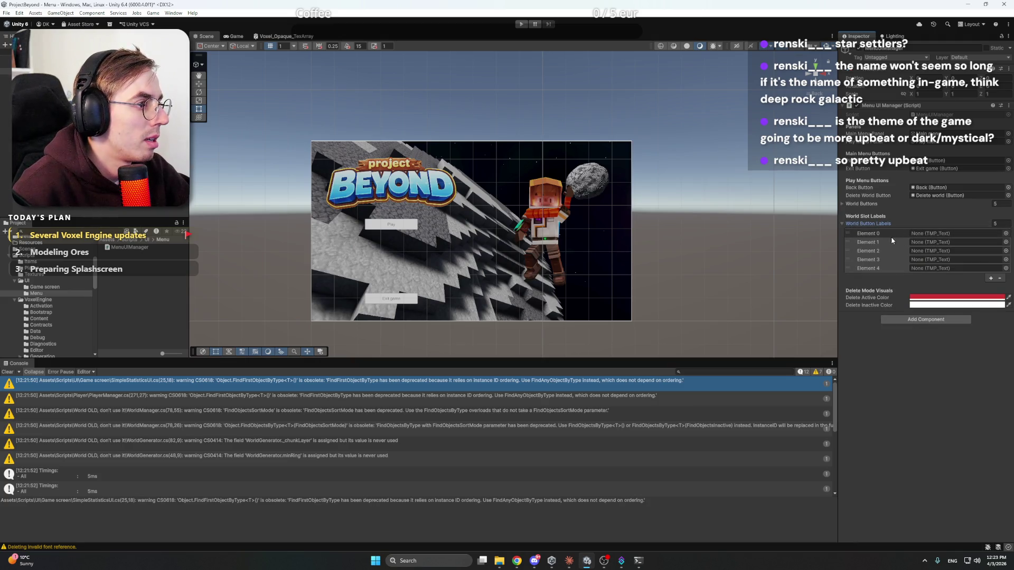
{"action": "left_click", "coordinate": [7, 70]}
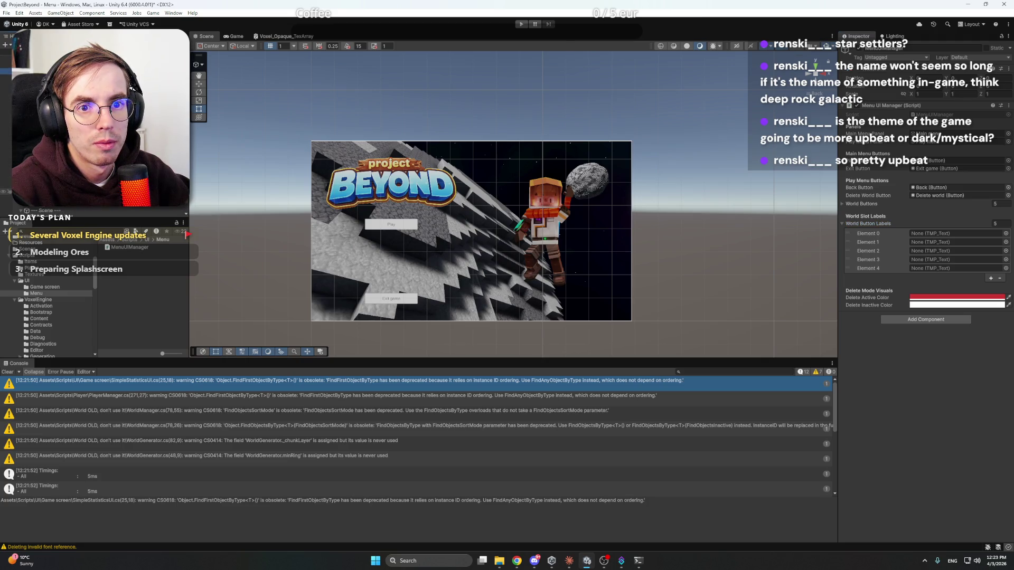
Step: Drag each world button's Text (TMP) child into World Button Labels Elements 0–4
{"action": "left_click", "coordinate": [21, 190]}
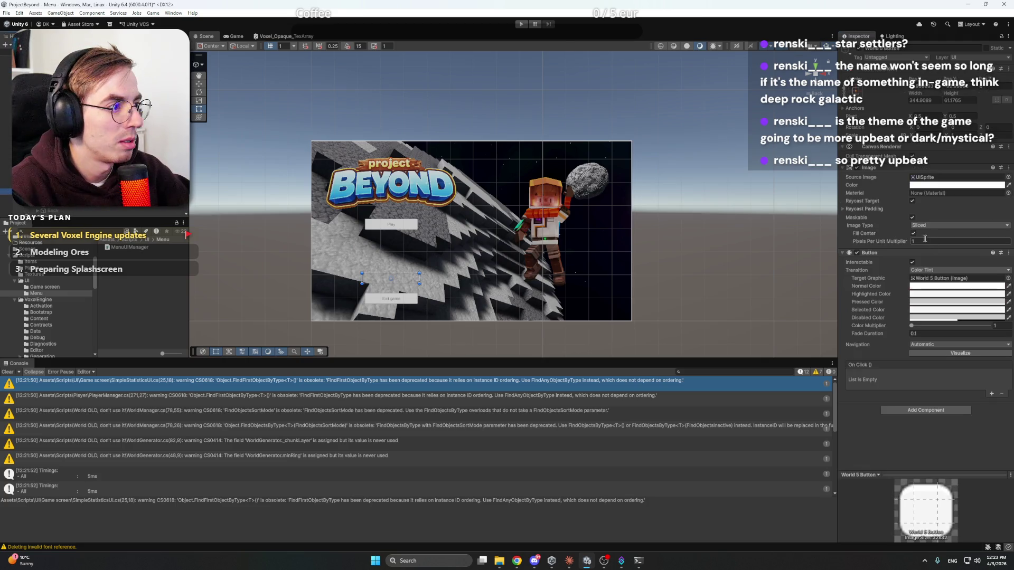
{"action": "left_click", "coordinate": [6, 70]}
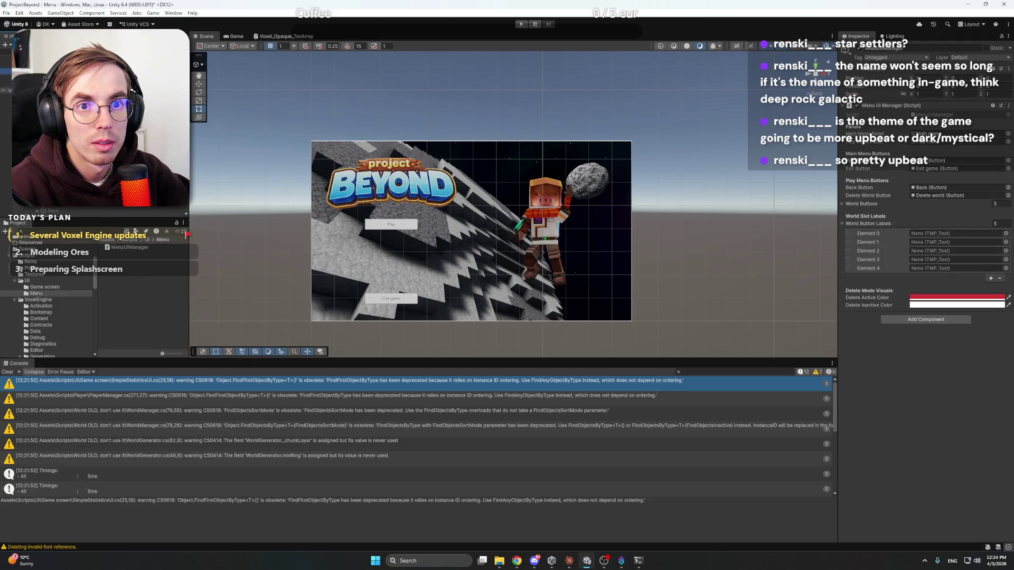
{"action": "left_click_drag", "start_coordinate": [216, 159], "coordinate": [925, 235]}
{"action": "left_click_drag", "start_coordinate": [21, 74], "coordinate": [924, 242]}
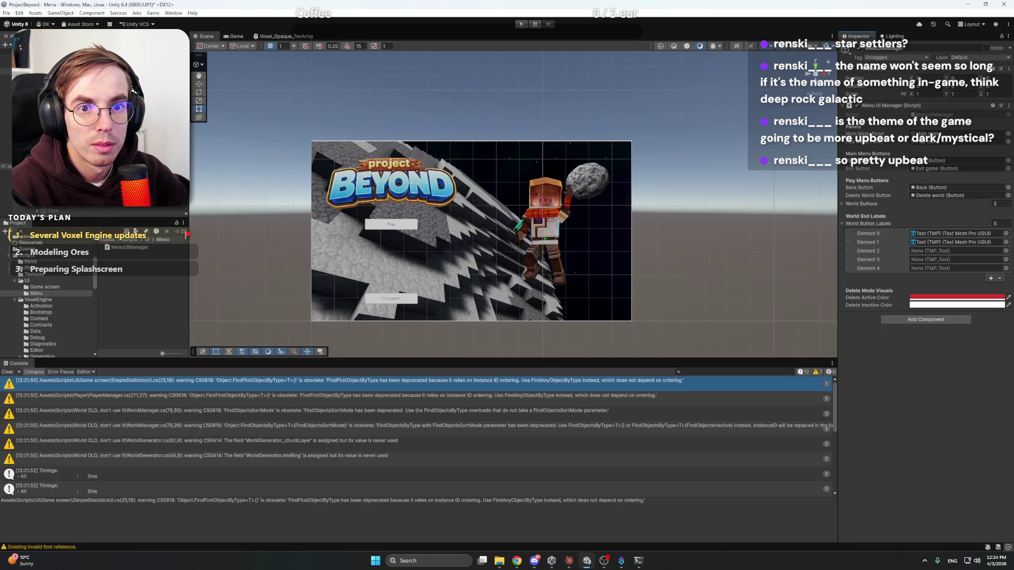
{"action": "mouse_move", "coordinate": [21, 80]}
{"action": "left_mouse_down"}
{"action": "mouse_move", "coordinate": [668, 220]}
{"action": "mouse_move", "coordinate": [929, 251]}
{"action": "left_mouse_up"}
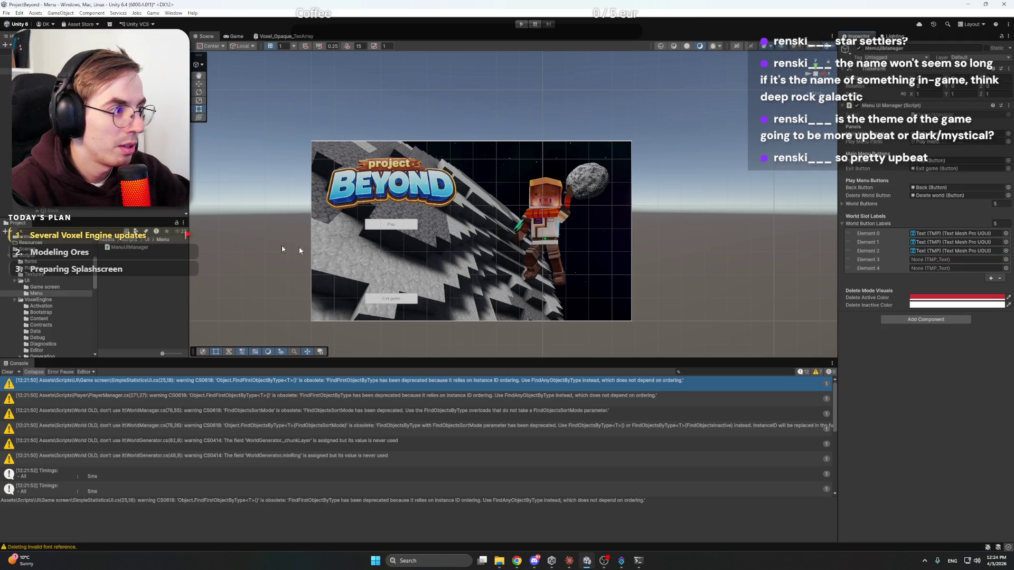
{"action": "left_click_drag", "start_coordinate": [21, 84], "coordinate": [929, 259]}
{"action": "mouse_move", "coordinate": [230, 208]}
{"action": "left_mouse_down"}
{"action": "mouse_move", "coordinate": [669, 255]}
{"action": "mouse_move", "coordinate": [921, 268]}
{"action": "left_mouse_up"}
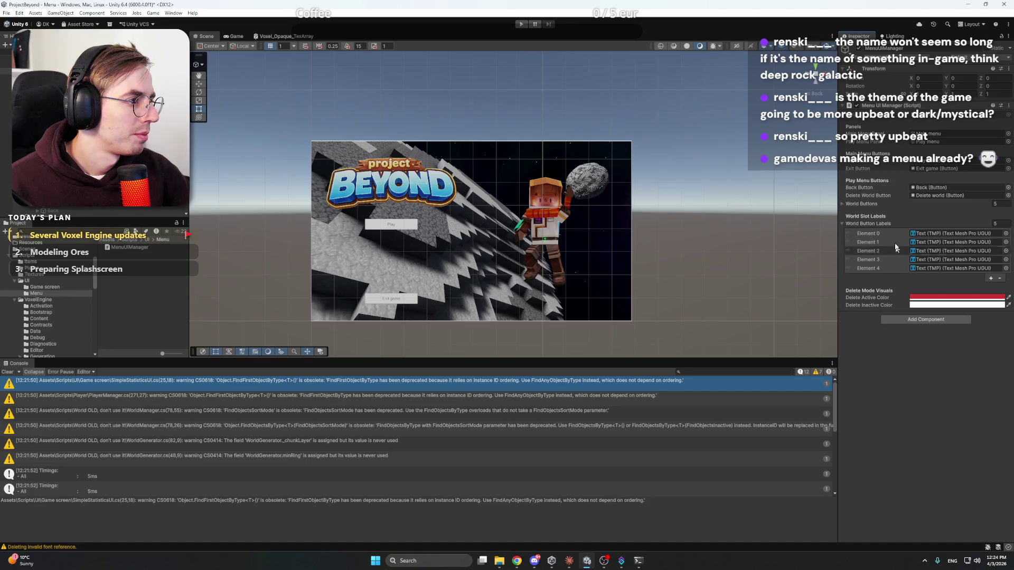
{"action": "left_click", "coordinate": [871, 224]}
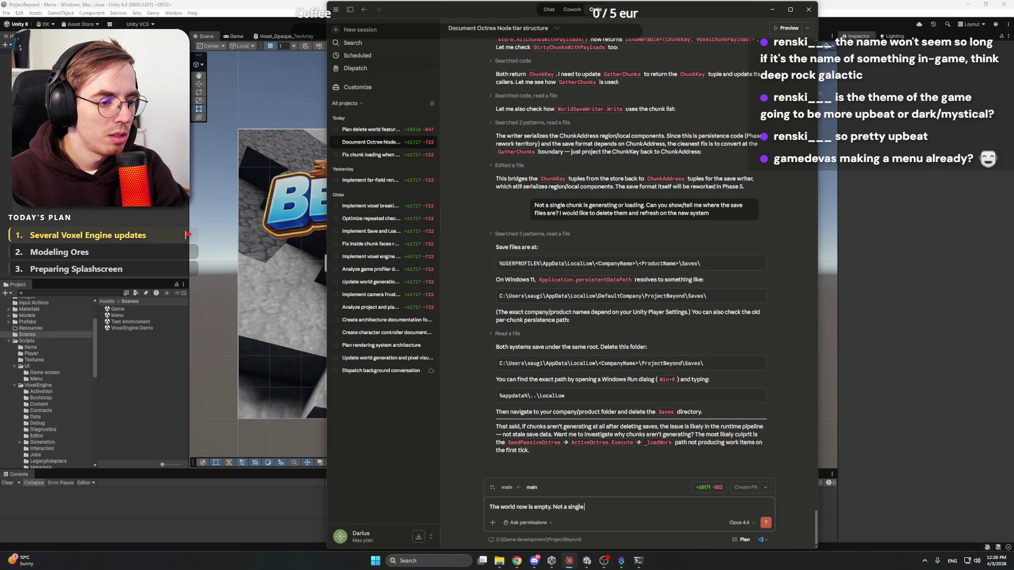
Step: Send Claude the empty-world report: no chunk is generating and diagnostics all show zeros
{"action": "type", "text": "chunk is generating. D"}
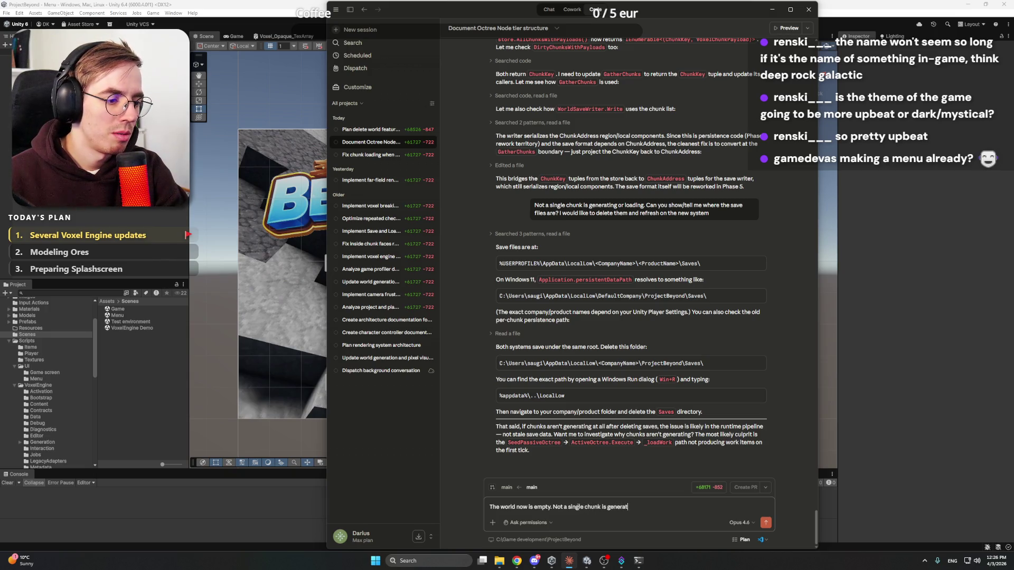
{"action": "type", "text": "iagnostics a"}
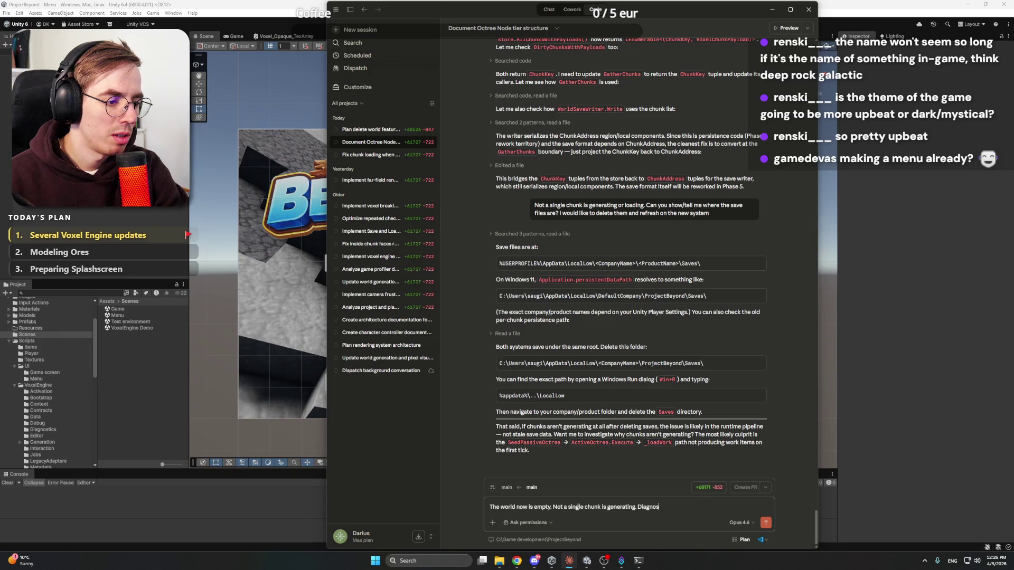
{"action": "type", "text": "ll show zeros."}
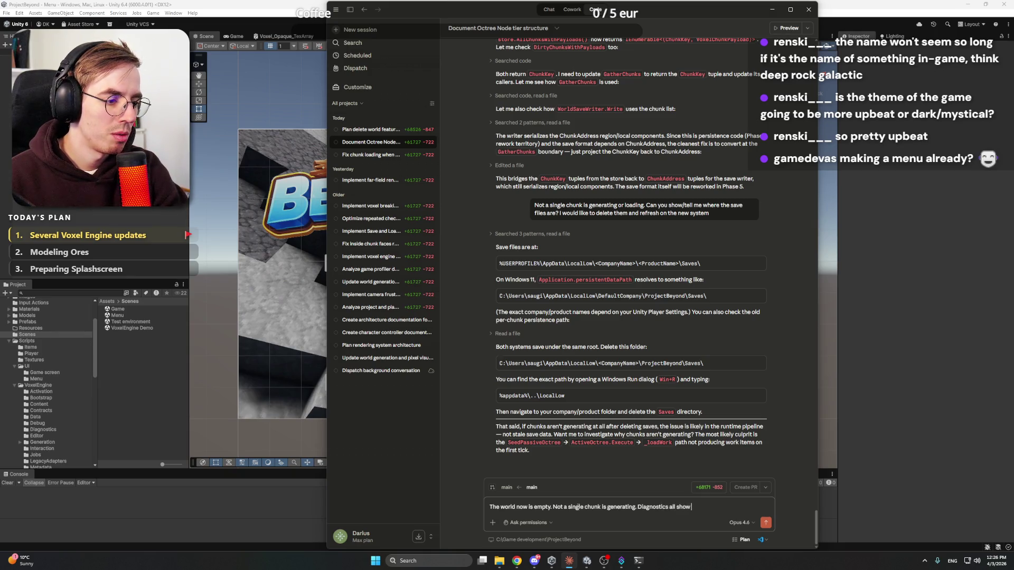
{"action": "key", "text": "Return"}
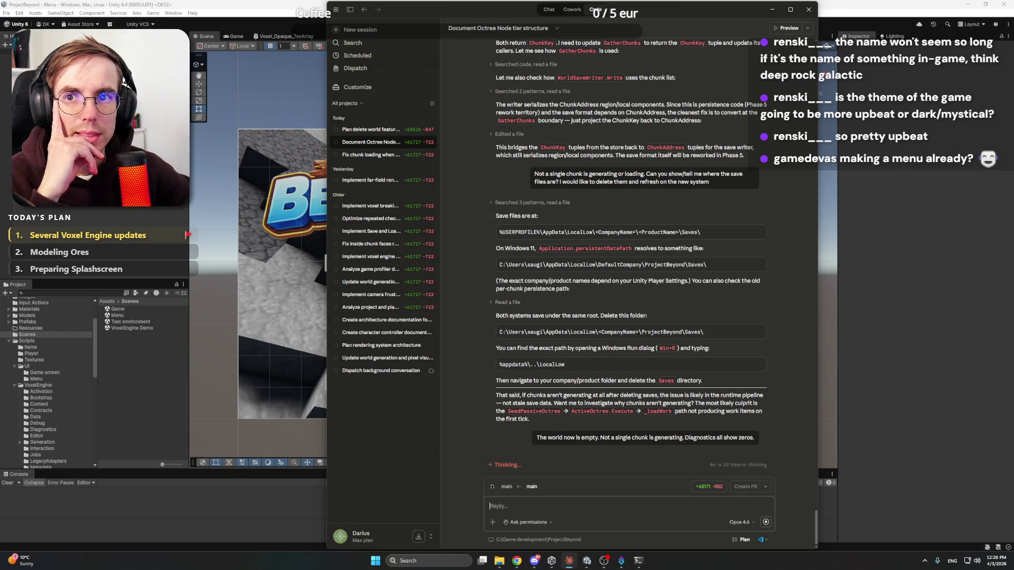
{"action": "left_click", "coordinate": [819, 79]}
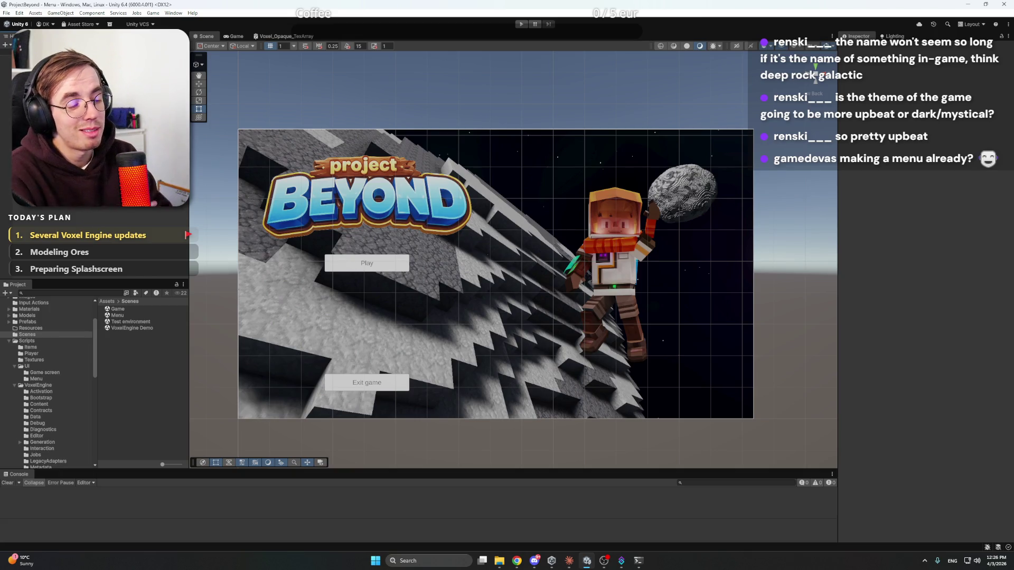
Step: Check the game-name-ideas channel in Discord, then open a new Chrome tab
{"action": "left_click", "coordinate": [535, 560]}
{"action": "left_click", "coordinate": [534, 561]}
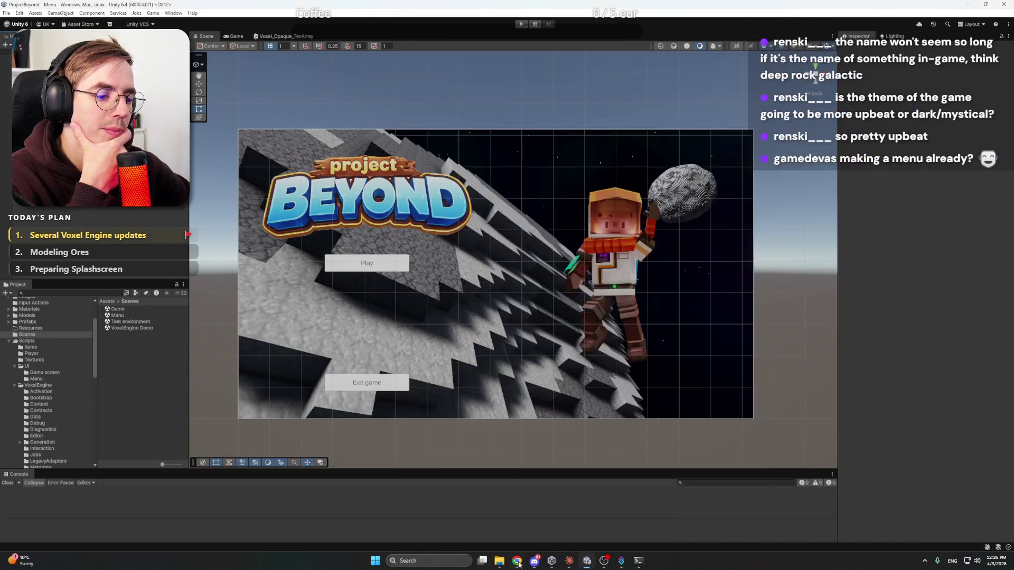
{"action": "left_click", "coordinate": [517, 560]}
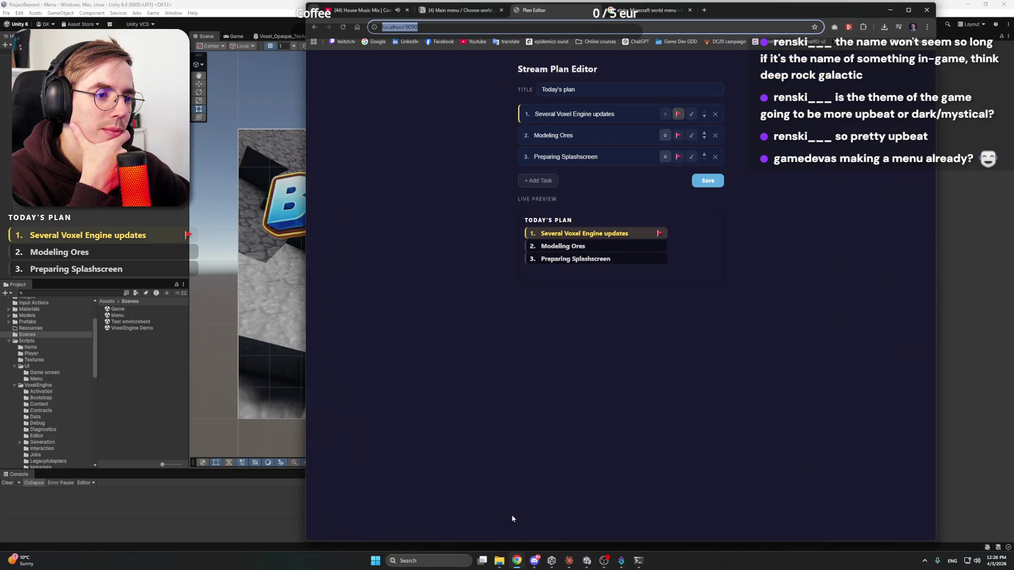
{"action": "left_click", "coordinate": [703, 10]}
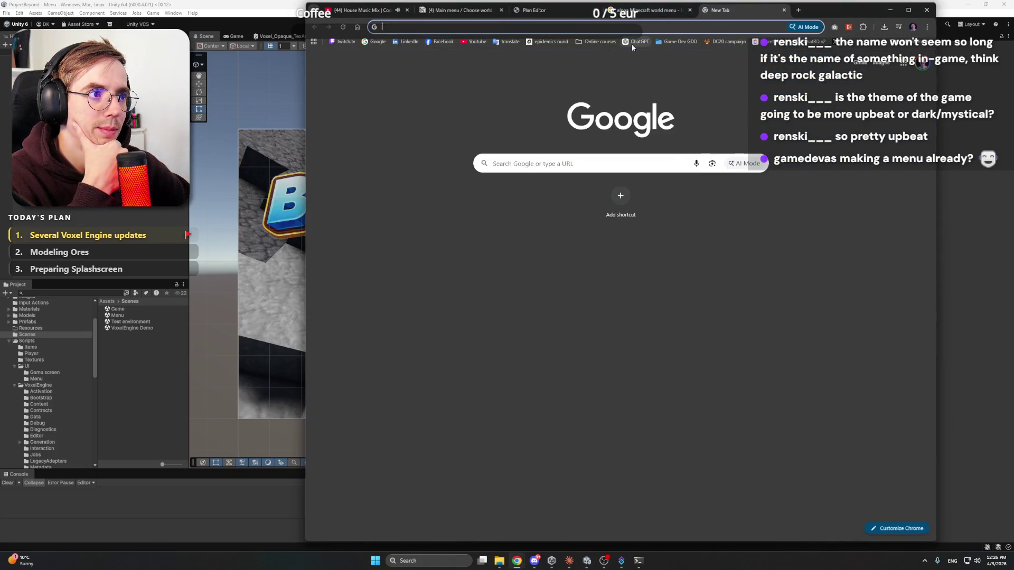
Step: In ChatGPT's Project Beyond project, ask for more game names beyond Project Beyond and Sparkonauts
{"action": "left_click", "coordinate": [633, 42]}
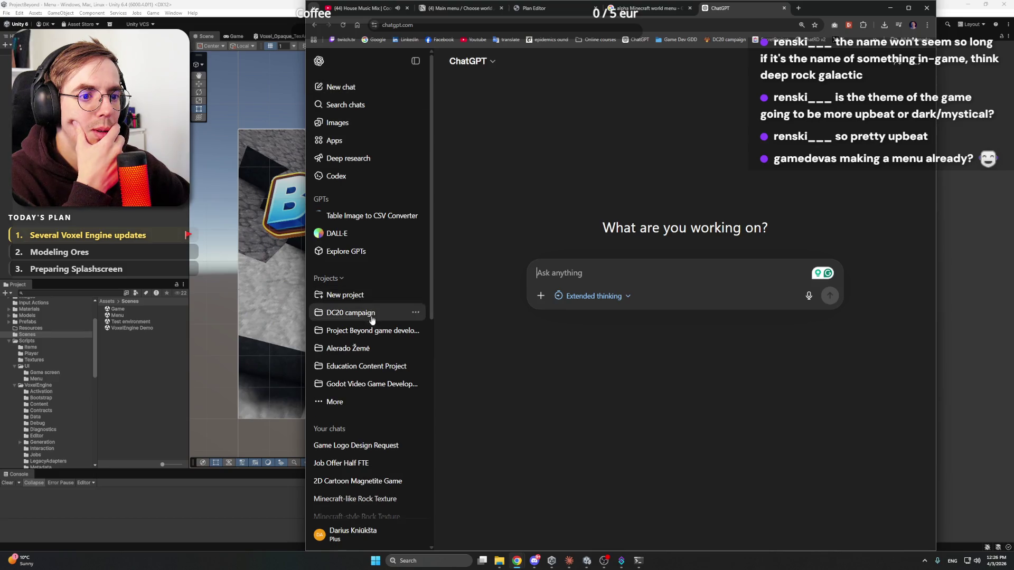
{"action": "left_click", "coordinate": [346, 331]}
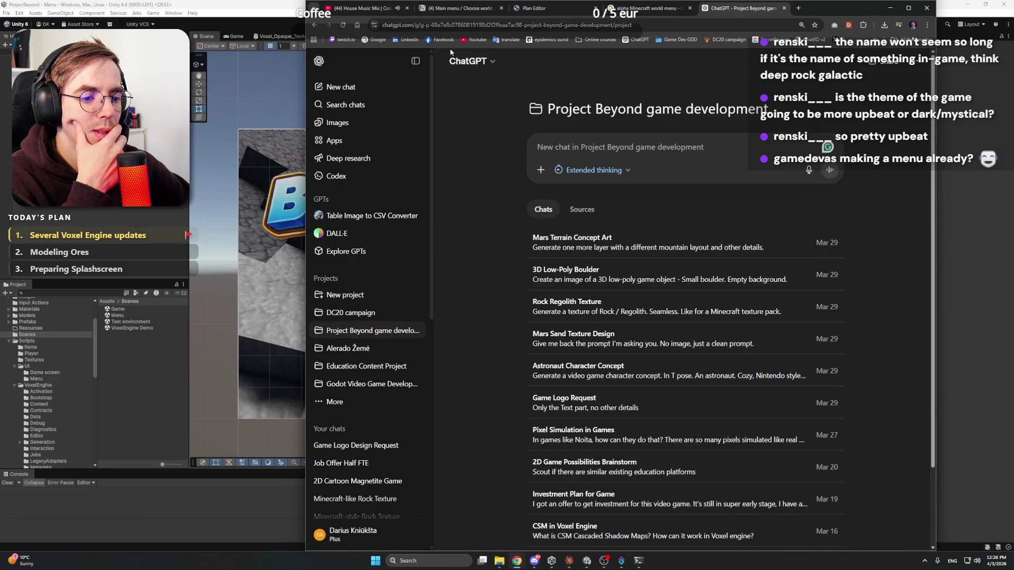
{"action": "left_click", "coordinate": [415, 61]}
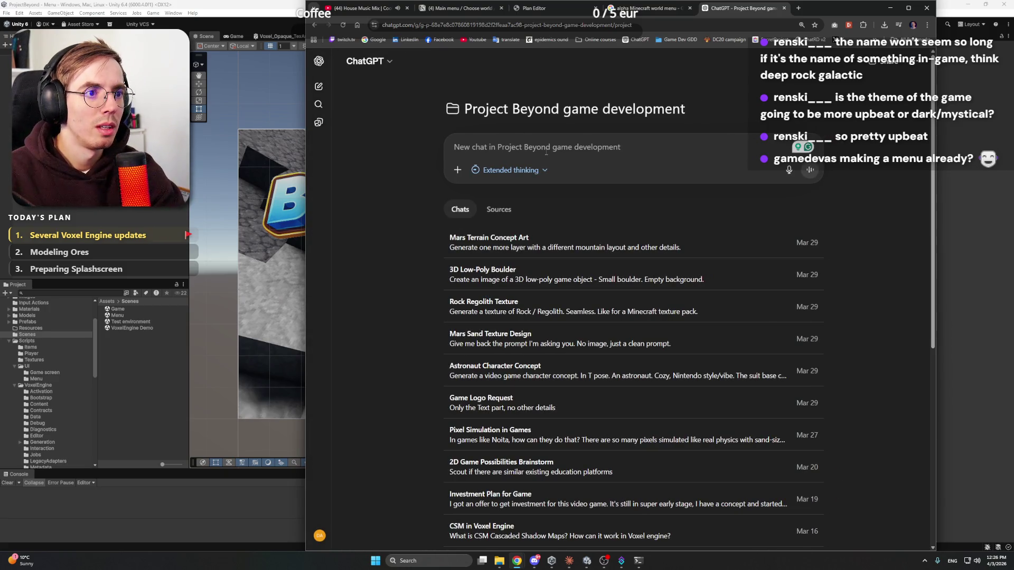
{"action": "type", "text": "Let's brainstorm the name of the game."}
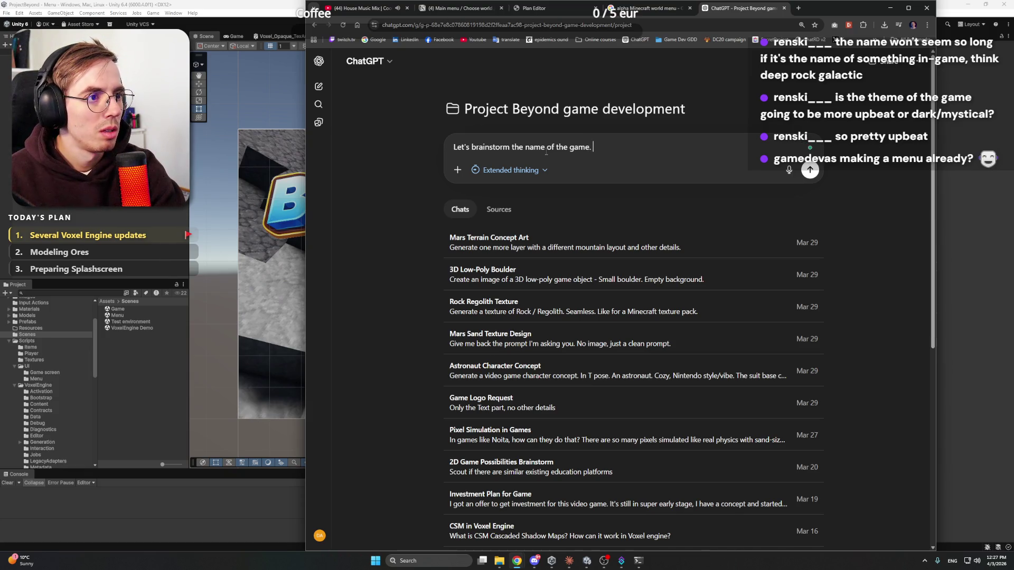
{"action": "type", "text": " I ha"}
{"action": "type", "text": "ad these"}
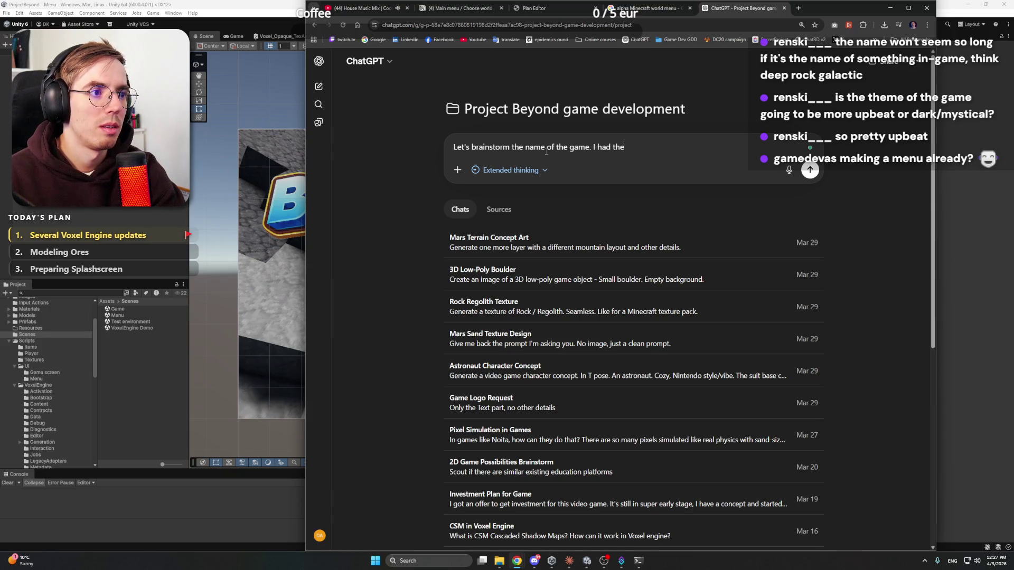
{"action": "type", "text": "options, but I w"}
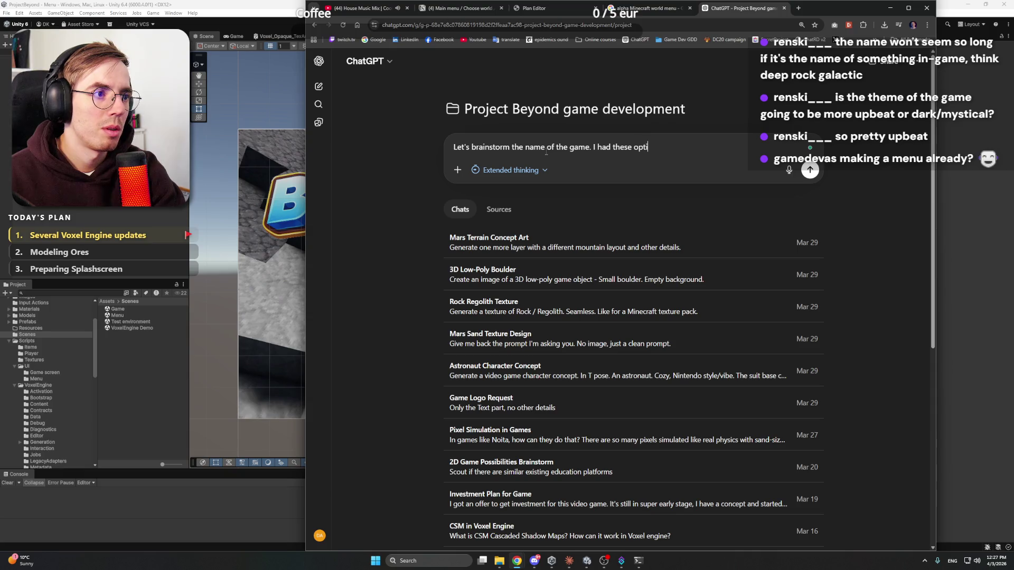
{"action": "type", "text": "ant to"}
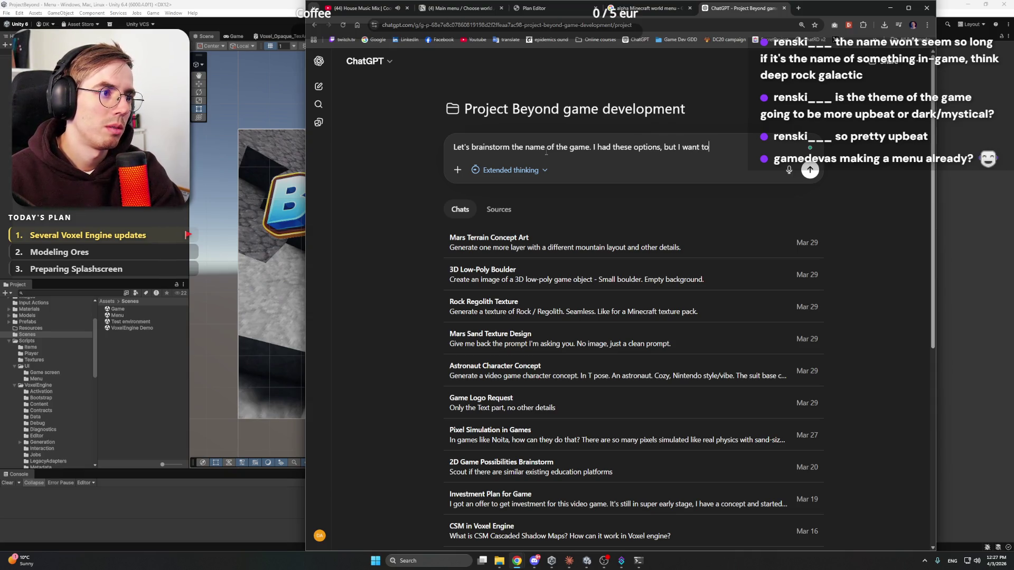
{"action": "type", "text": "ave moreoptions:"}
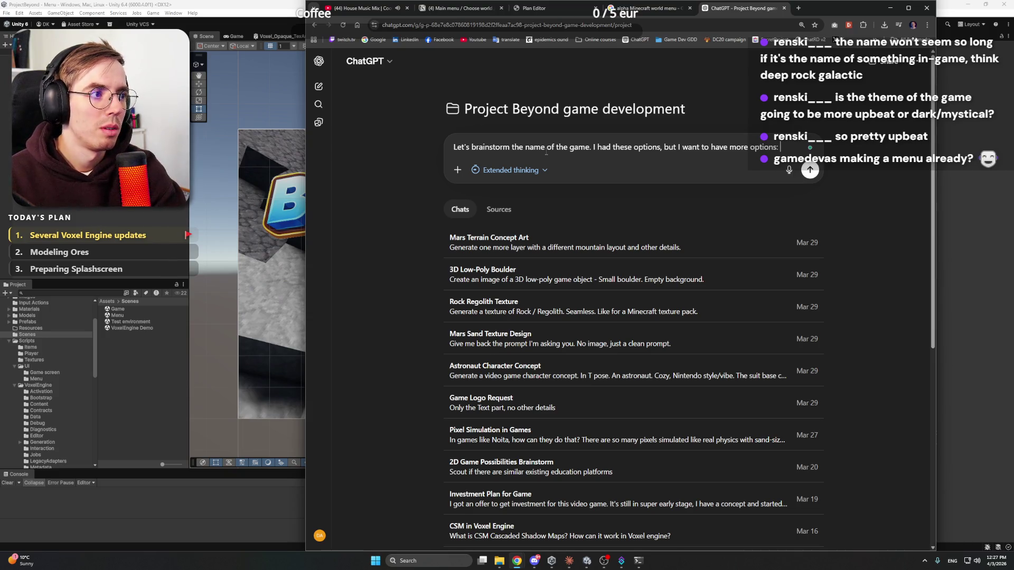
{"action": "type", "text": " Project Be"}
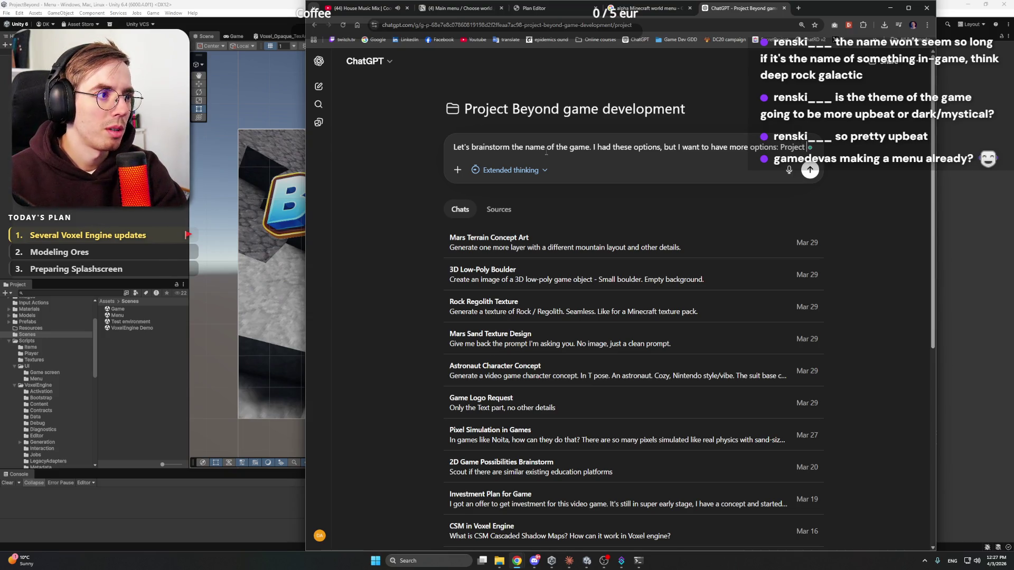
{"action": "type", "text": "yond and Sparkona"}
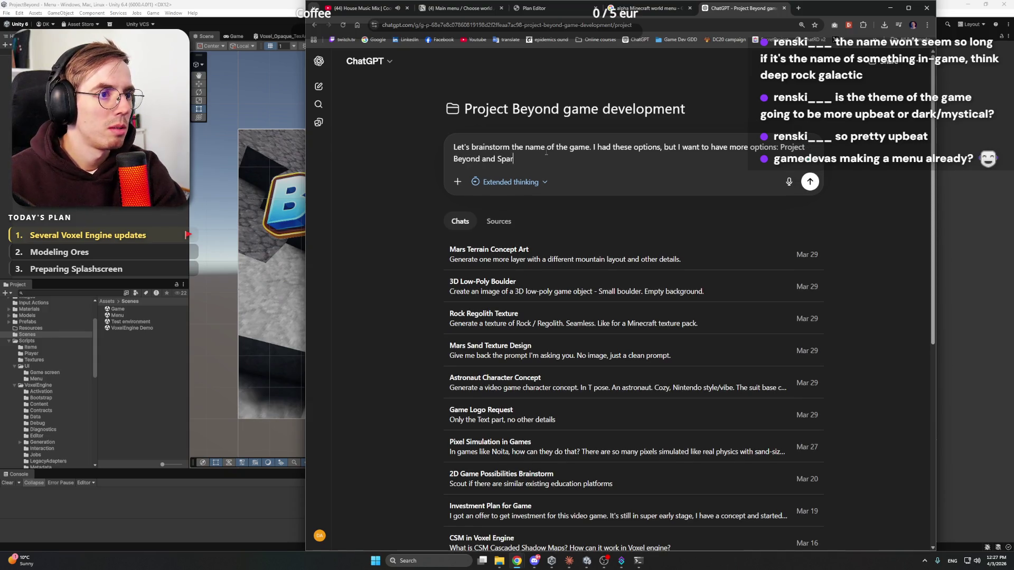
{"action": "type", "text": "uts"}
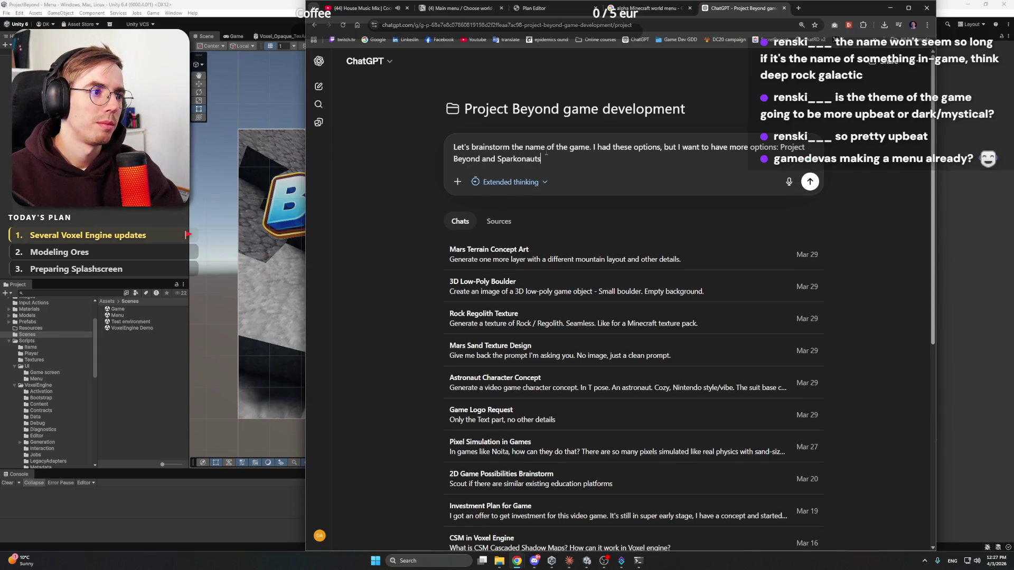
{"action": "key", "text": "Return"}
{"action": "left_click", "coordinate": [534, 561]}
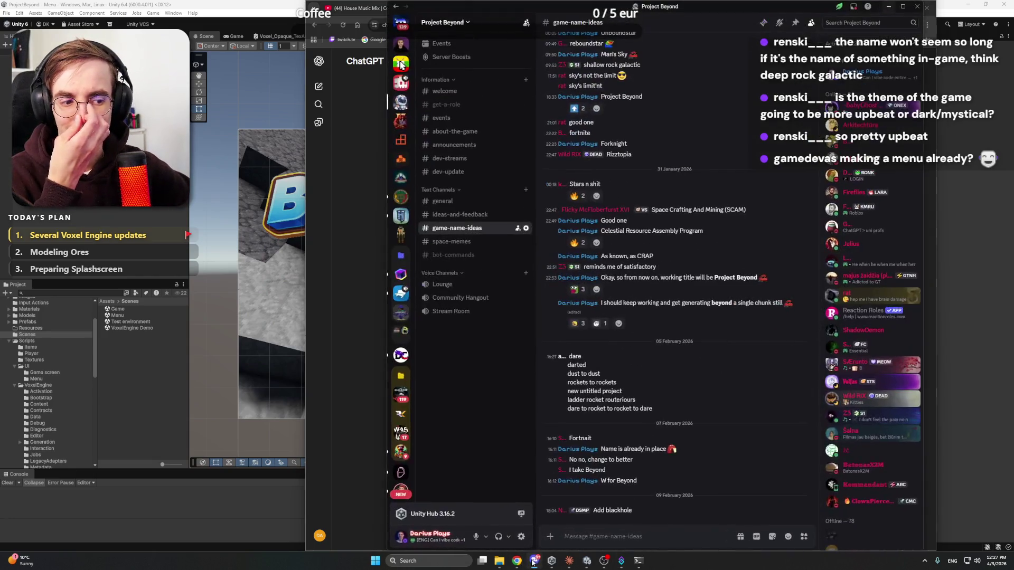
{"action": "left_click", "coordinate": [534, 561]}
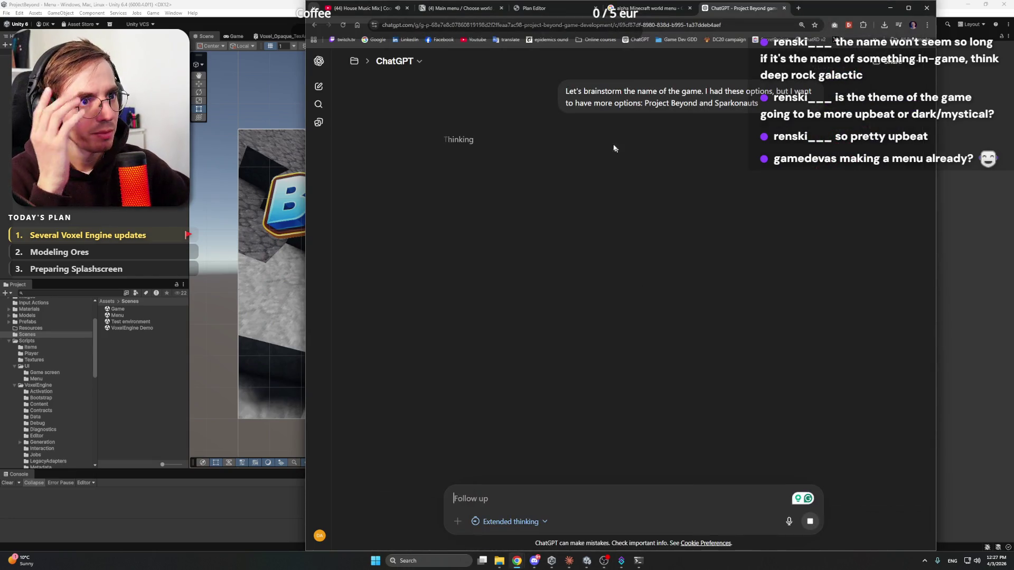
Step: Scroll through Claude's chunk-generation debugging notes, then bring the ChatGPT name brainstorm forward
{"action": "left_click", "coordinate": [575, 562]}
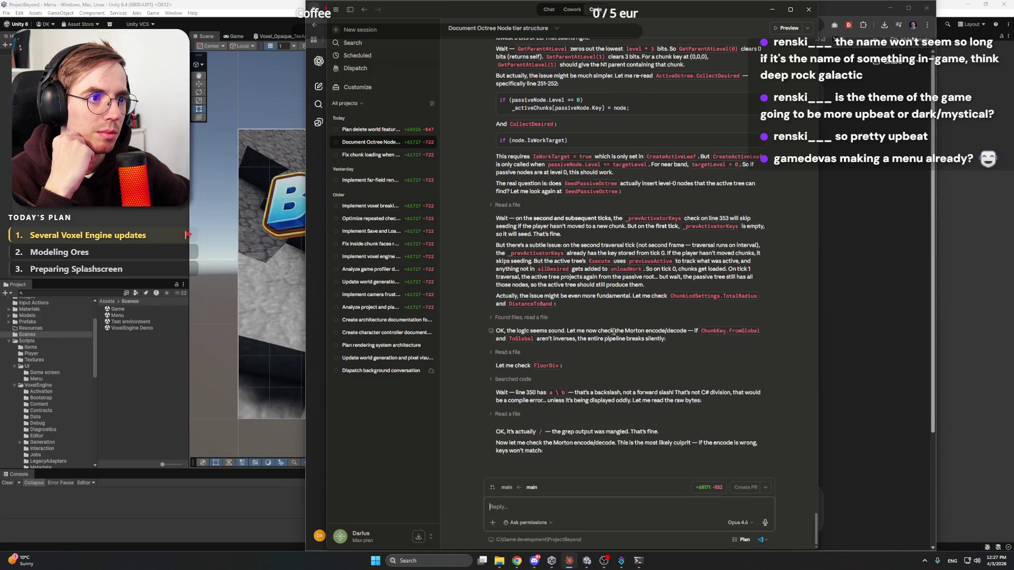
{"action": "scroll", "coordinate": [613, 332], "scroll_direction": "up", "scroll_amount": 3}
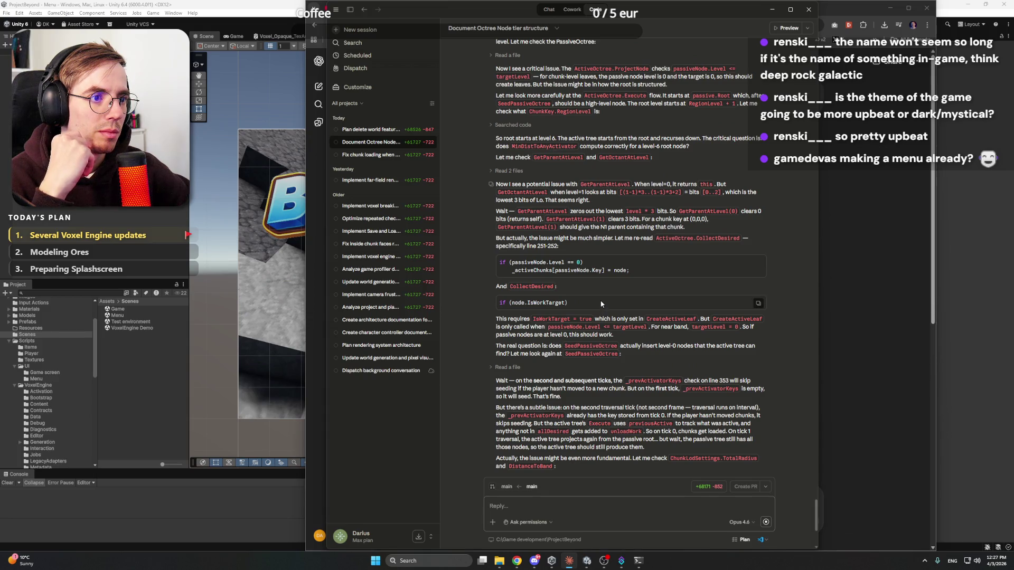
{"action": "scroll", "coordinate": [601, 304], "scroll_direction": "up", "scroll_amount": 2}
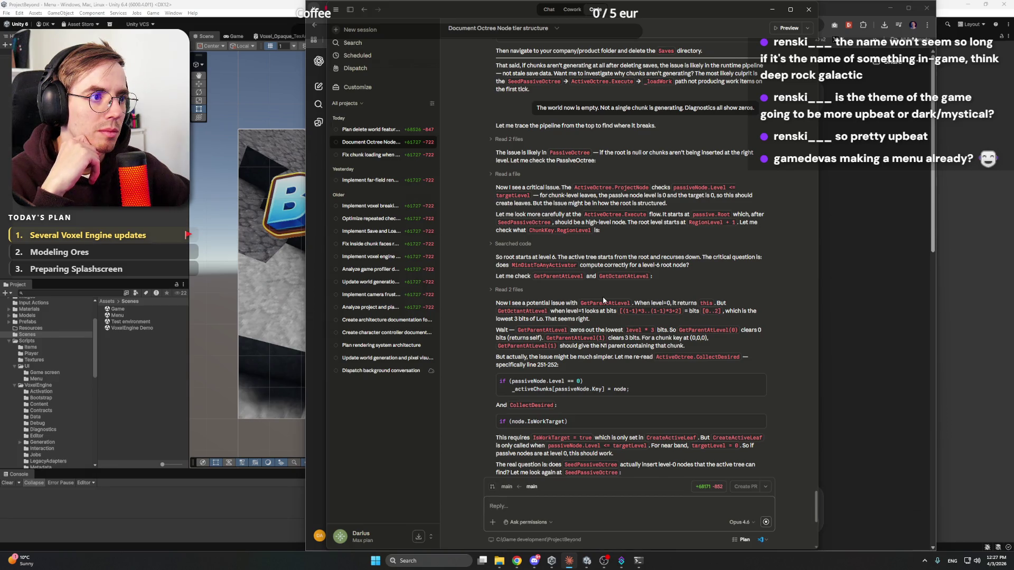
{"action": "scroll", "coordinate": [603, 296], "scroll_direction": "down", "scroll_amount": 6}
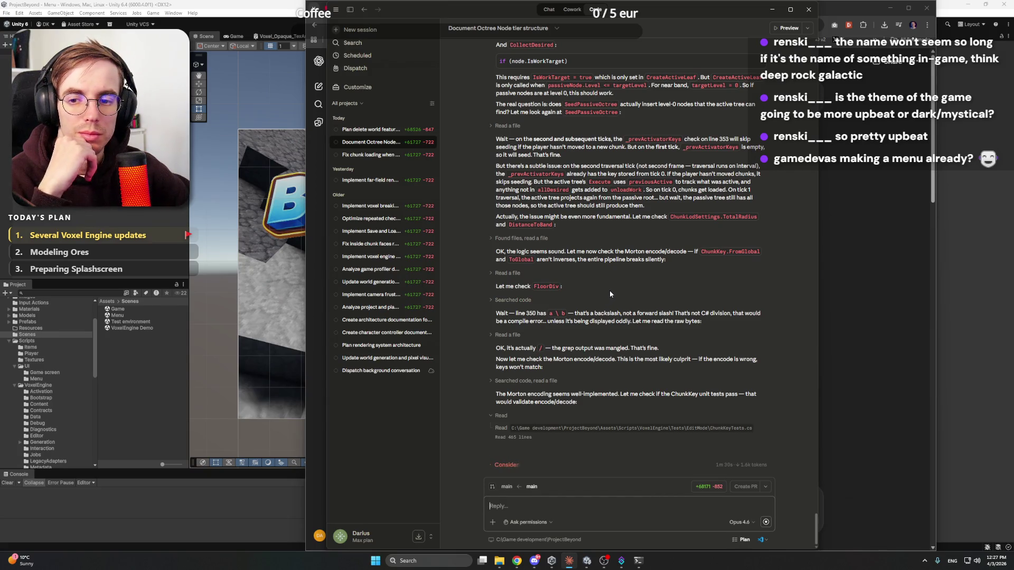
{"action": "left_click", "coordinate": [839, 7]}
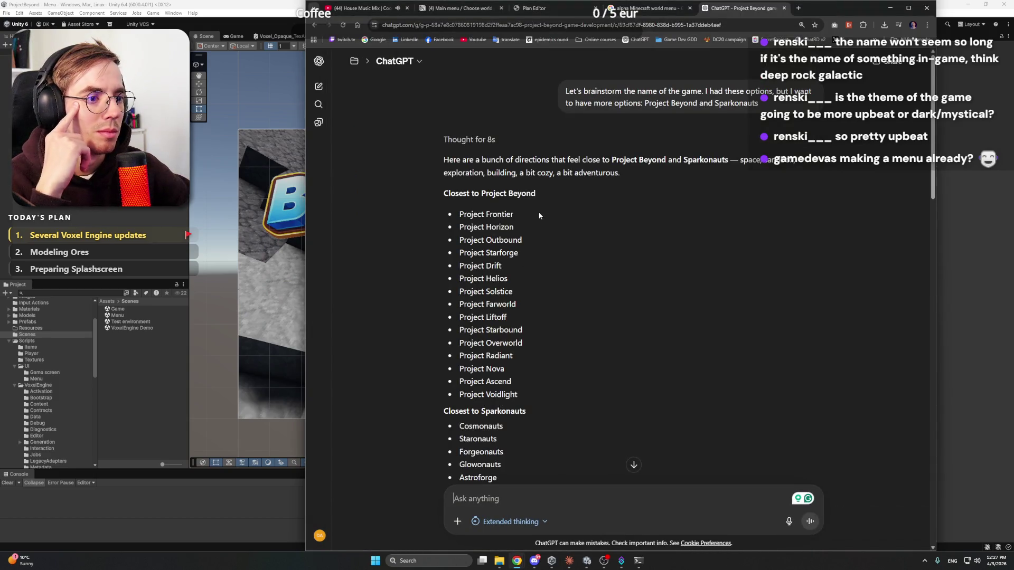
Step: Pick Moonspark from ChatGPT's suggested names and paste it into a new browser tab's search
{"action": "scroll", "coordinate": [535, 252], "scroll_direction": "down", "scroll_amount": 1}
{"action": "scroll", "coordinate": [523, 285], "scroll_direction": "down", "scroll_amount": 5}
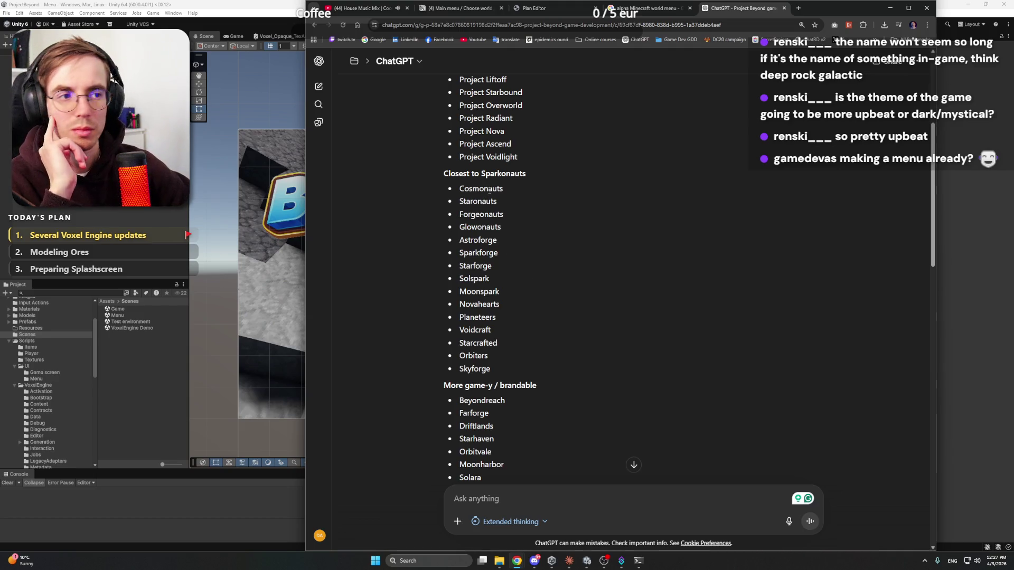
{"action": "double_click", "coordinate": [482, 190]}
{"action": "left_click_drag", "start_coordinate": [506, 193], "coordinate": [459, 189]}
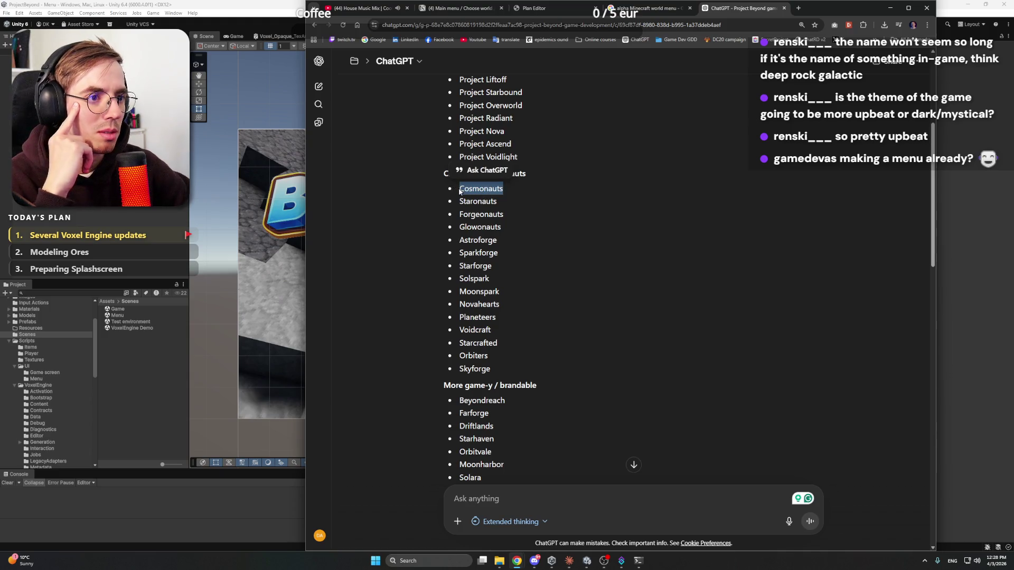
{"action": "left_click", "coordinate": [489, 177]}
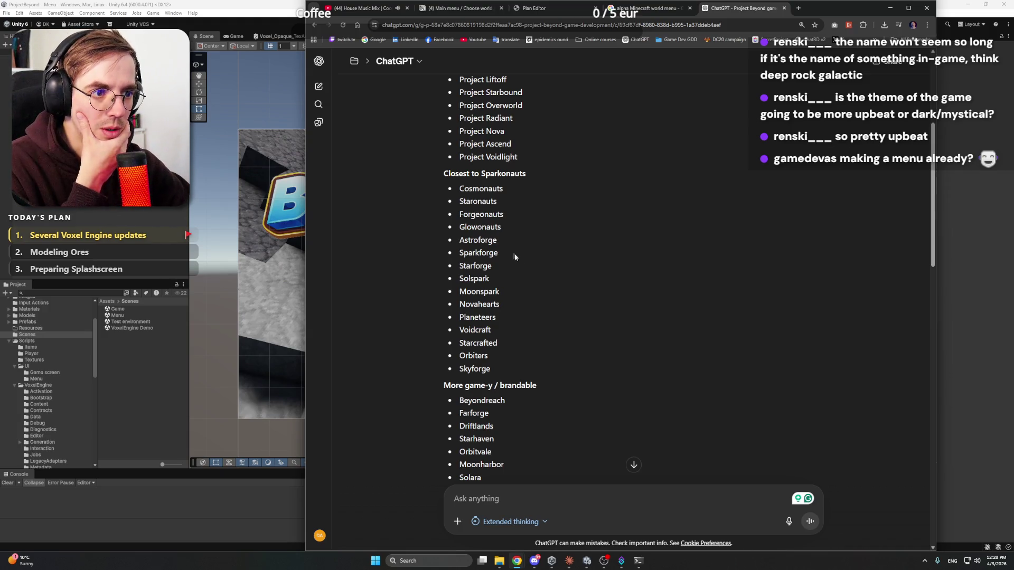
{"action": "double_click", "coordinate": [497, 291]}
{"action": "key", "text": "ctrl+c"}
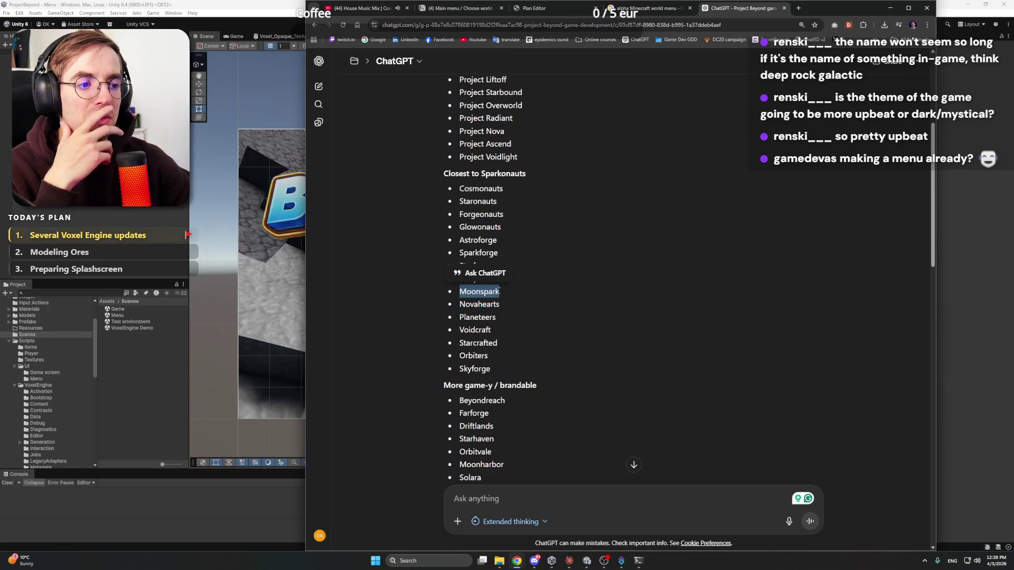
{"action": "left_click", "coordinate": [800, 10]}
{"action": "key", "text": "ctrl+v"}
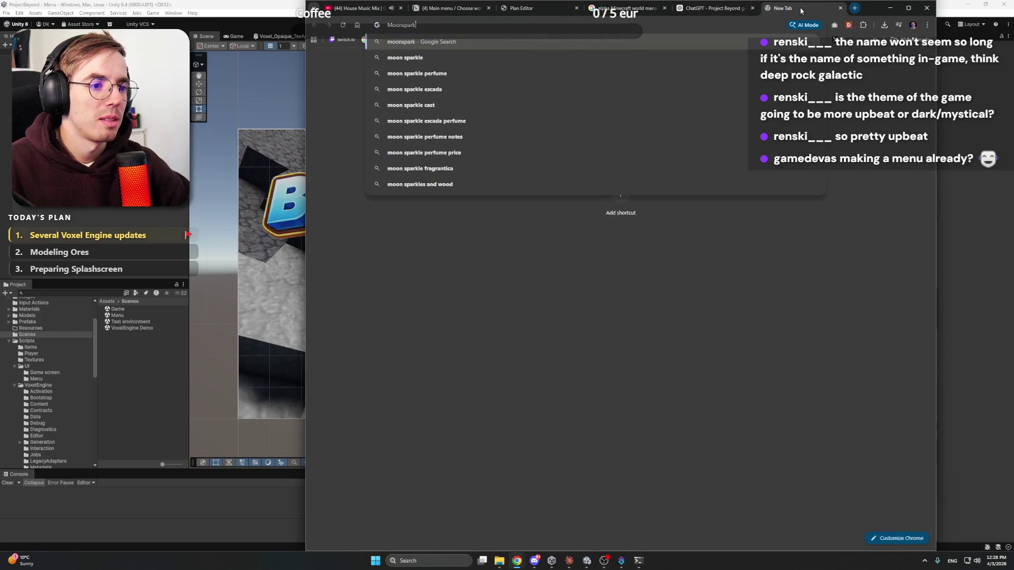
Step: Search Moonspark, review the moonspark.io agency site, then close the tab and return to ChatGPT
{"action": "key", "text": "Return"}
{"action": "left_click", "coordinate": [436, 137]}
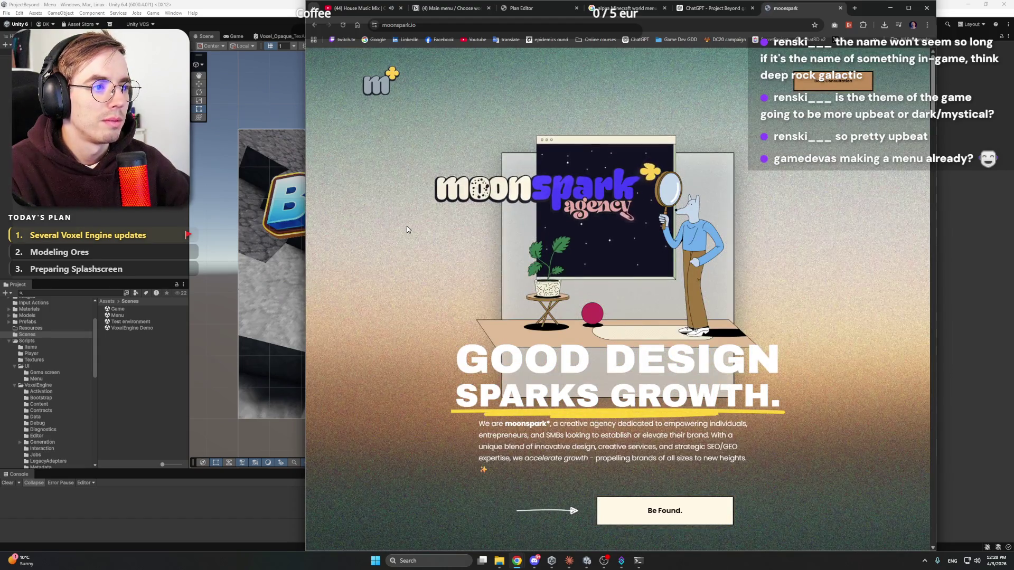
{"action": "scroll", "coordinate": [407, 230], "scroll_direction": "down", "scroll_amount": 5}
{"action": "scroll", "coordinate": [406, 230], "scroll_direction": "down", "scroll_amount": 6}
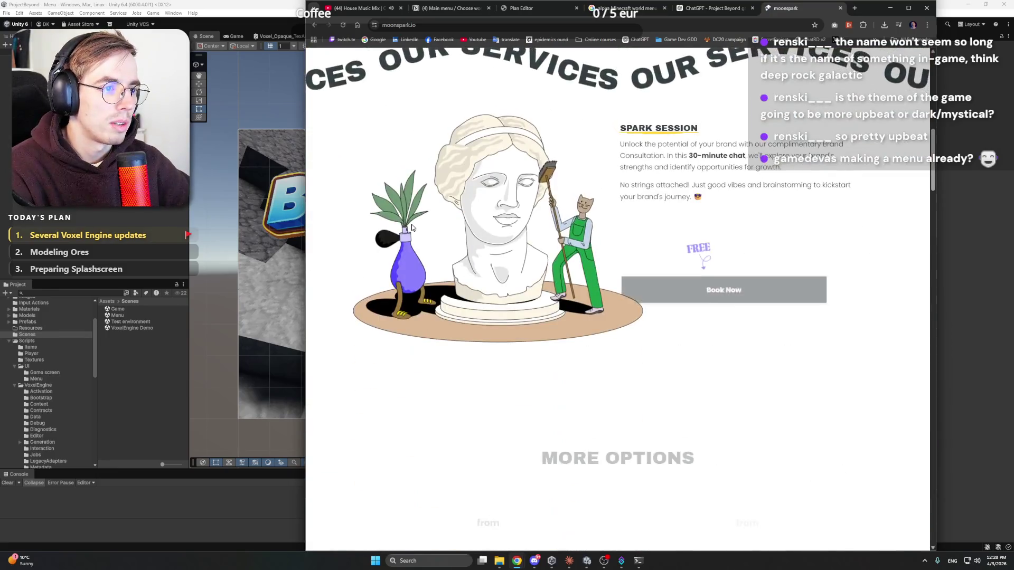
{"action": "scroll", "coordinate": [437, 222], "scroll_direction": "down", "scroll_amount": 5}
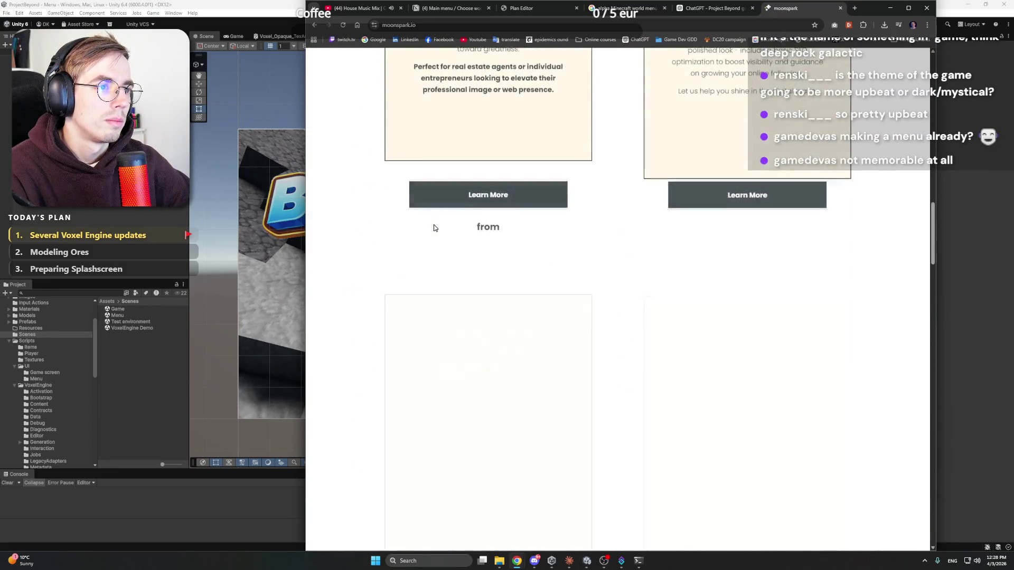
{"action": "key", "text": "alt+Left"}
{"action": "left_click", "coordinate": [715, 13]}
{"action": "left_click", "coordinate": [840, 8]}
Step: Pick Orbitvale from the name list and search it in a new tab
{"action": "scroll", "coordinate": [514, 302], "scroll_direction": "down", "scroll_amount": 1}
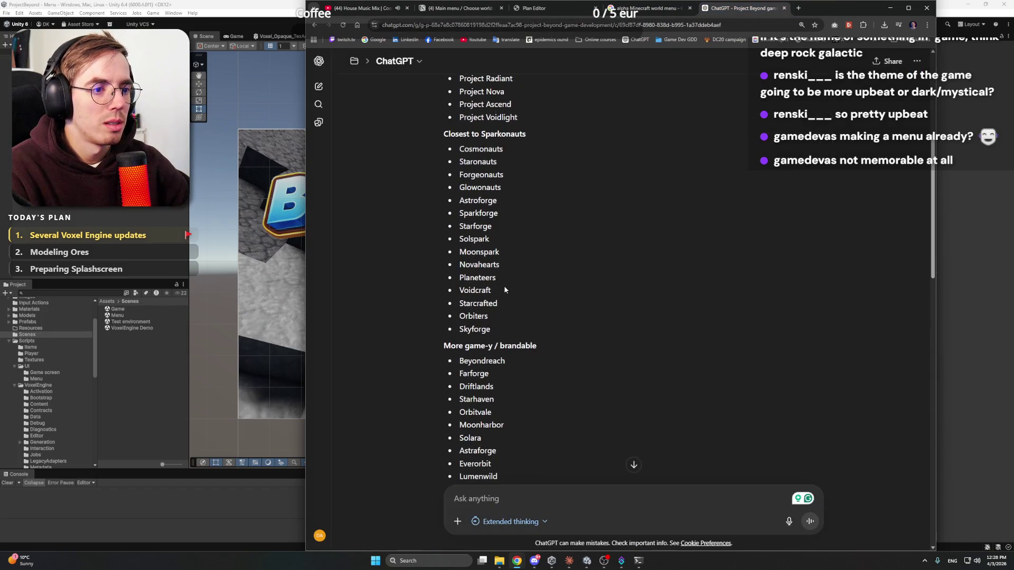
{"action": "scroll", "coordinate": [502, 283], "scroll_direction": "down", "scroll_amount": 1}
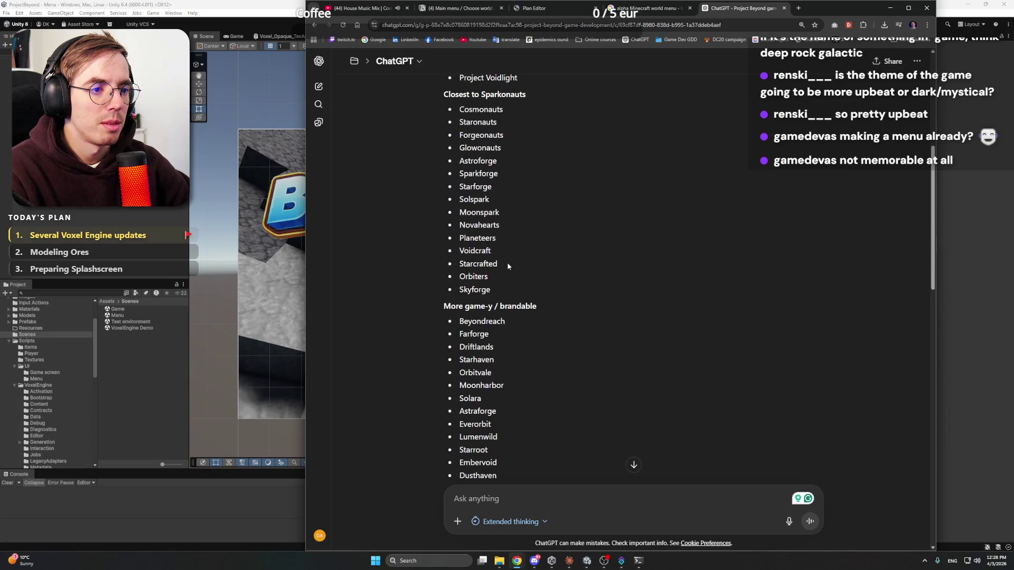
{"action": "scroll", "coordinate": [502, 283], "scroll_direction": "down", "scroll_amount": 3}
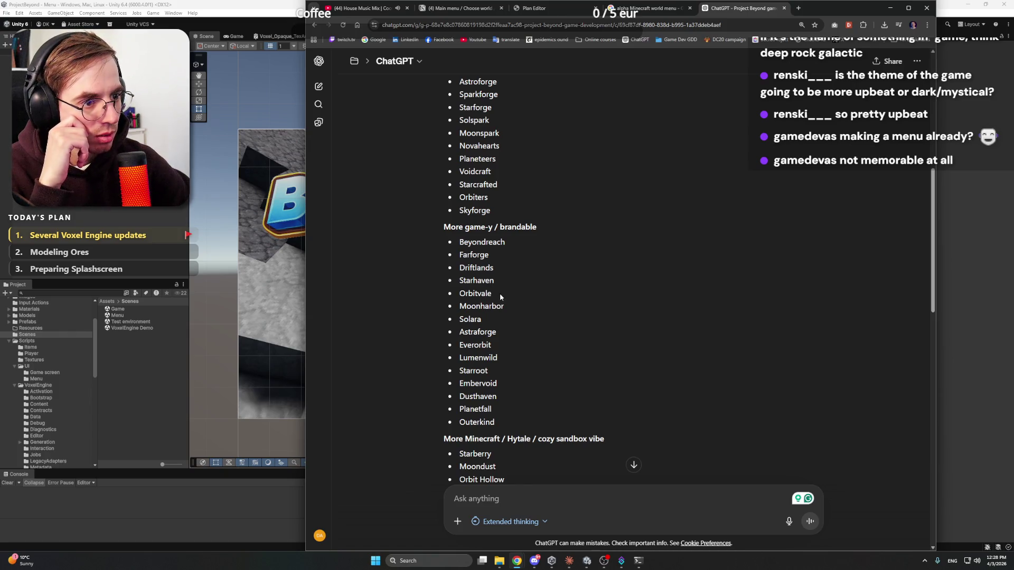
{"action": "double_click", "coordinate": [483, 293]}
{"action": "key", "text": "ctrl+c"}
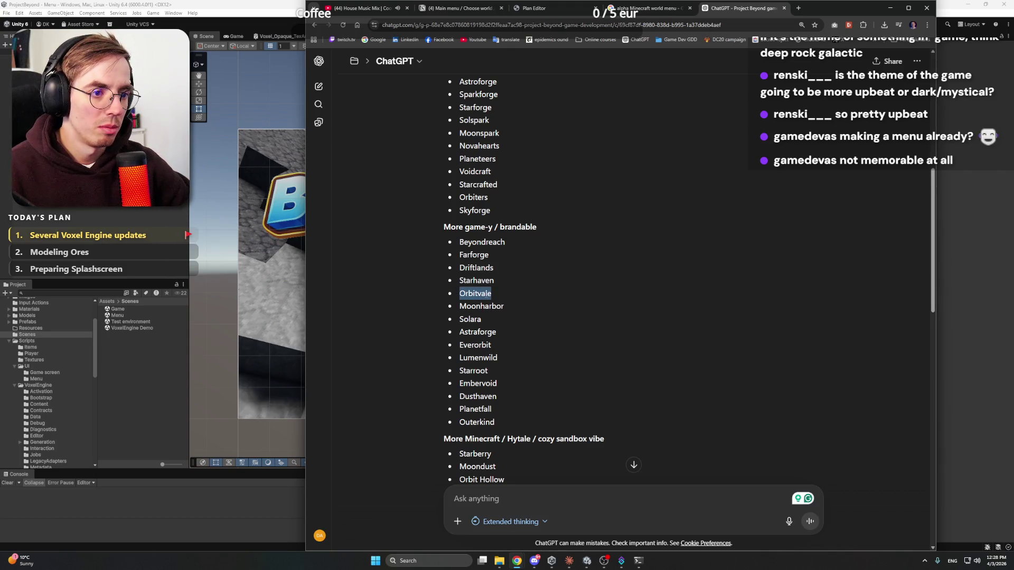
{"action": "left_click", "coordinate": [798, 8]}
{"action": "key", "text": "ctrl+v"}
{"action": "key", "text": "Return"}
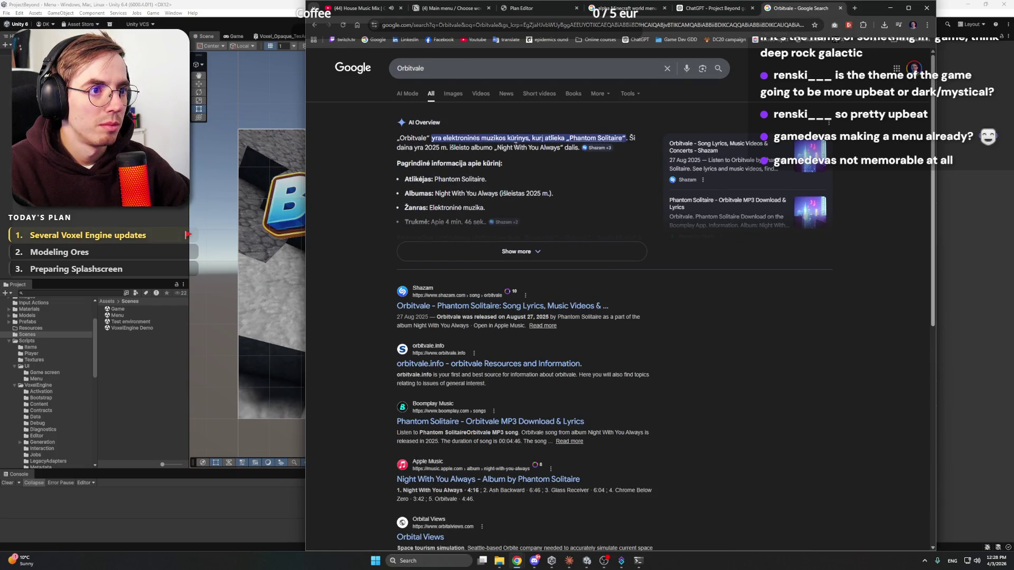
Step: Close the Orbitvale results and go back to ChatGPT's name list
{"action": "left_click", "coordinate": [838, 8]}
{"action": "left_click", "coordinate": [549, 279]}
{"action": "scroll", "coordinate": [528, 279], "scroll_direction": "down", "scroll_amount": 1}
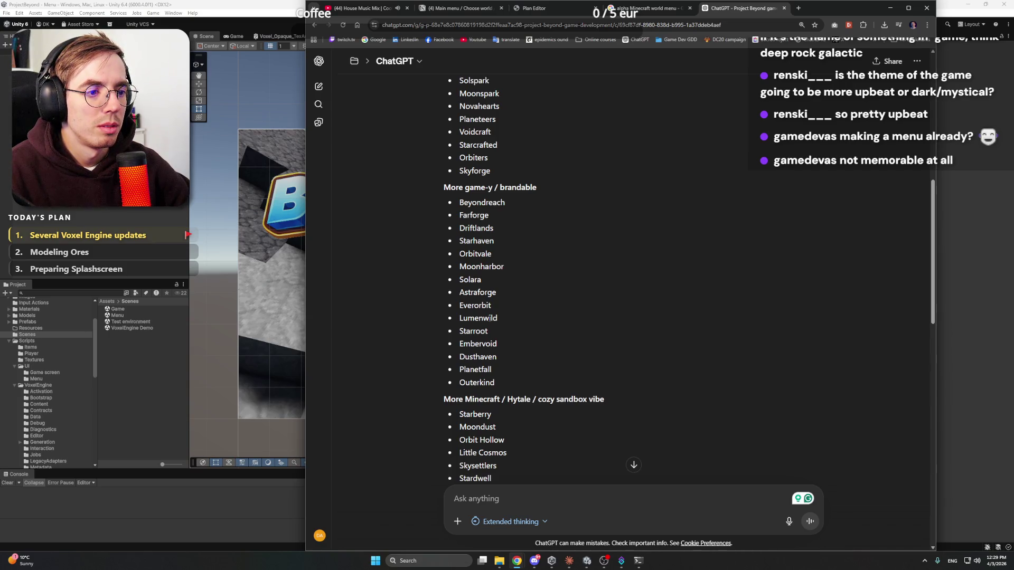
Step: Search Lumenwild in a new tab and check its CurseForge Minecraft mod page, then close it
{"action": "double_click", "coordinate": [478, 318]}
{"action": "key", "text": "ctrl+c"}
{"action": "left_click", "coordinate": [798, 9]}
{"action": "key", "text": "ctrl+v"}
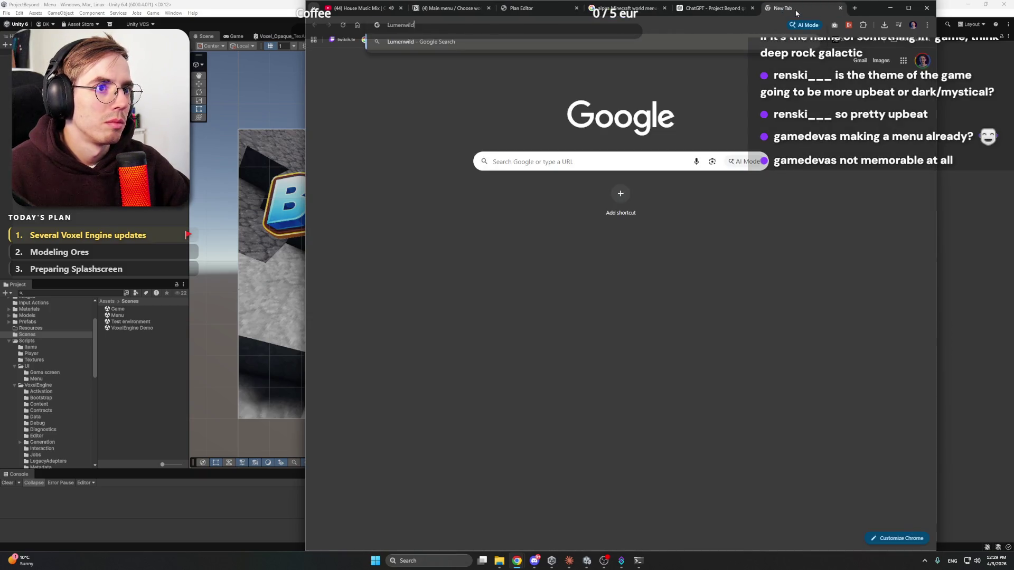
{"action": "key", "text": "Return"}
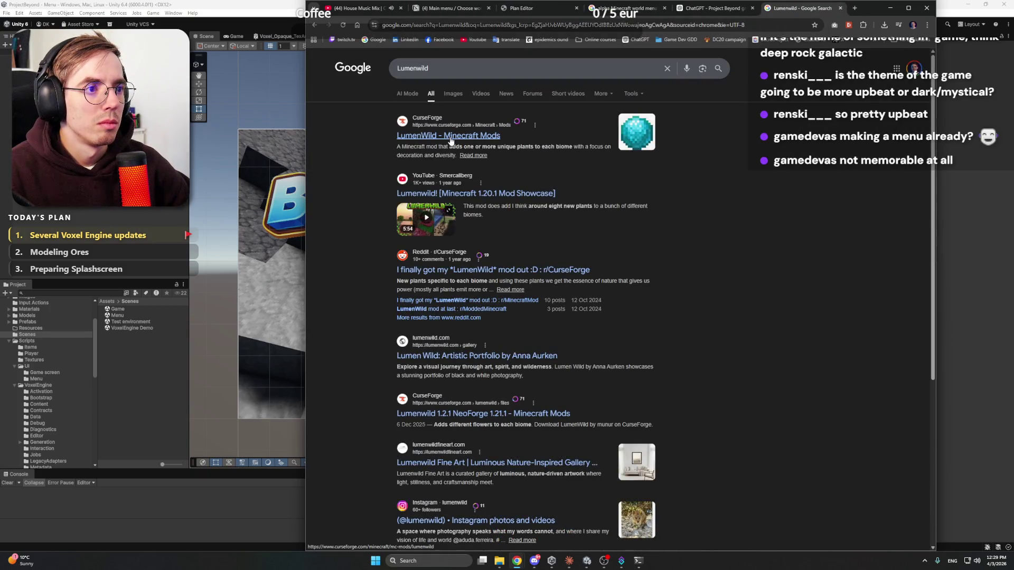
{"action": "left_click", "coordinate": [450, 138]}
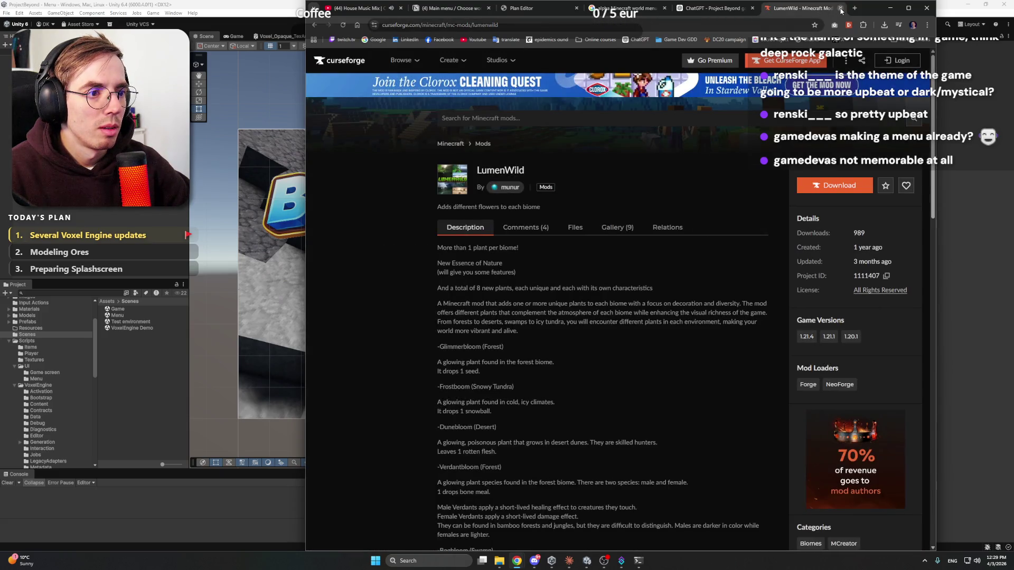
{"action": "scroll", "coordinate": [586, 290], "scroll_direction": "down", "scroll_amount": 20}
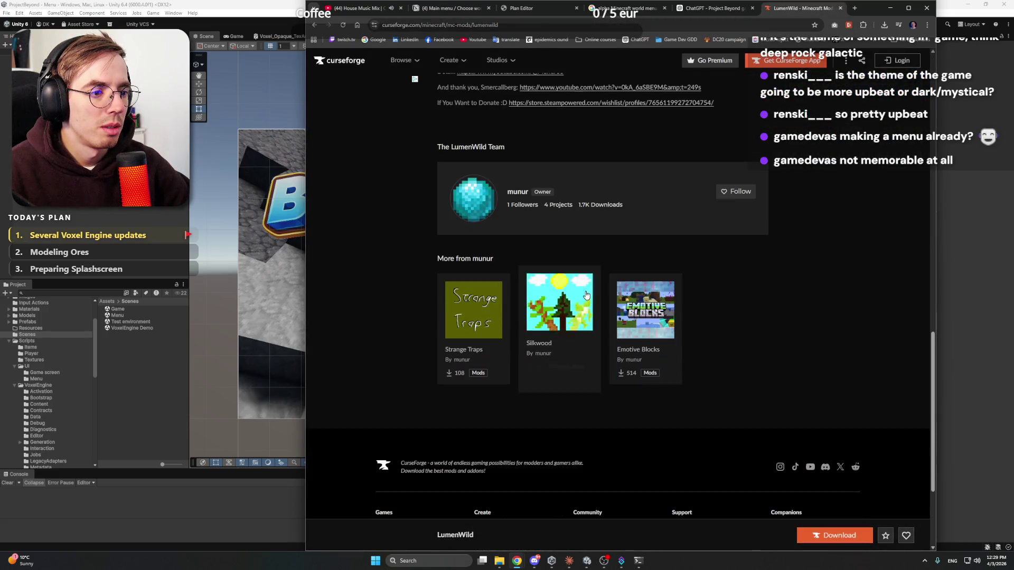
{"action": "left_click", "coordinate": [840, 8]}
{"action": "scroll", "coordinate": [527, 228], "scroll_direction": "down", "scroll_amount": 1}
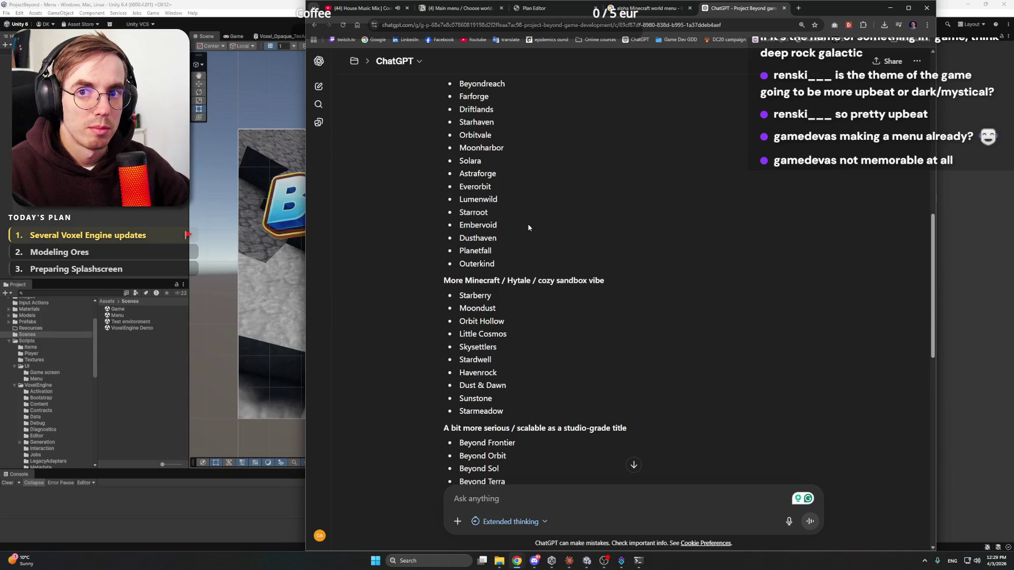
{"action": "right_click", "coordinate": [528, 224]}
{"action": "left_click", "coordinate": [514, 223]}
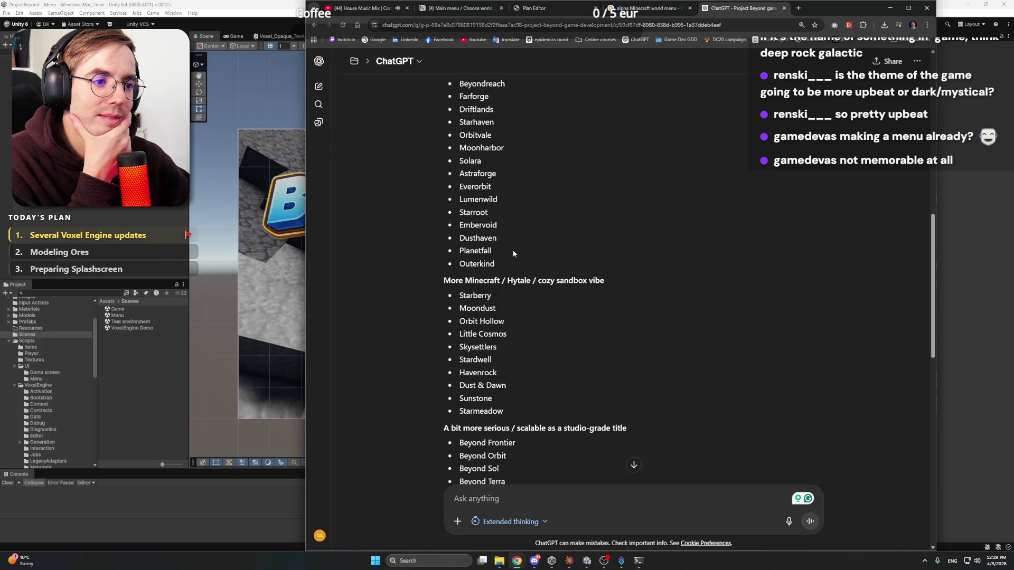
{"action": "double_click", "coordinate": [475, 250]}
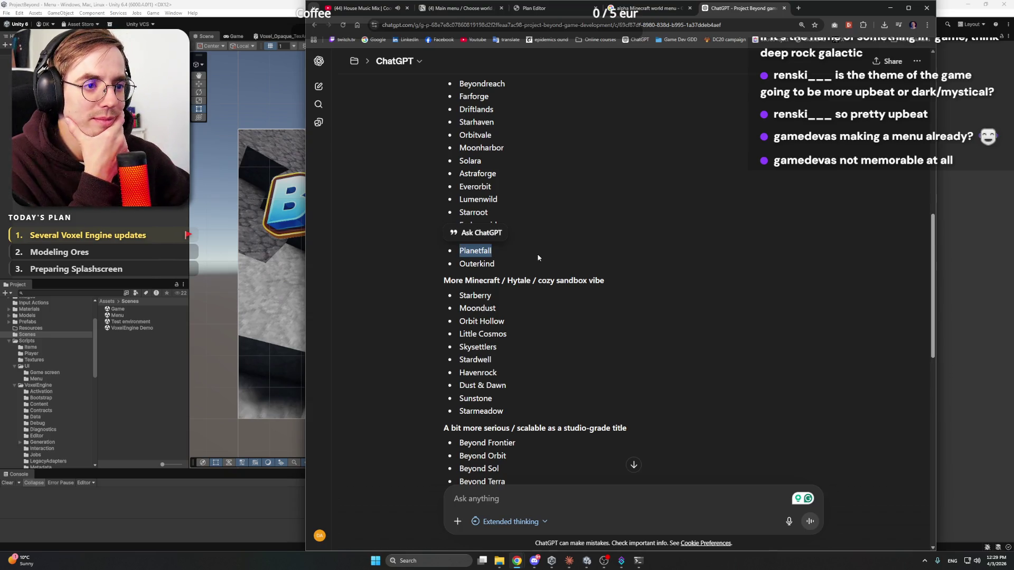
{"action": "left_click", "coordinate": [404, 285]}
{"action": "scroll", "coordinate": [575, 288], "scroll_direction": "down", "scroll_amount": 1}
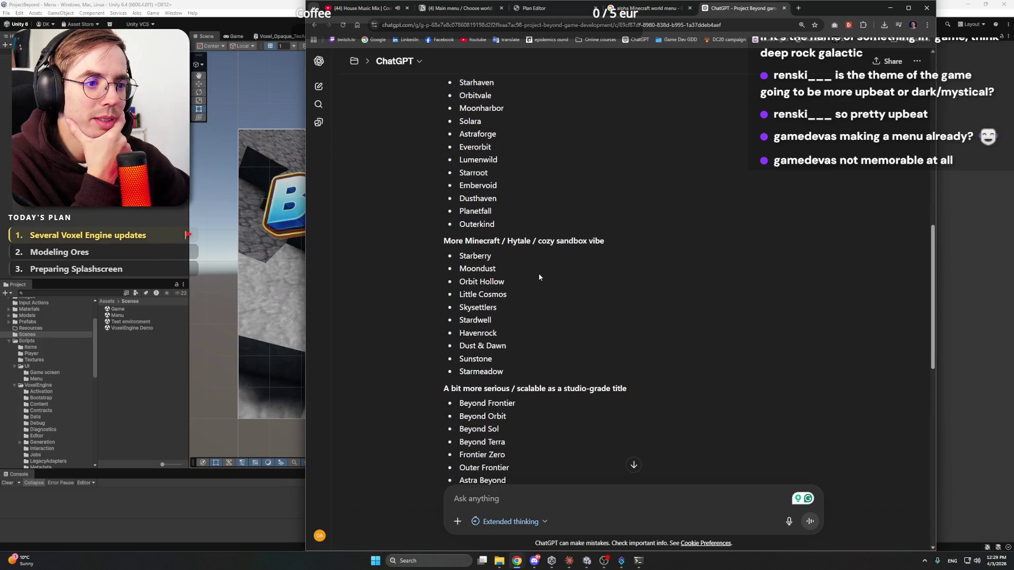
{"action": "double_click", "coordinate": [480, 255]}
{"action": "left_click", "coordinate": [535, 258]}
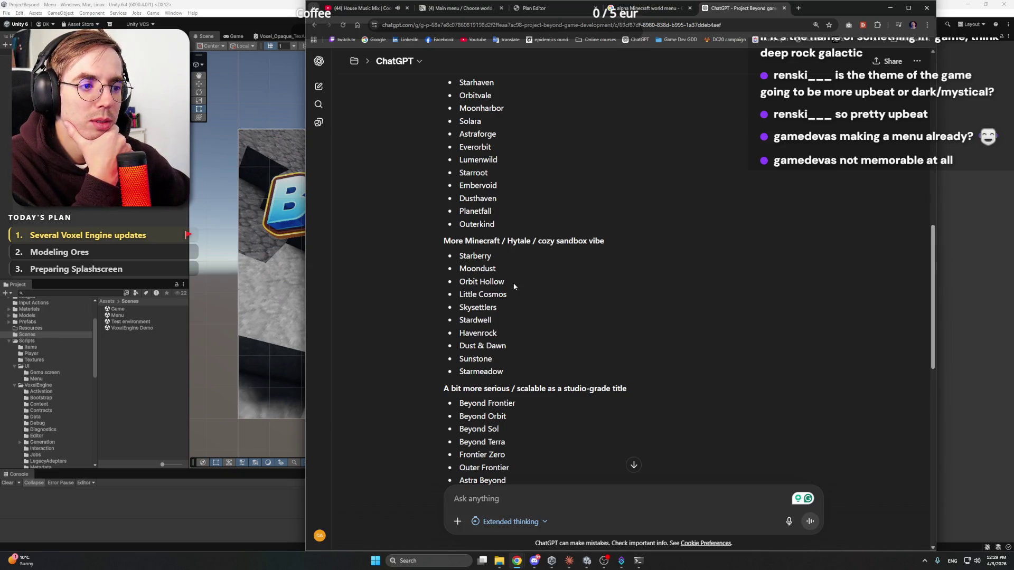
{"action": "left_click_drag", "start_coordinate": [510, 294], "coordinate": [458, 294]}
{"action": "left_click", "coordinate": [541, 298]}
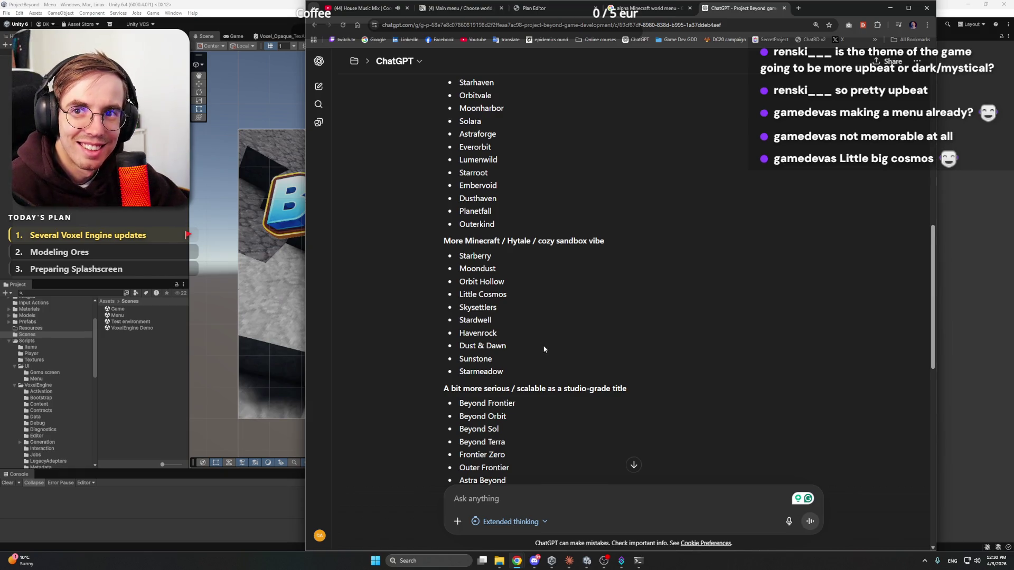
{"action": "scroll", "coordinate": [544, 344], "scroll_direction": "down", "scroll_amount": 2}
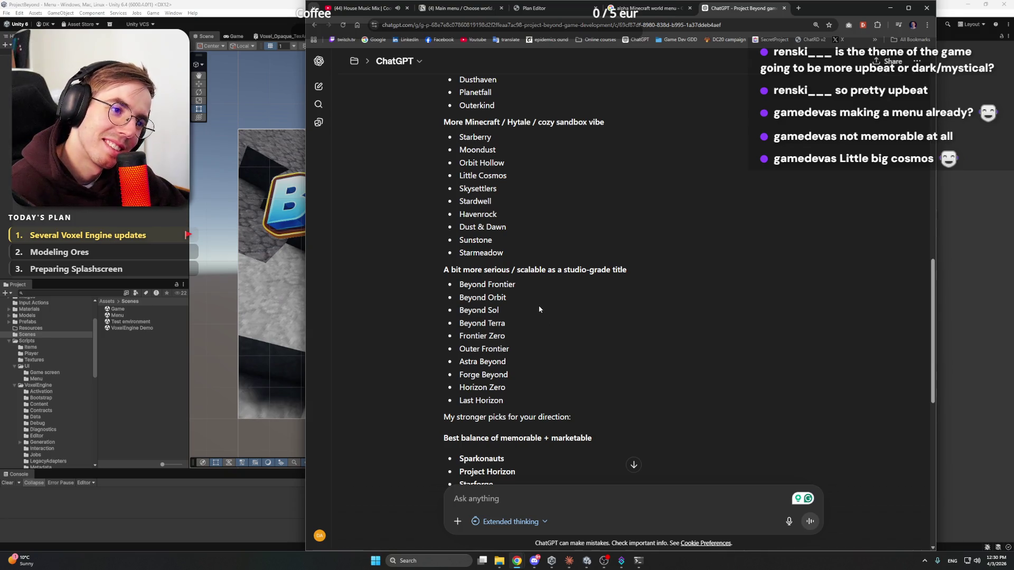
{"action": "scroll", "coordinate": [530, 299], "scroll_direction": "down", "scroll_amount": 3}
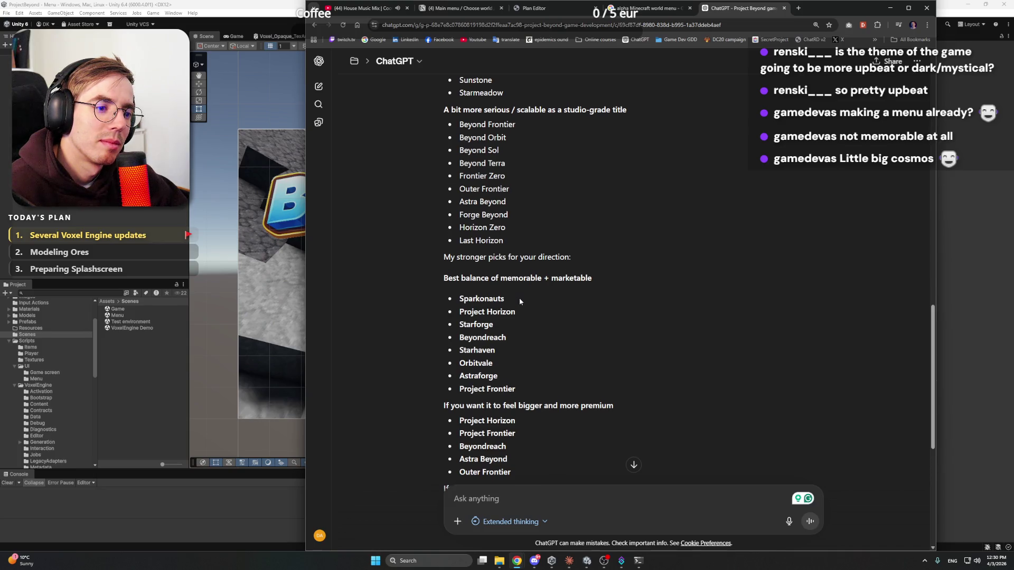
{"action": "scroll", "coordinate": [520, 301], "scroll_direction": "down", "scroll_amount": 2}
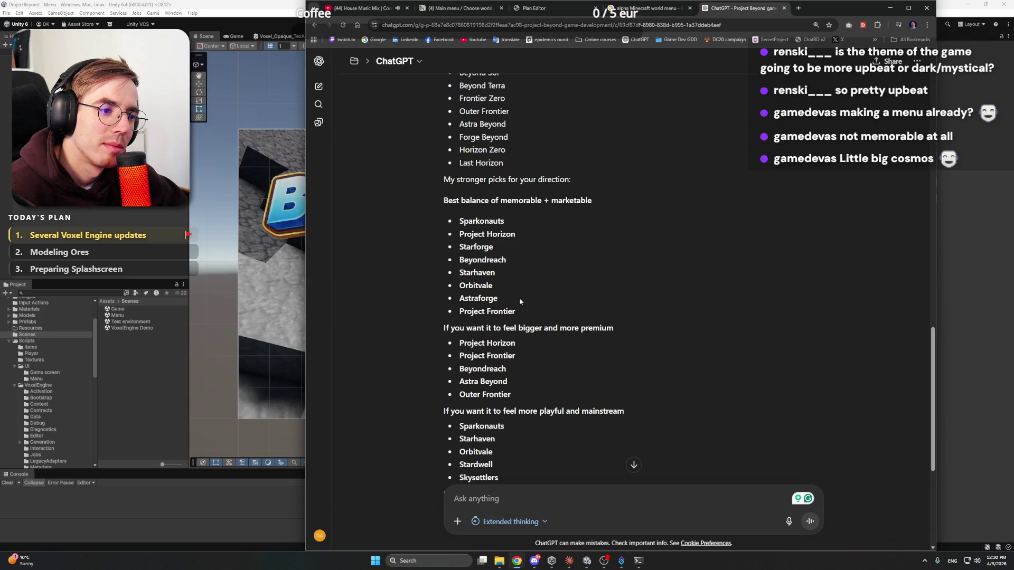
{"action": "left_click_drag", "start_coordinate": [560, 328], "coordinate": [612, 328]}
{"action": "left_click", "coordinate": [632, 316]}
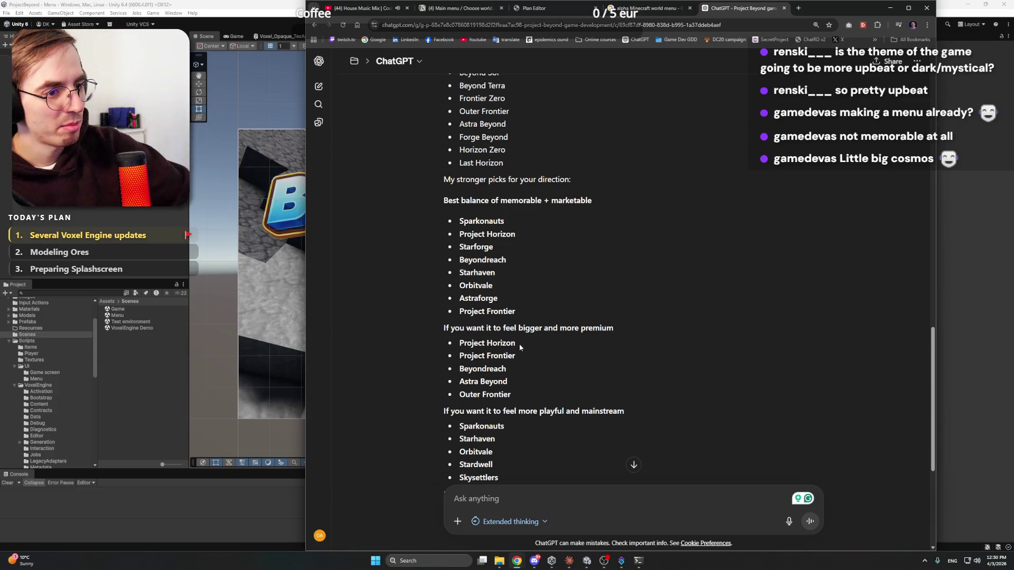
{"action": "scroll", "coordinate": [518, 357], "scroll_direction": "down", "scroll_amount": 2}
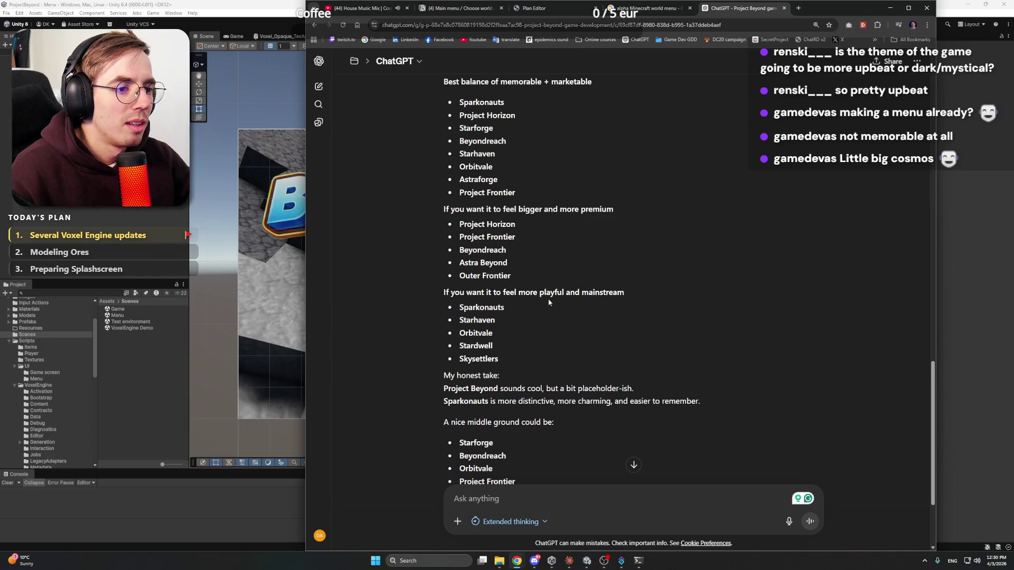
{"action": "scroll", "coordinate": [548, 302], "scroll_direction": "down", "scroll_amount": 2}
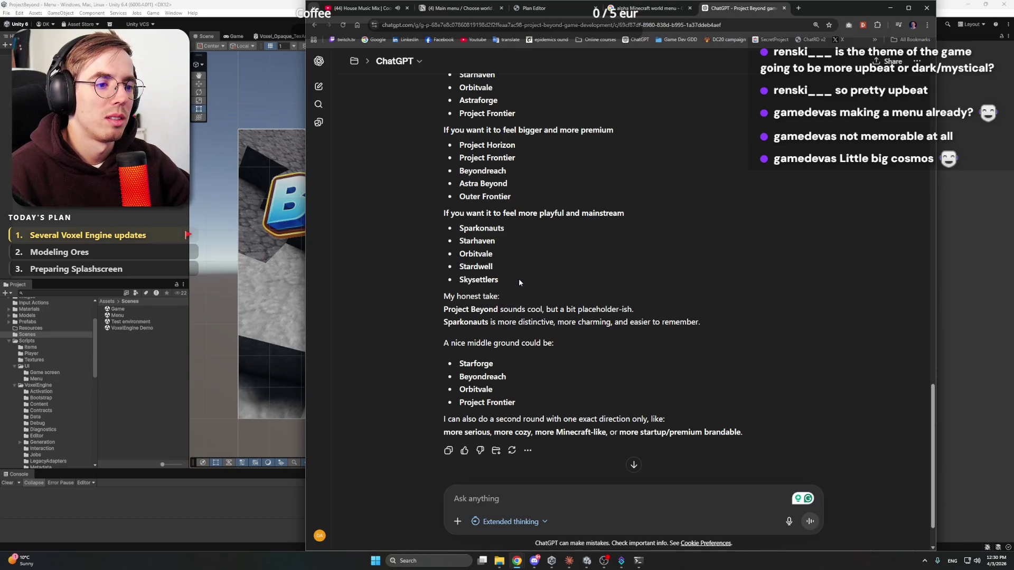
{"action": "double_click", "coordinate": [476, 323]}
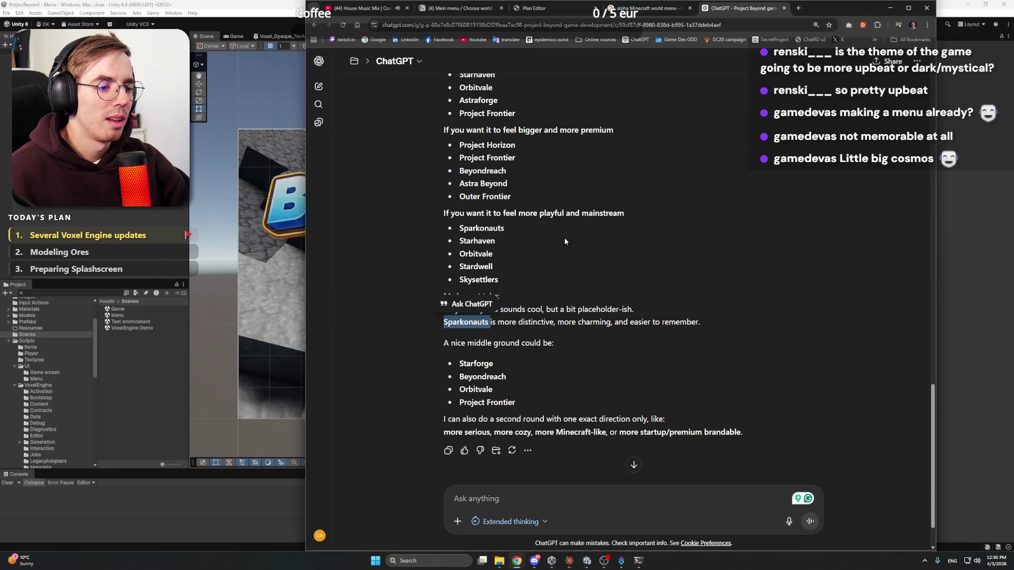
Step: Google Sparkonauts in a new tab, open the enrichment centre's site, then close the search tab
{"action": "left_click", "coordinate": [799, 9]}
{"action": "key", "text": "ctrl+v"}
{"action": "key", "text": "Return"}
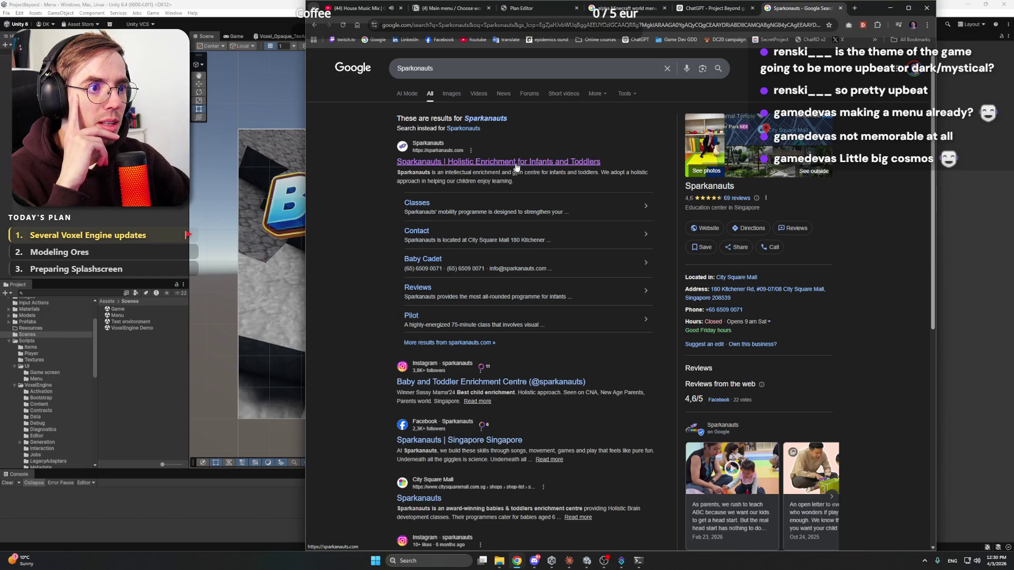
{"action": "left_click", "coordinate": [569, 163]}
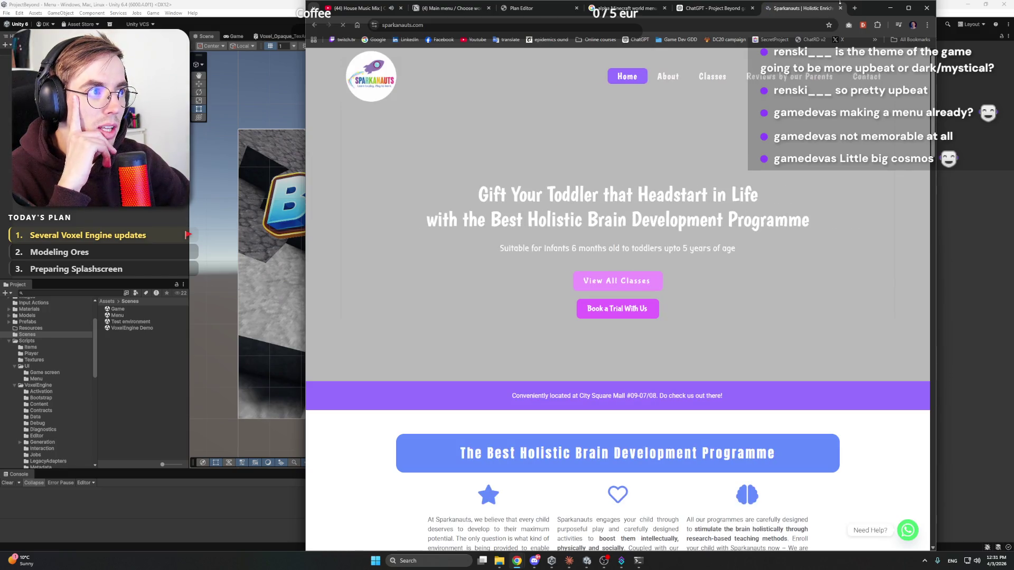
{"action": "key", "text": "ctrl+l"}
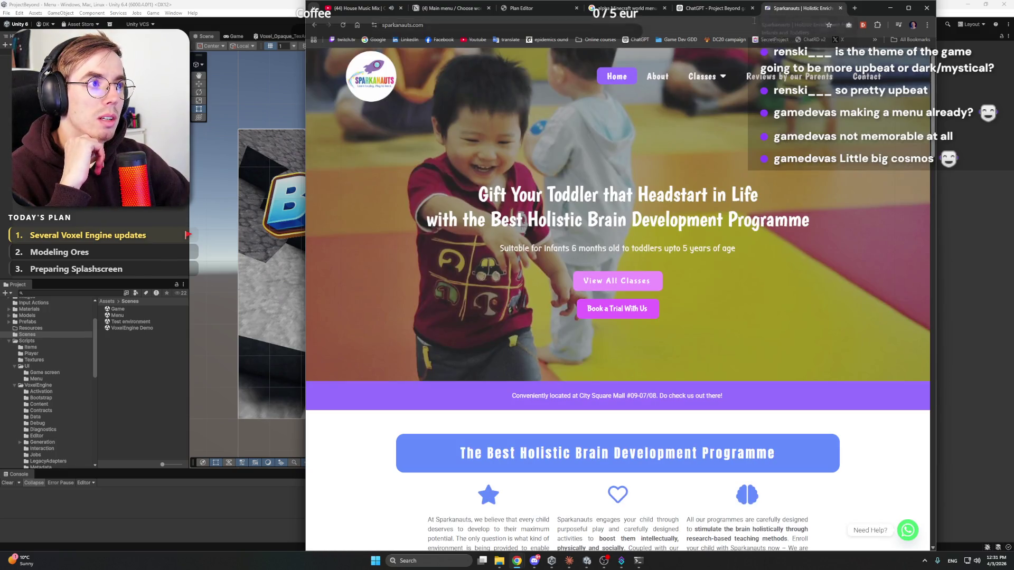
{"action": "type", "text": "Sparkon"}
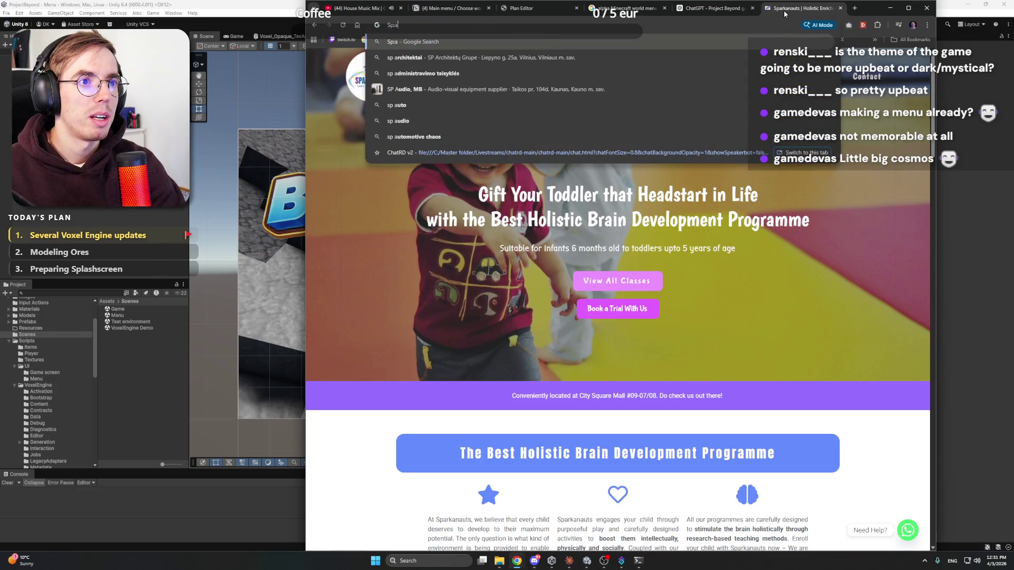
{"action": "key", "text": "Return"}
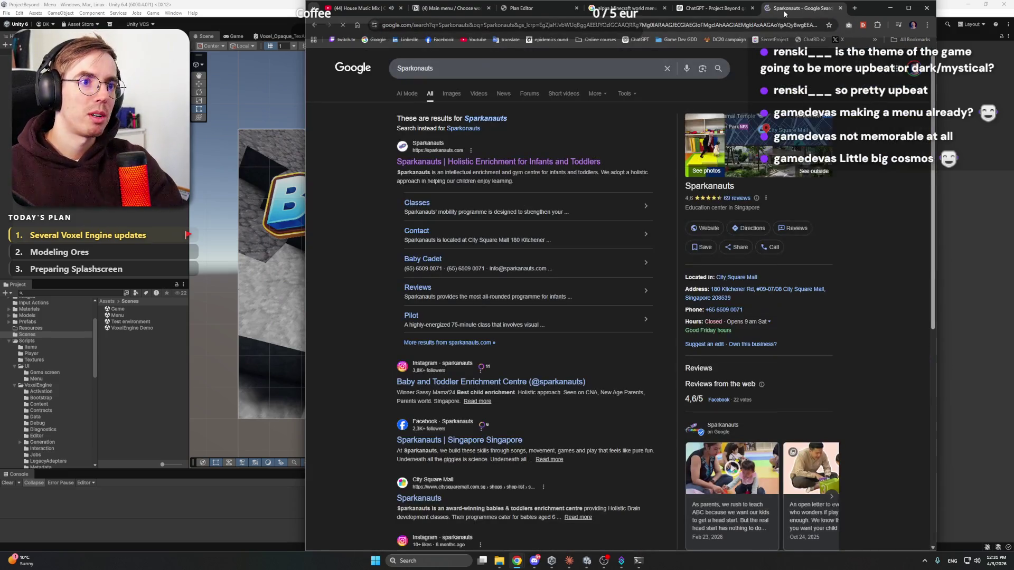
{"action": "left_click", "coordinate": [840, 9]}
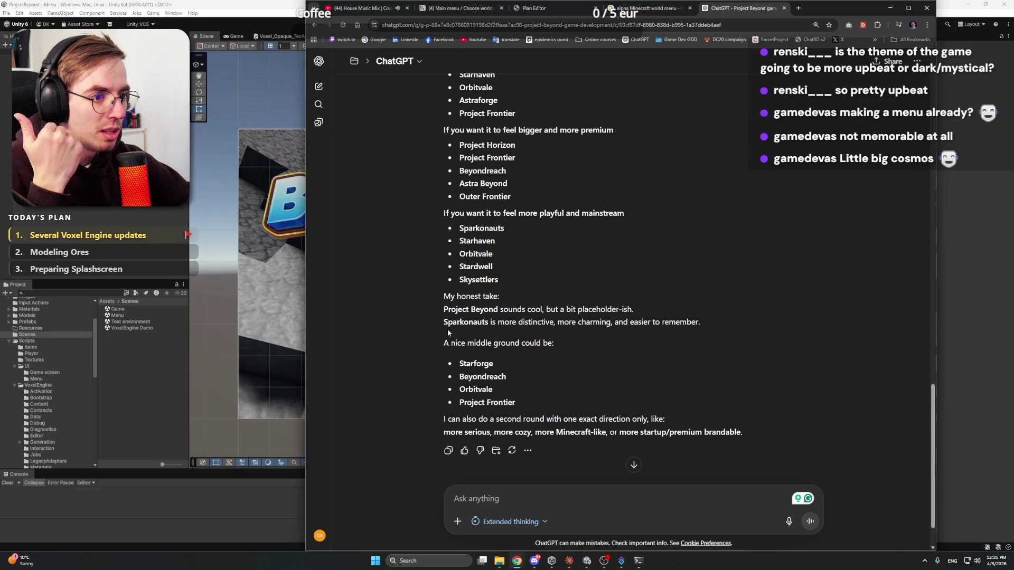
Step: Reselect and then deselect Sparkonauts in the name list, and minimize Chrome
{"action": "double_click", "coordinate": [464, 322]}
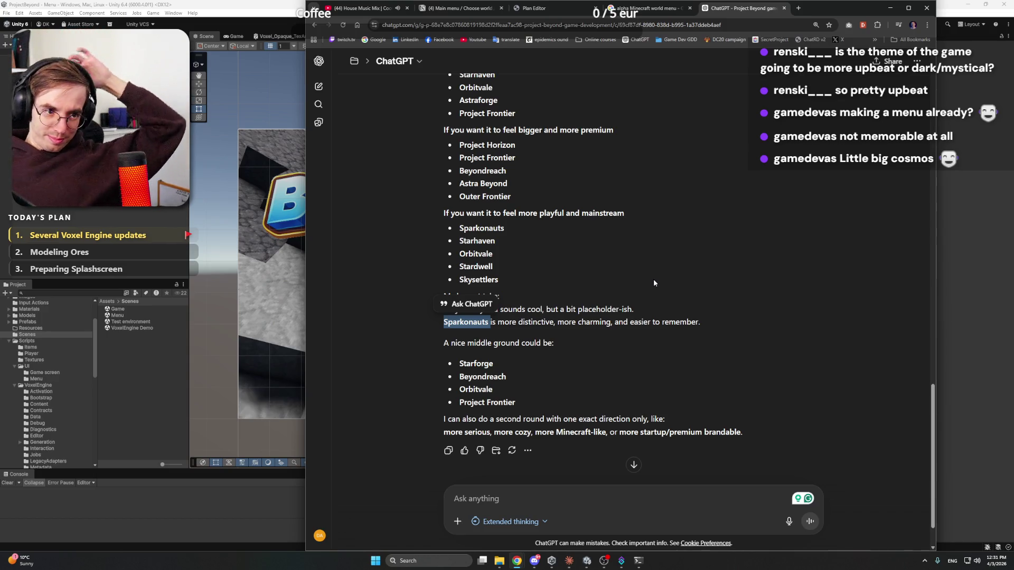
{"action": "left_click", "coordinate": [635, 270]}
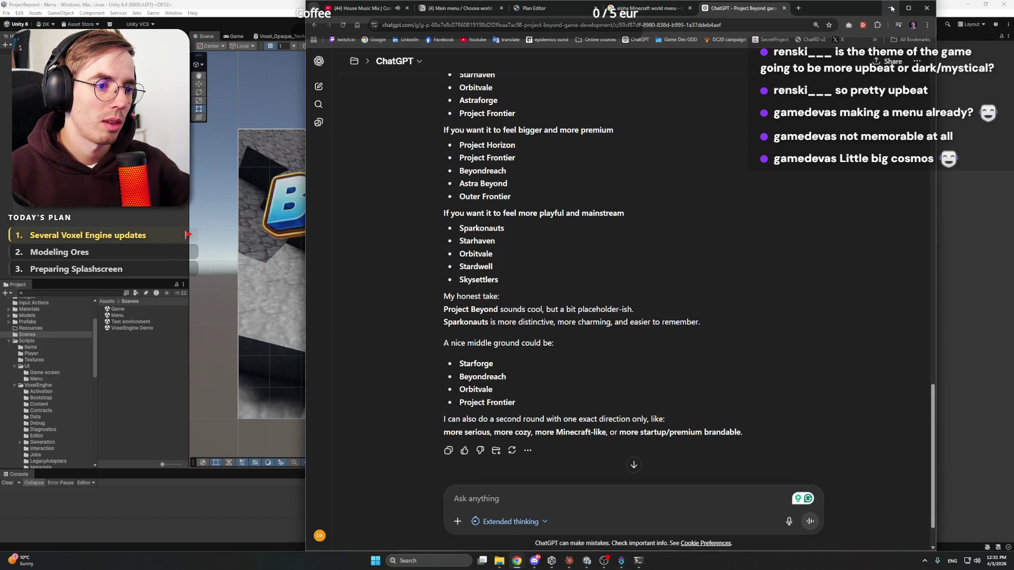
{"action": "left_click", "coordinate": [891, 8]}
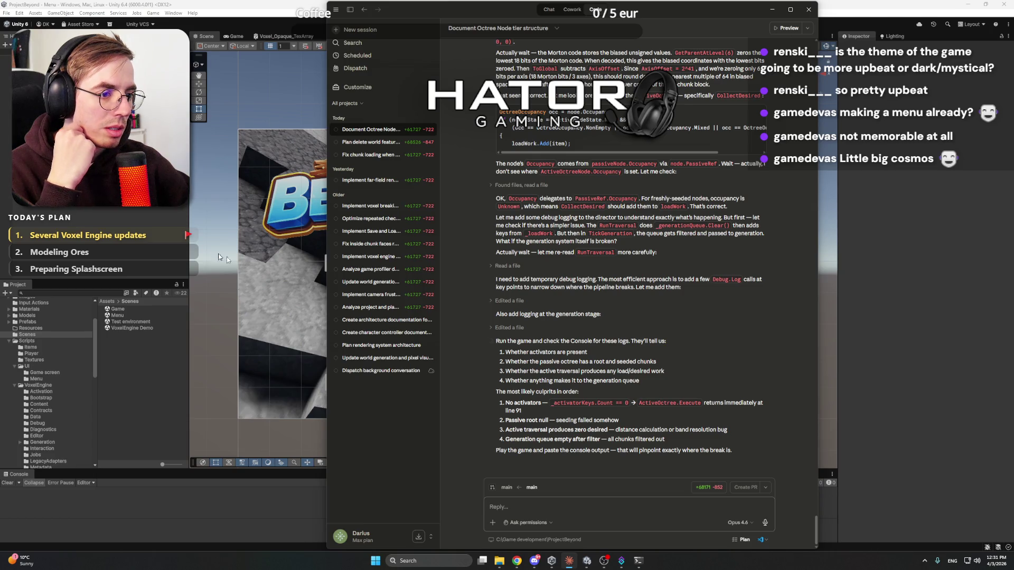
Step: Switch to the Unity Editor and play the Menu scene showing the Project Beyond title
{"action": "key", "text": "alt+Tab"}
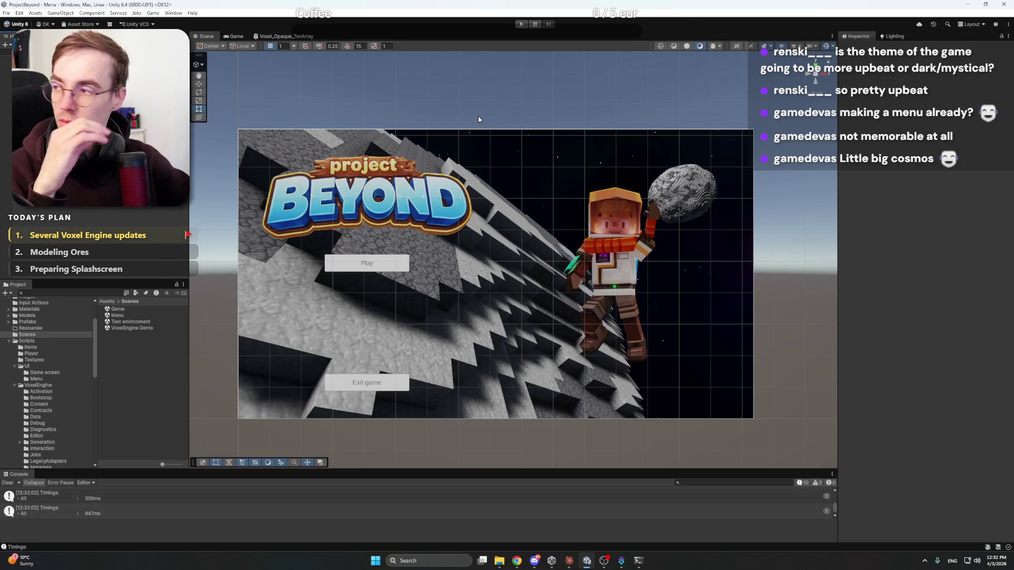
{"action": "left_click", "coordinate": [521, 25]}
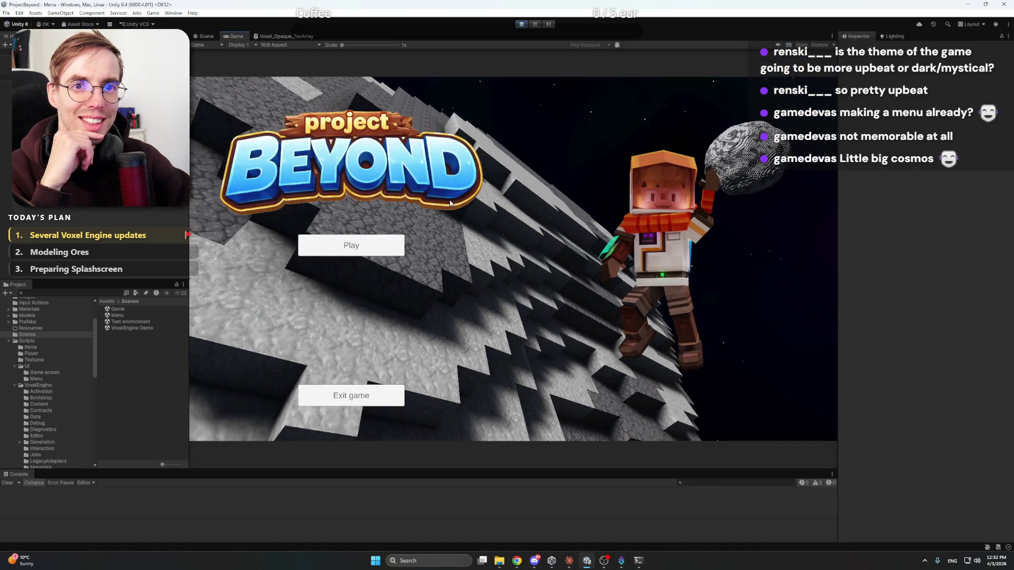
{"action": "left_click", "coordinate": [521, 24]}
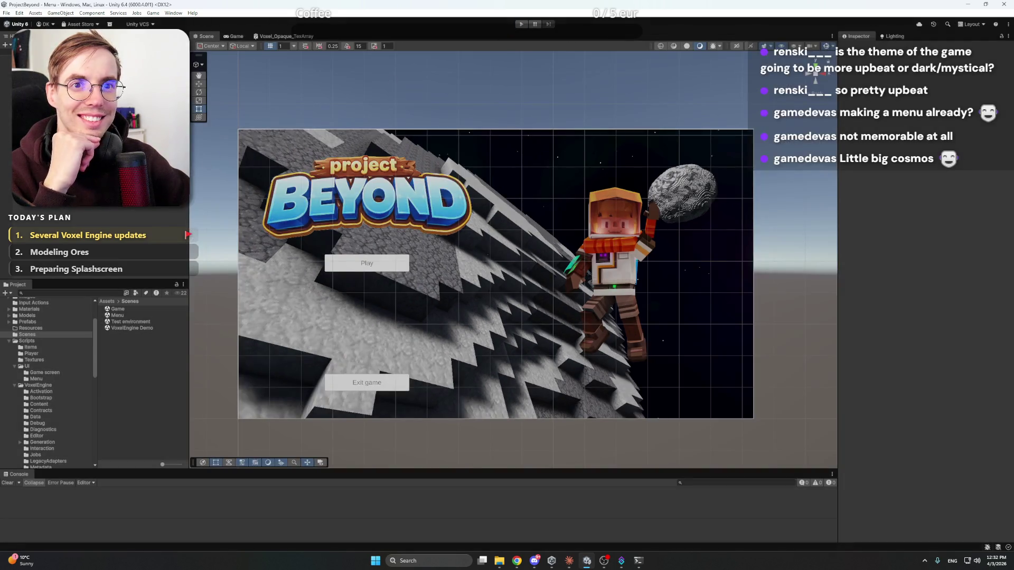
{"action": "left_click", "coordinate": [126, 311]}
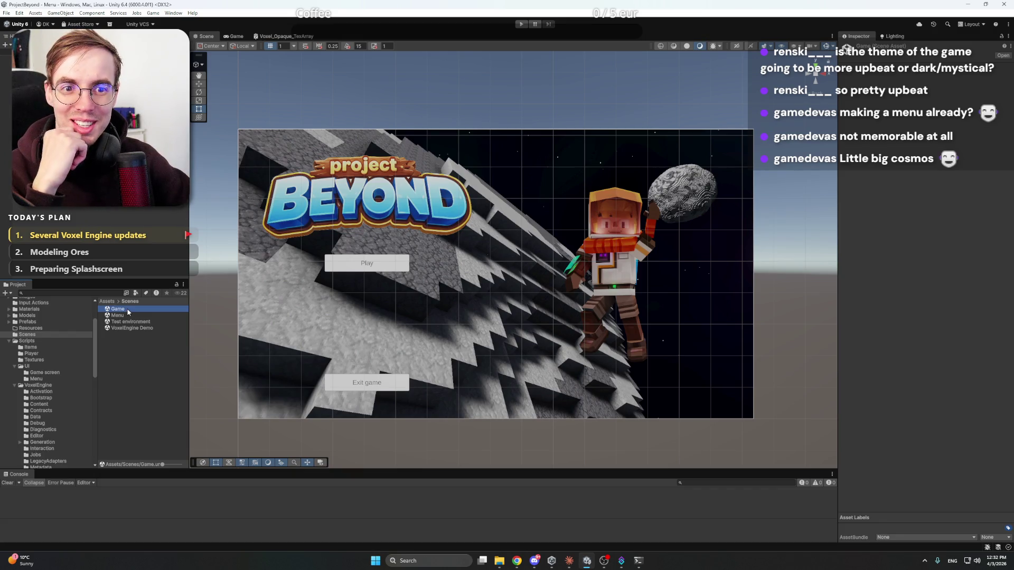
{"action": "double_click", "coordinate": [127, 310]}
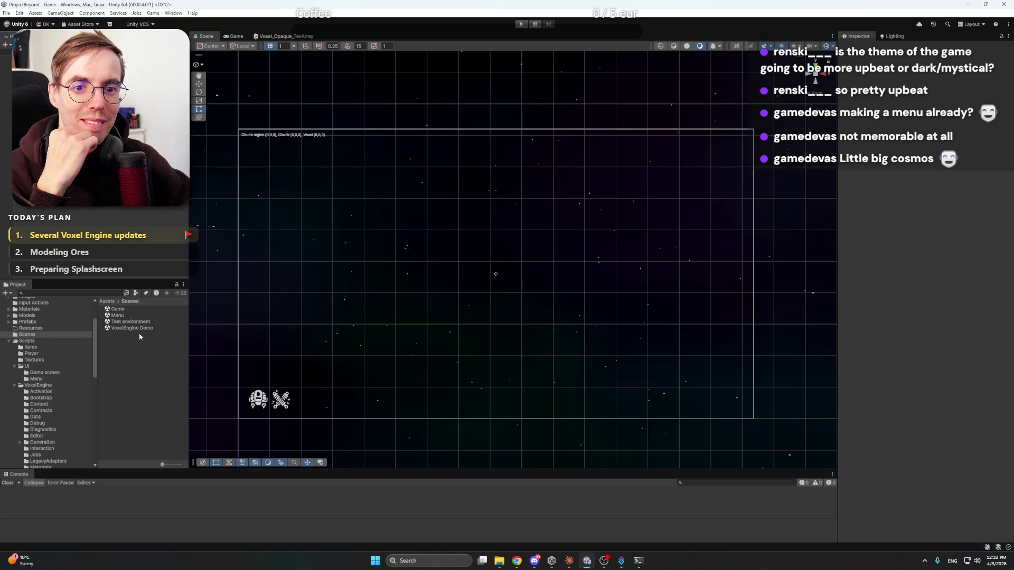
{"action": "left_click", "coordinate": [133, 316]}
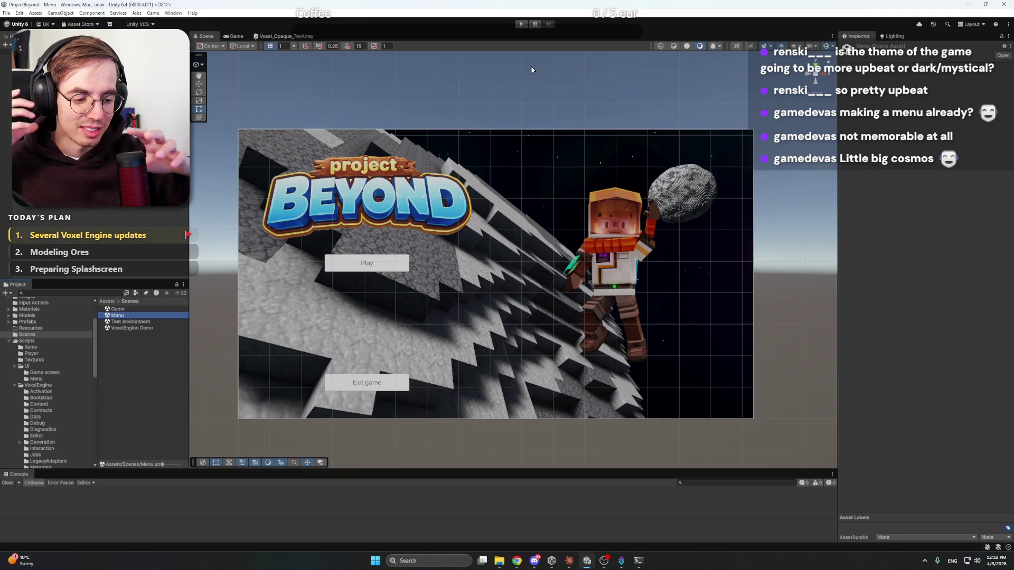
{"action": "left_click", "coordinate": [569, 561]}
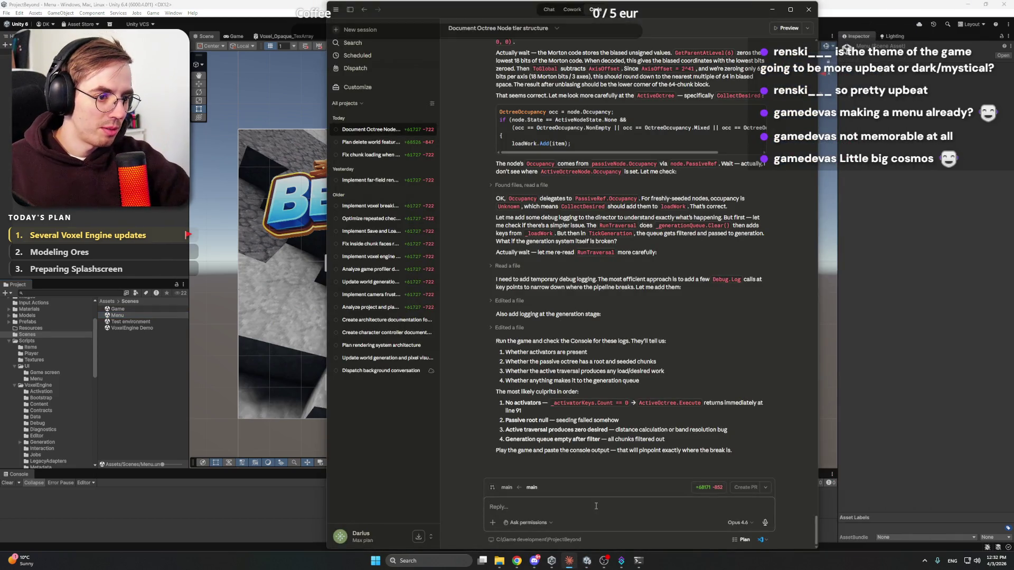
Step: Ask Claude to implement the save system for the main menu and 5 world saves, approving its first command
{"action": "type", "text": "Also, be"}
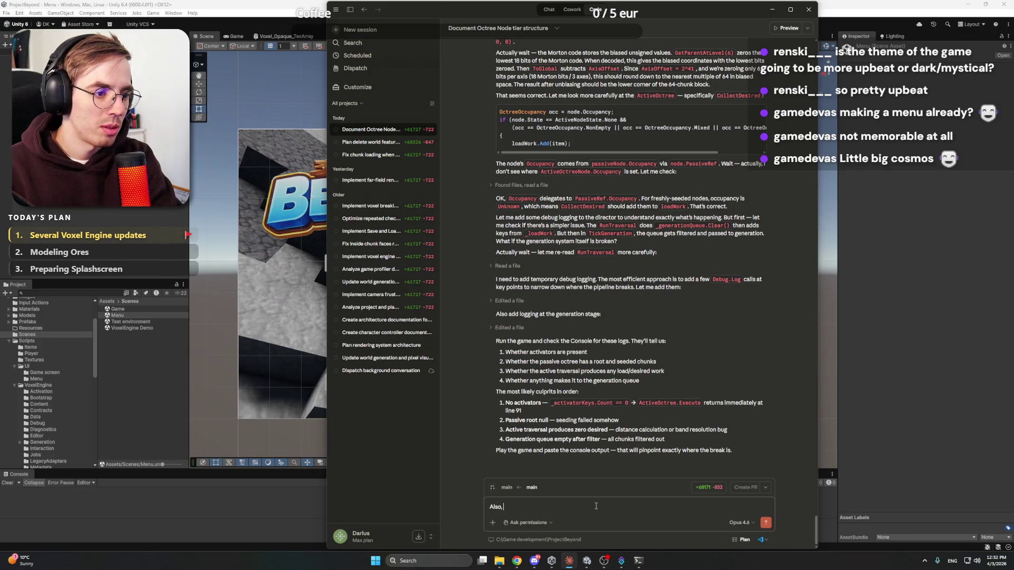
{"action": "type", "text": "fore this, "}
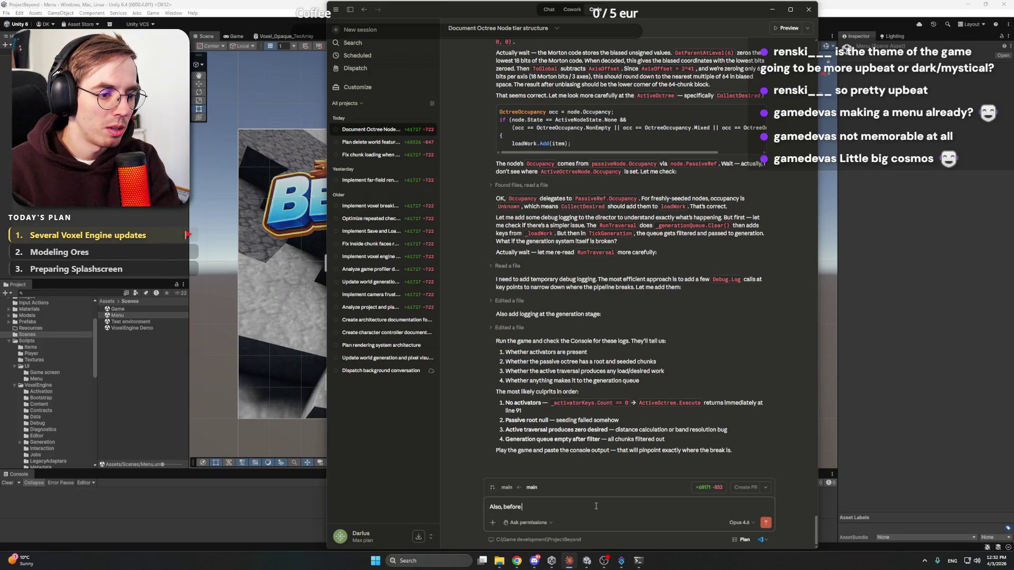
{"action": "type", "text": "implement another thing."}
{"action": "key", "text": "BackSpace"}
{"action": "type", "text": "have already"}
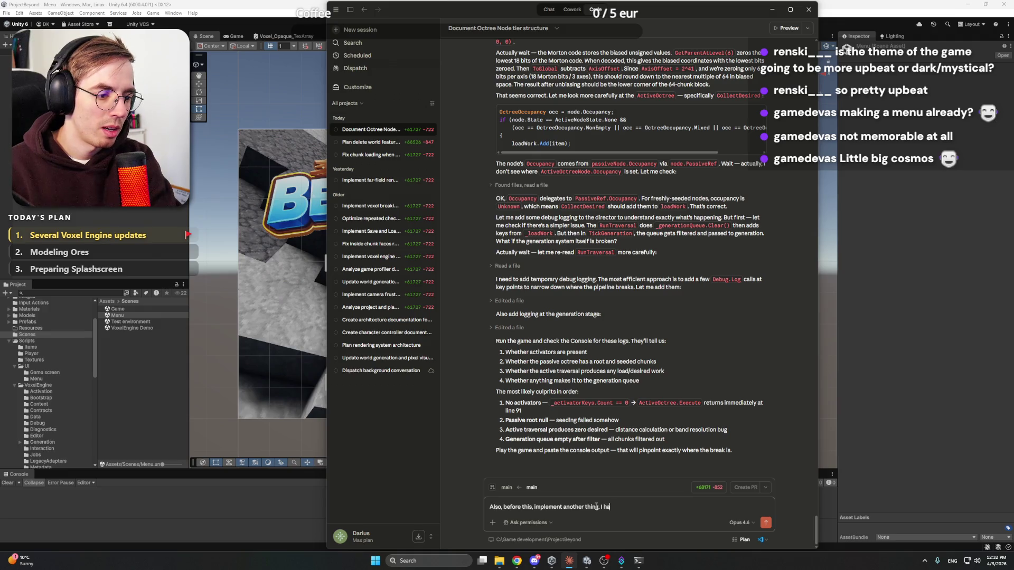
{"action": "type", "text": " created Main menu and"}
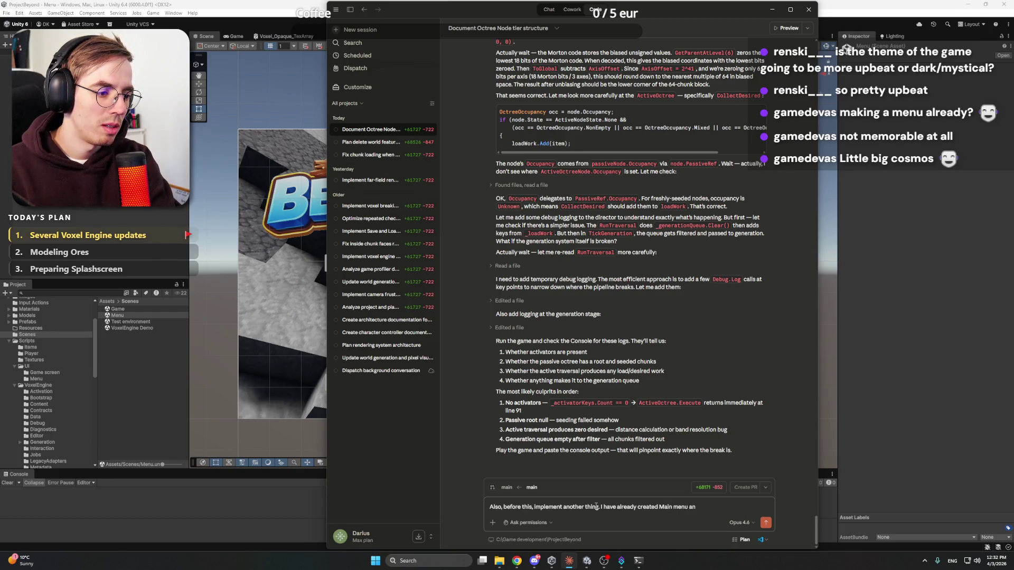
{"action": "type", "text": " 5 world"}
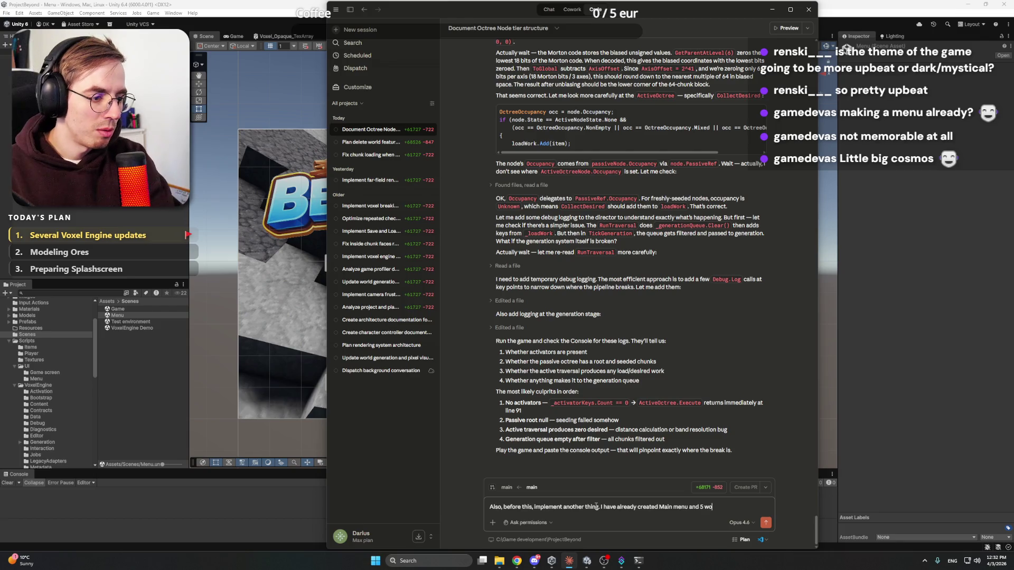
{"action": "type", "text": " saves."}
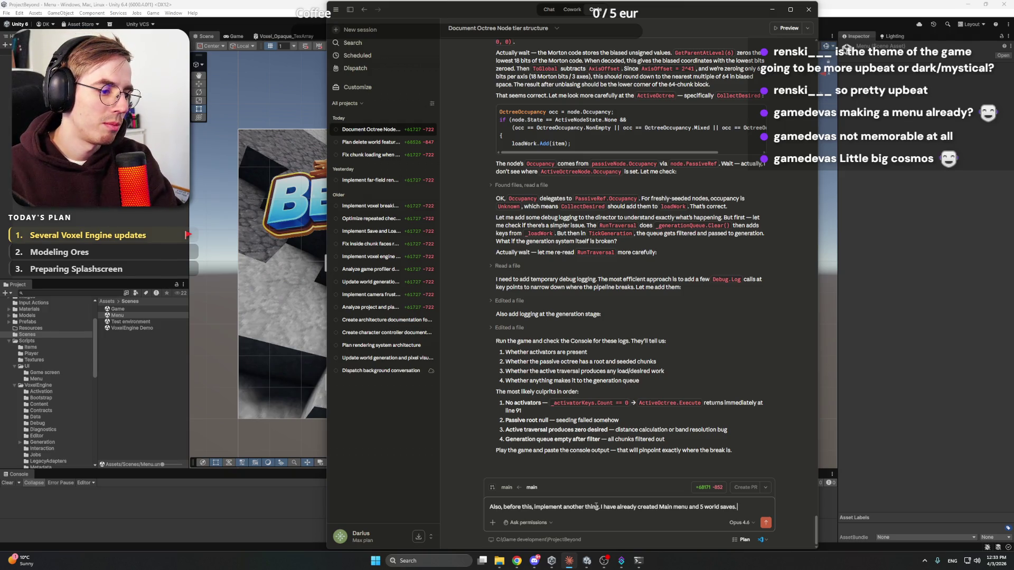
{"action": "type", "text": "Let's"}
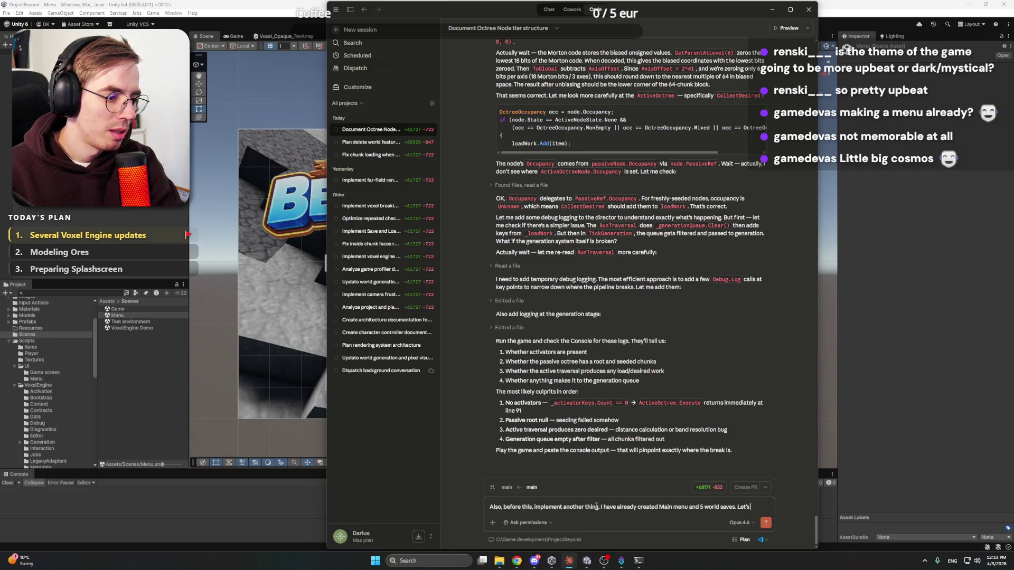
{"action": "type", "text": " implement th"}
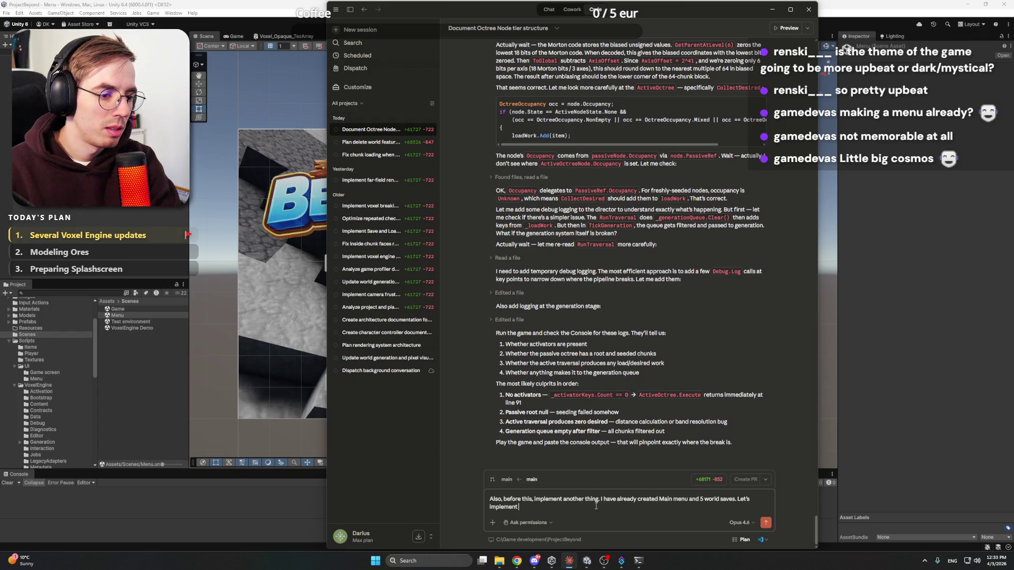
{"action": "type", "text": "is save sys"}
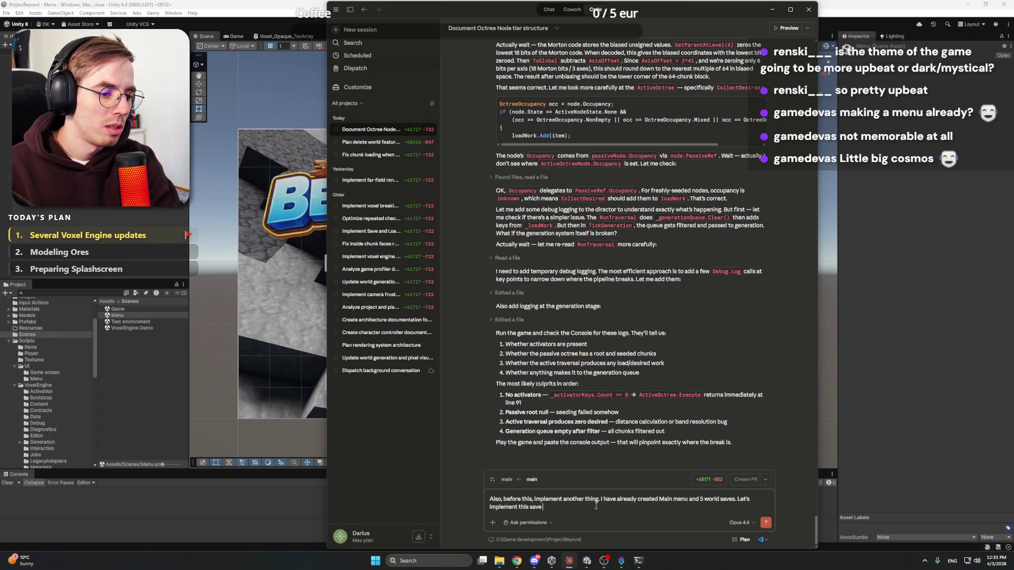
{"action": "type", "text": "tem, as I will"}
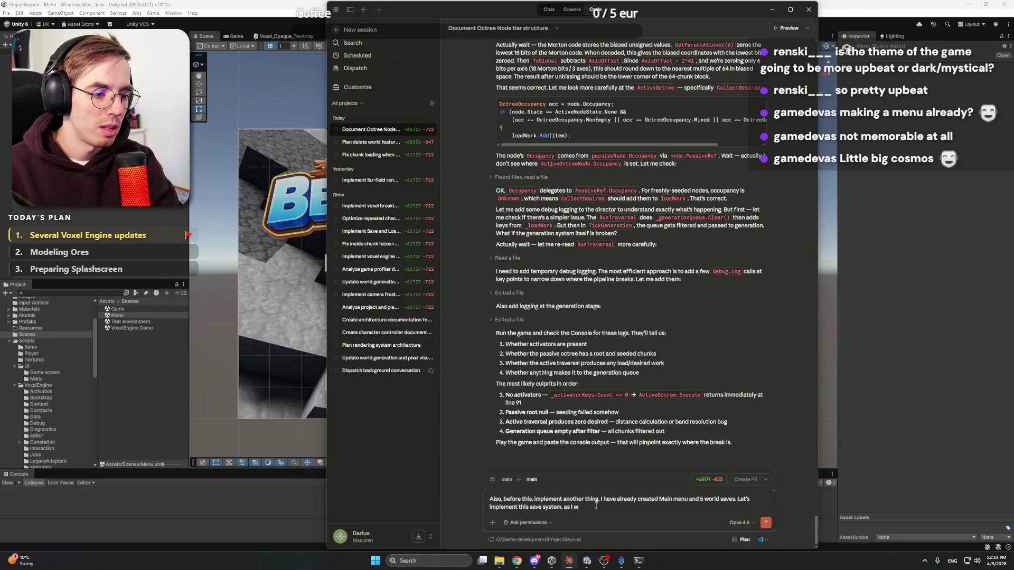
{"action": "type", "text": " always be go"}
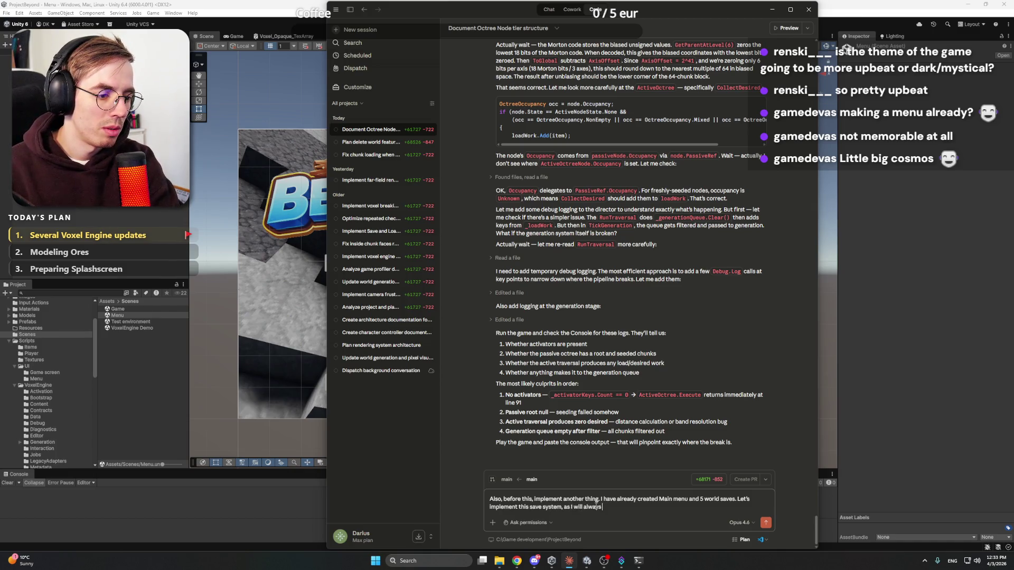
{"action": "type", "text": "ing now thro"}
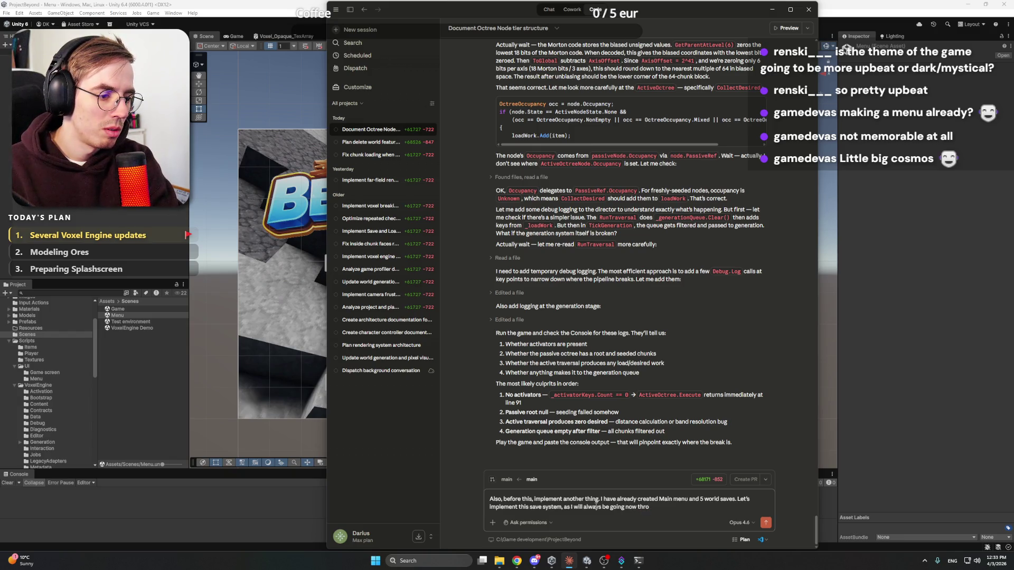
{"action": "type", "text": "ugh main"}
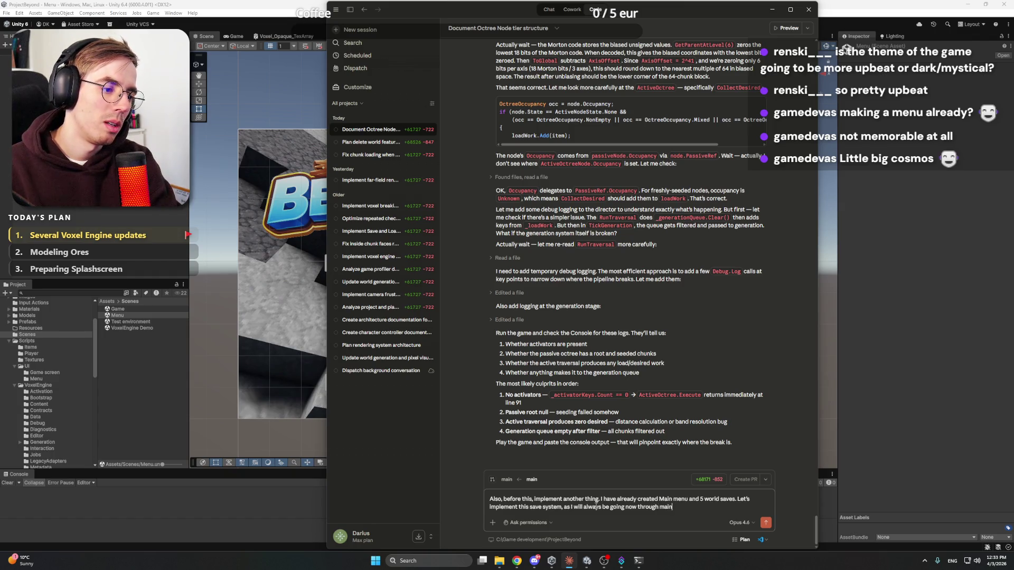
{"action": "type", "text": " menu a"}
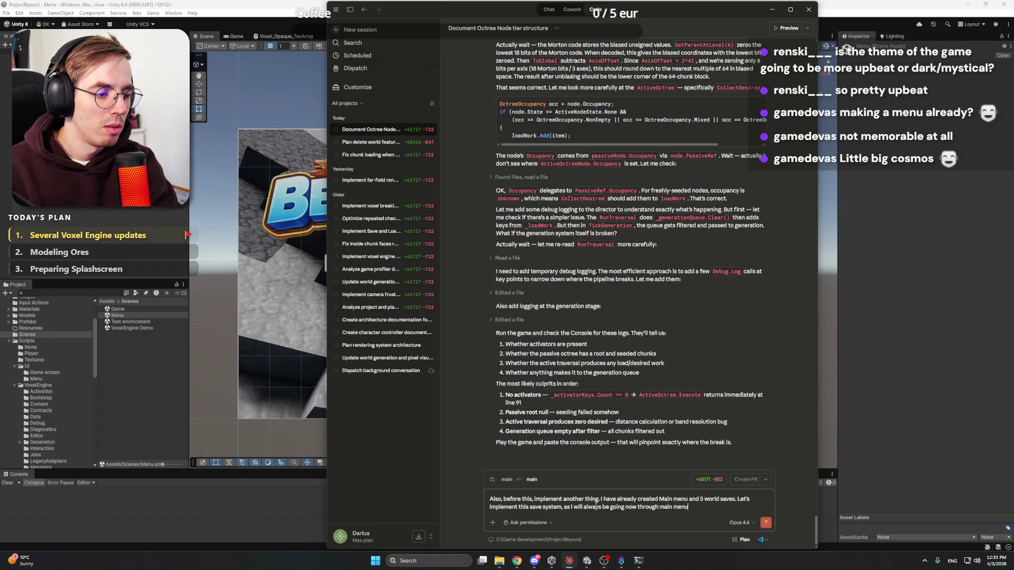
{"action": "type", "text": "nd select"}
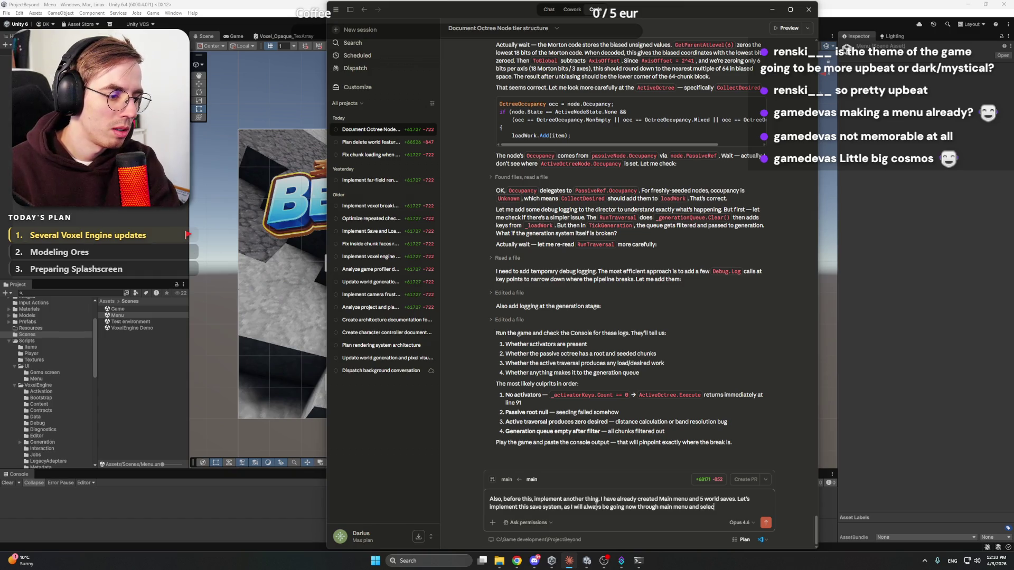
{"action": "type", "text": "ing world to"}
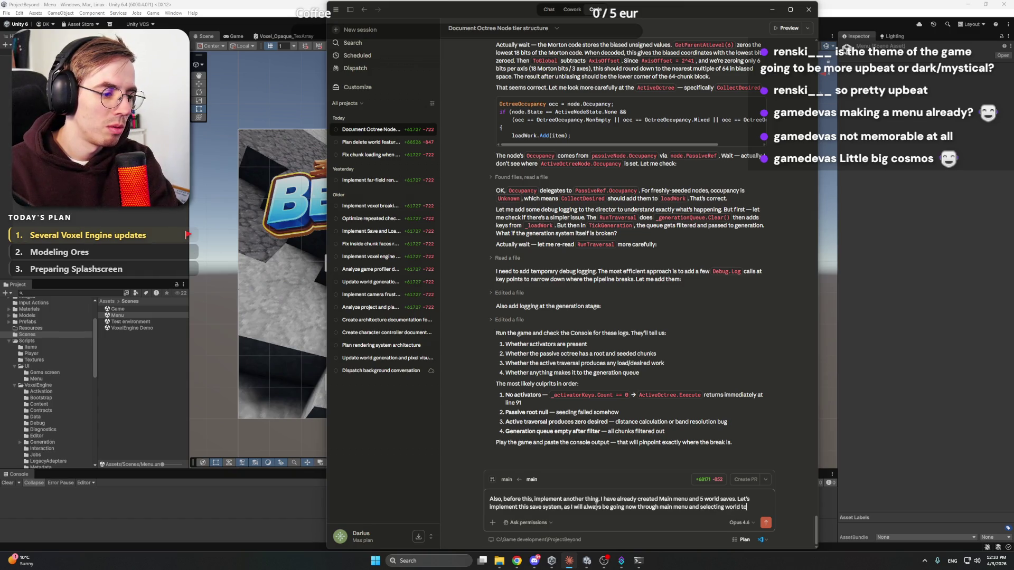
{"action": "type", "text": " load."}
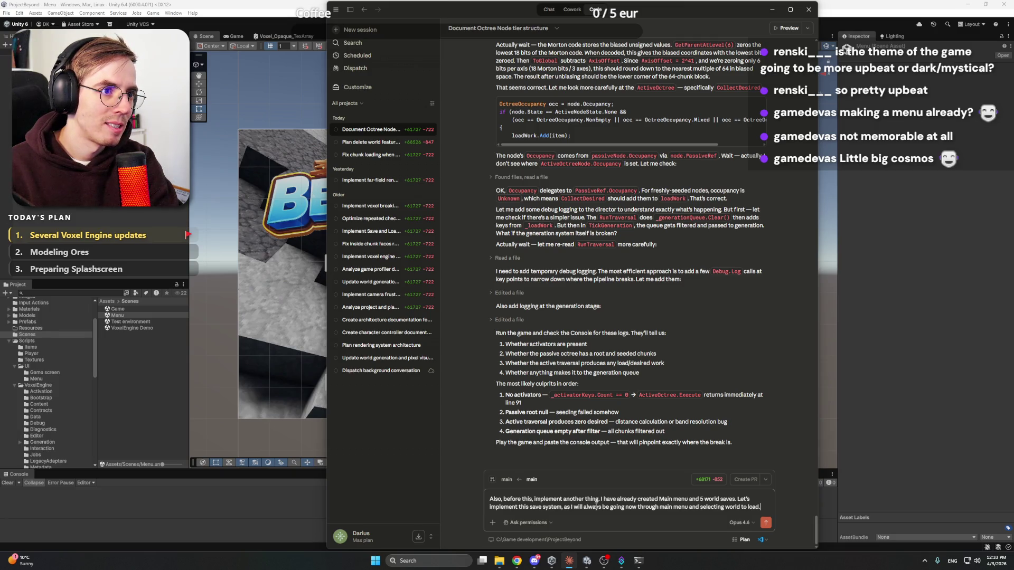
{"action": "key", "text": "Return"}
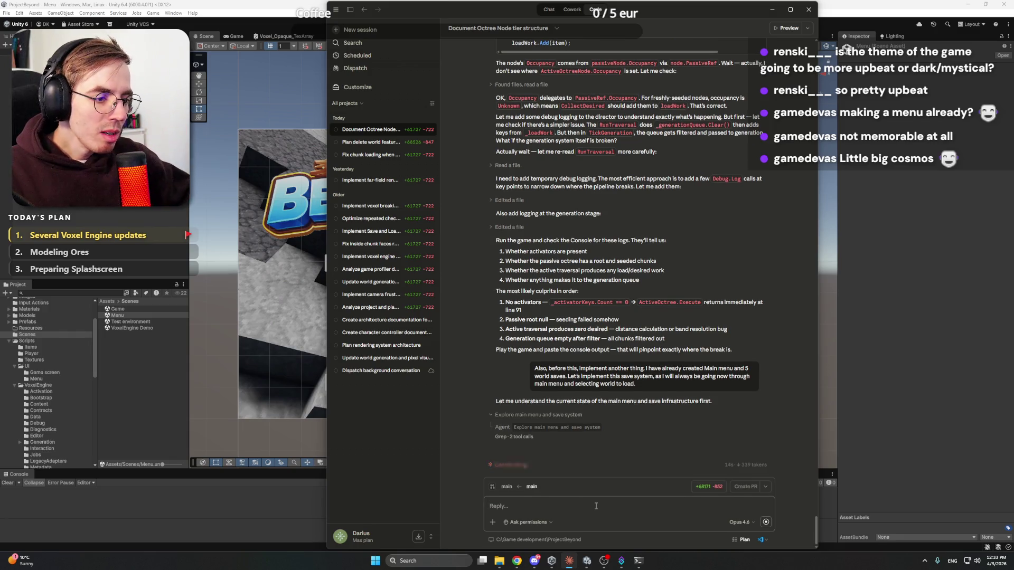
{"action": "left_click", "coordinate": [655, 528]}
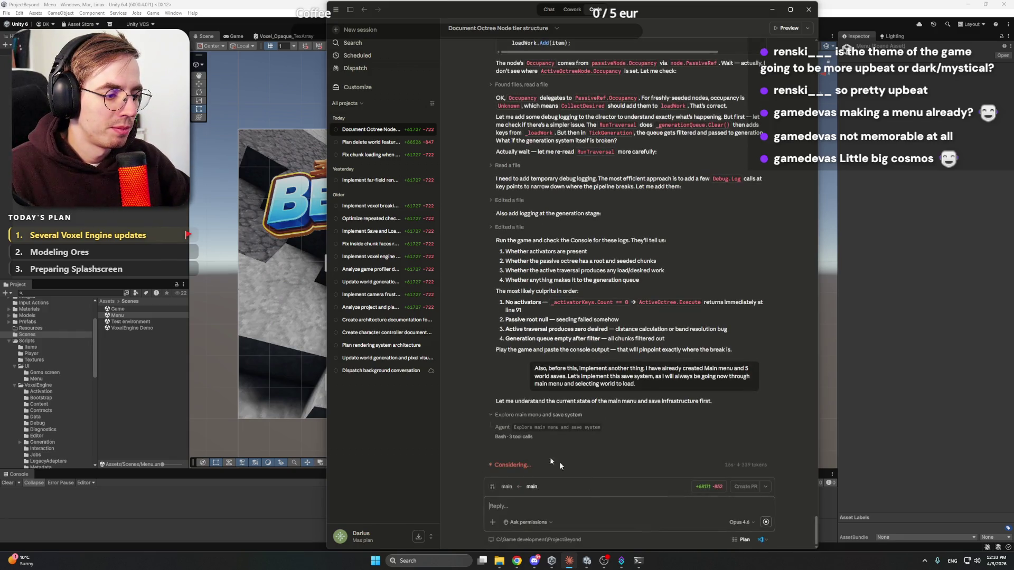
Step: Glance at the Discord game-name channel and the Unity menu scene, then return to Claude
{"action": "left_click", "coordinate": [534, 561]}
{"action": "left_click", "coordinate": [536, 562]}
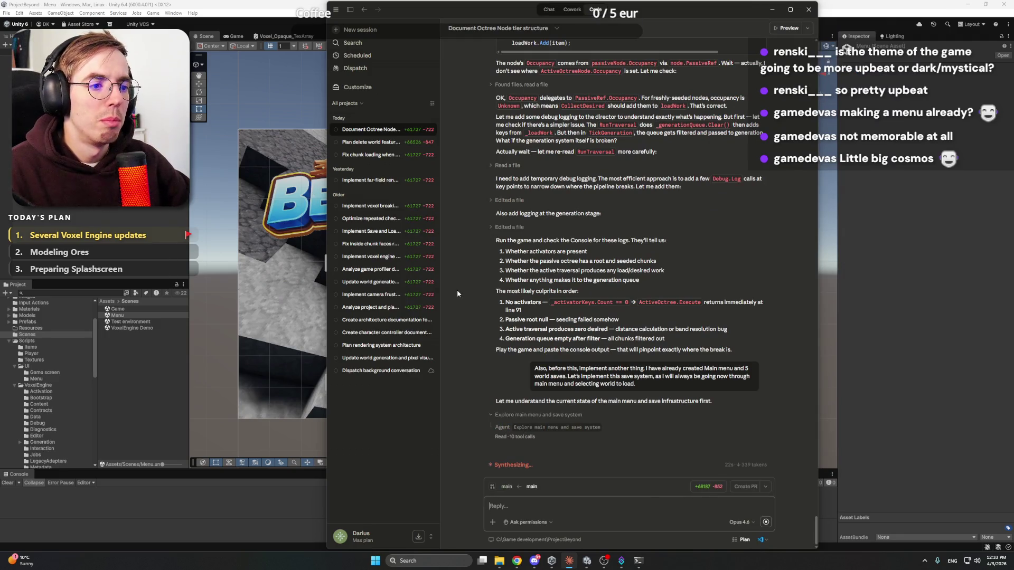
{"action": "left_click", "coordinate": [772, 10]}
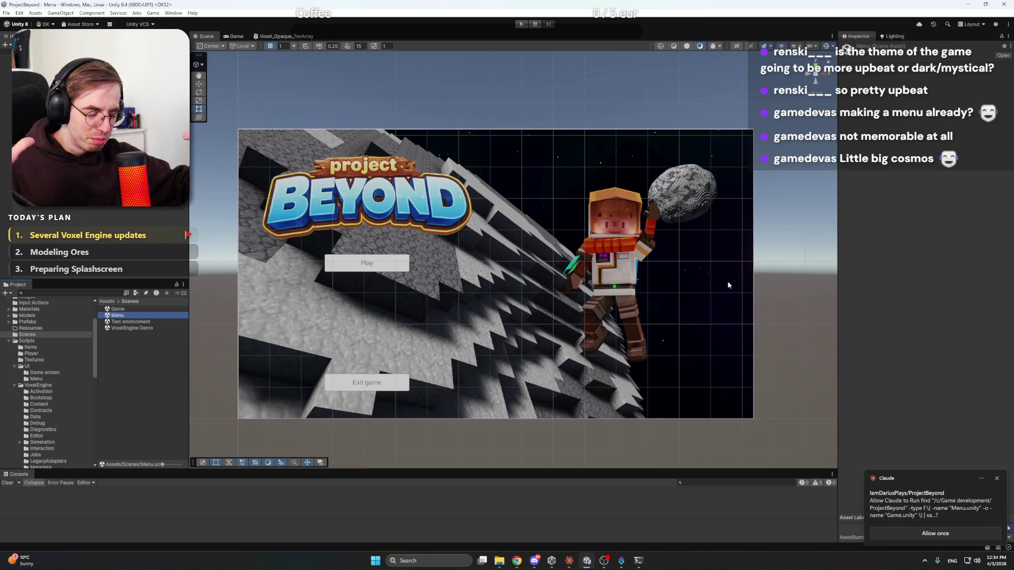
{"action": "left_click", "coordinate": [569, 560]}
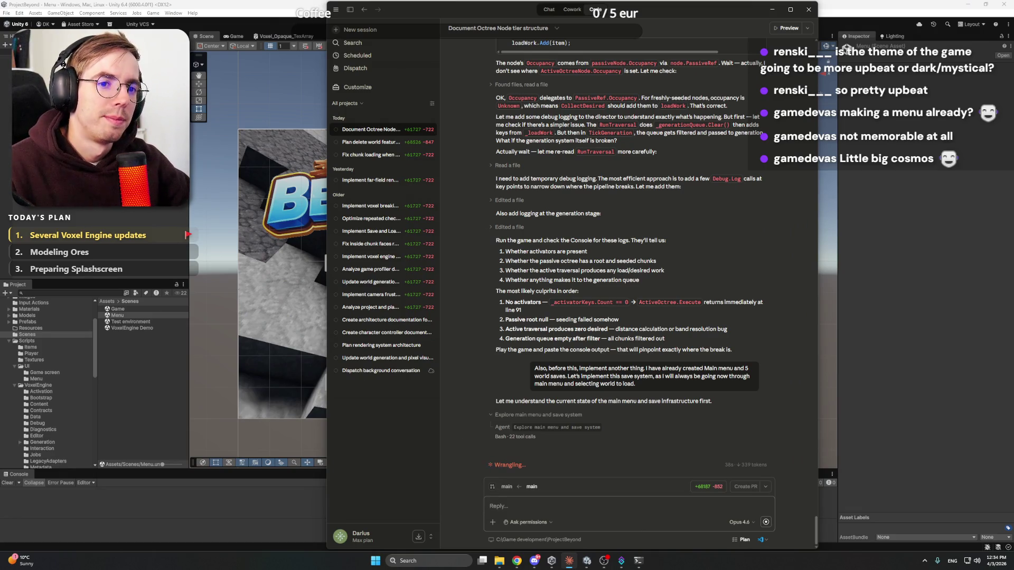
{"action": "key", "text": "alt+Tab"}
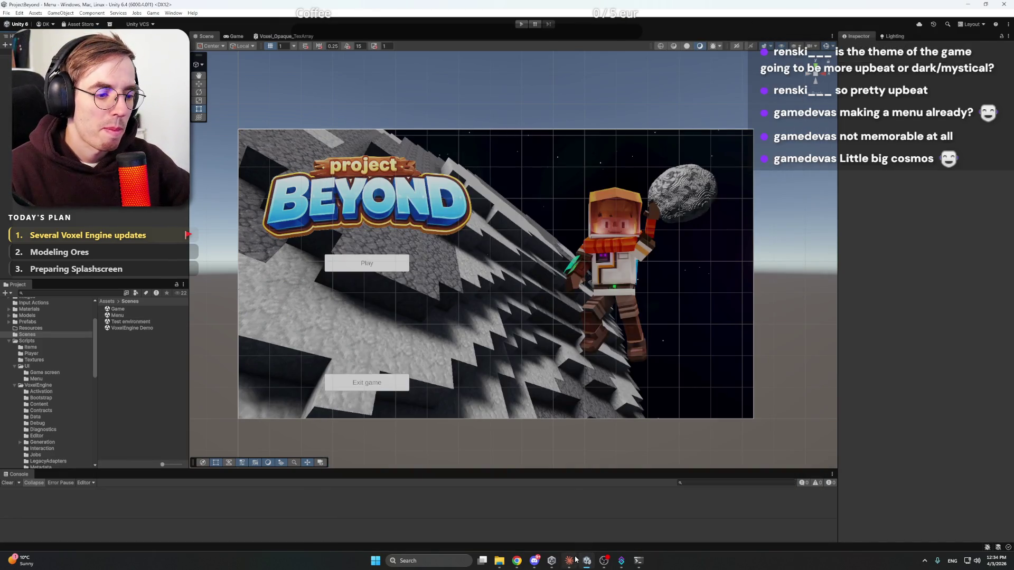
{"action": "left_click", "coordinate": [568, 560]}
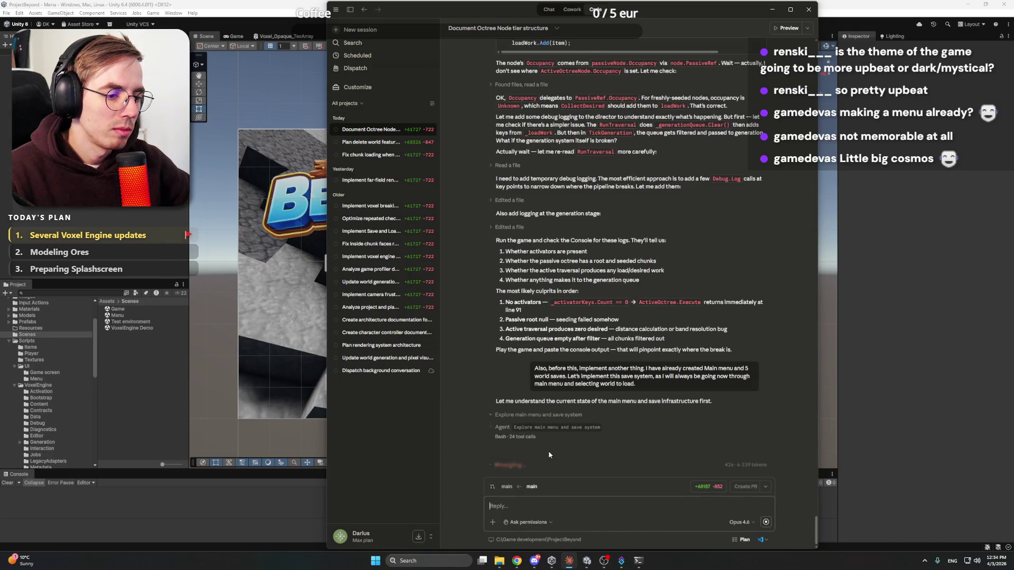
Step: Allow the agent's next command once and bring up the ChatGPT conversation in Chrome
{"action": "left_click", "coordinate": [733, 529]}
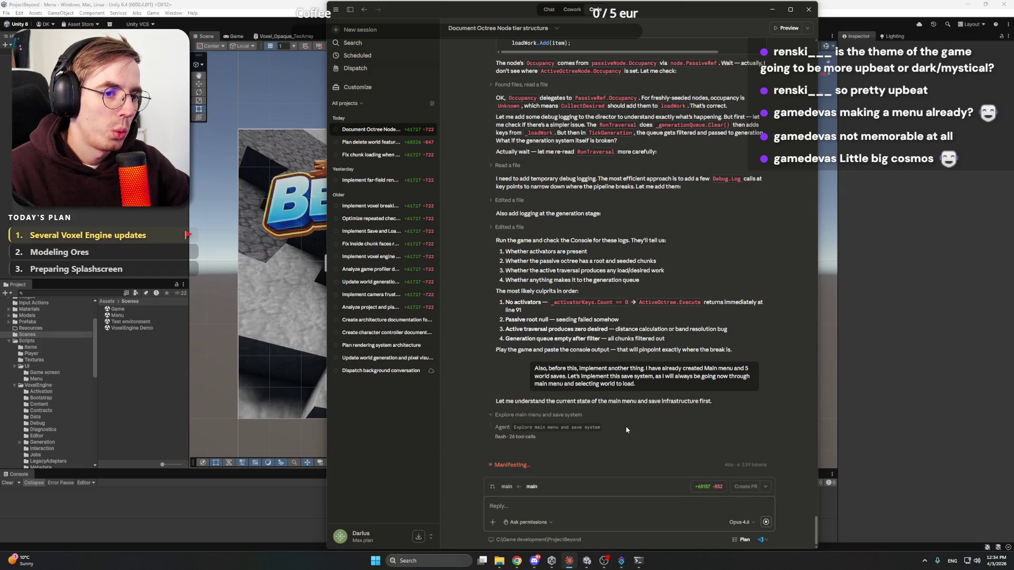
{"action": "mouse_move", "coordinate": [517, 560]}
{"action": "left_click", "coordinate": [534, 514]}
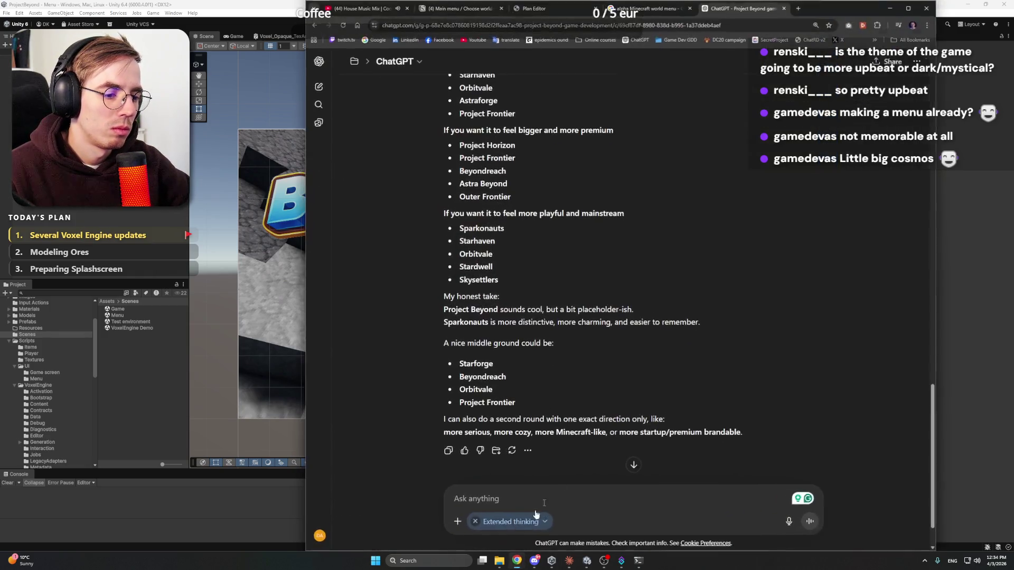
Step: Search Google Images for starbound and preview the Xbox cover art and slime caves screenshot
{"action": "left_click", "coordinate": [798, 9]}
{"action": "left_click", "coordinate": [766, 25]}
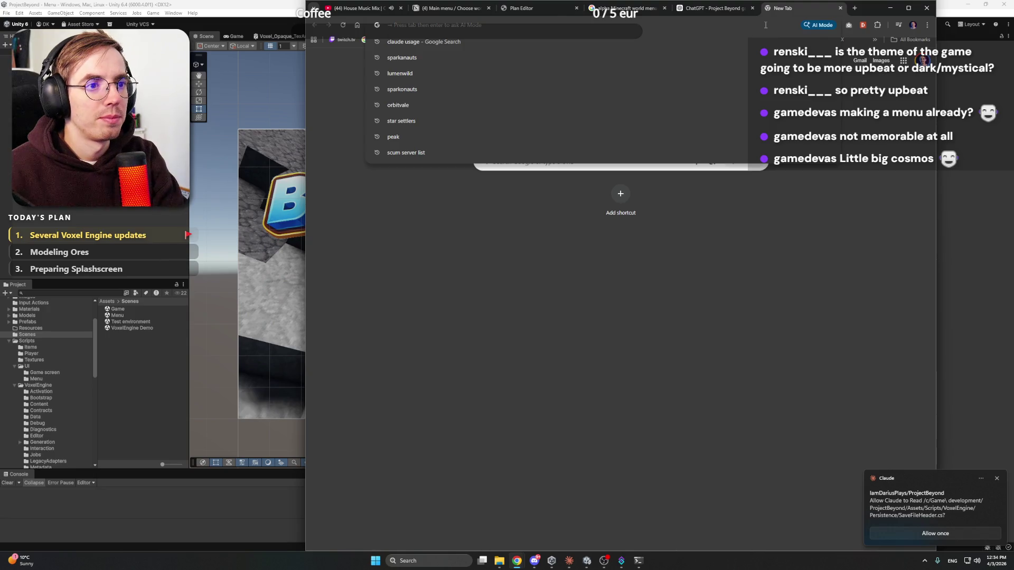
{"action": "type", "text": "starbound"}
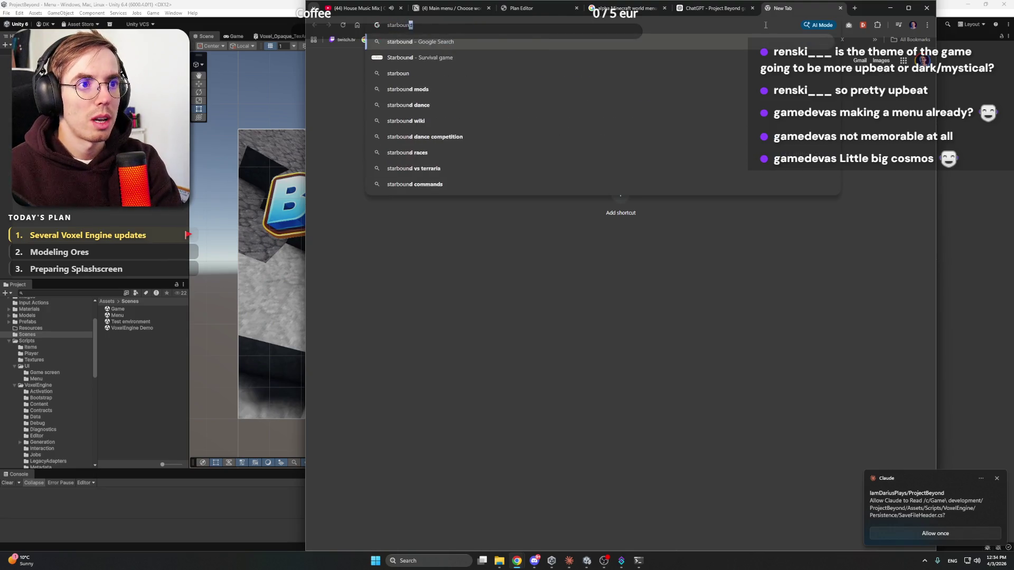
{"action": "key", "text": "Return"}
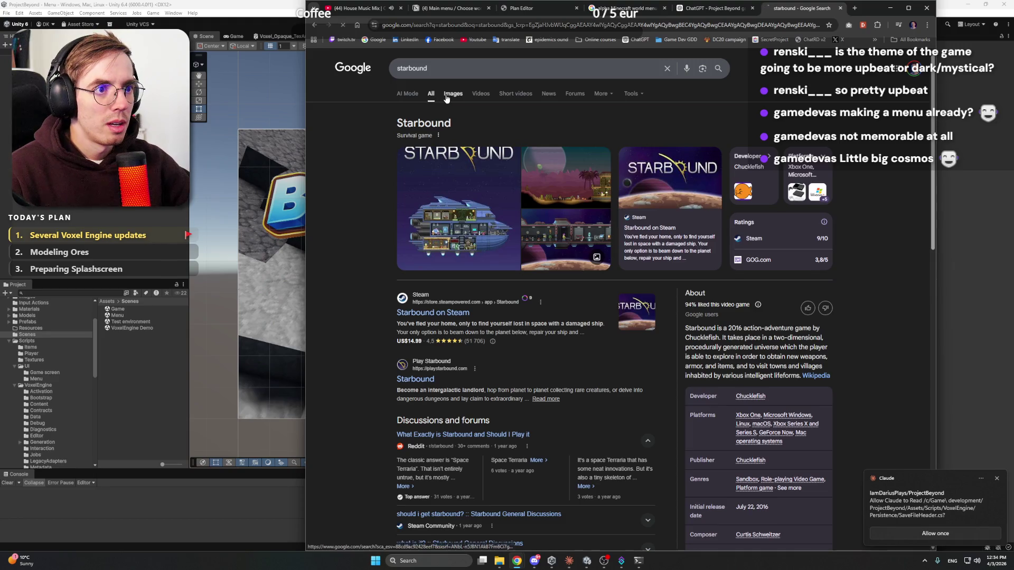
{"action": "left_click", "coordinate": [445, 94]}
{"action": "left_click", "coordinate": [346, 174]}
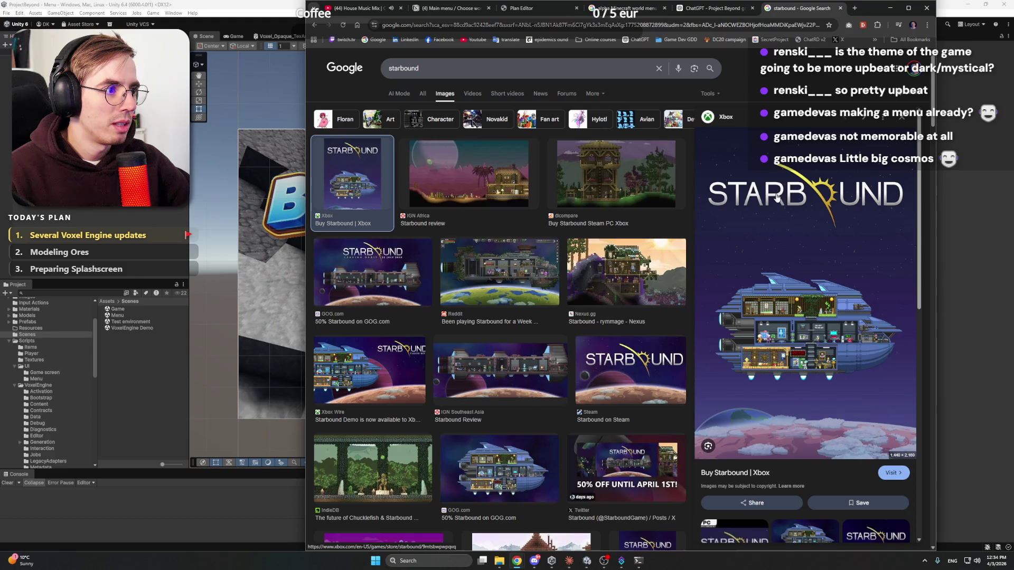
{"action": "scroll", "coordinate": [586, 336], "scroll_direction": "down", "scroll_amount": 5}
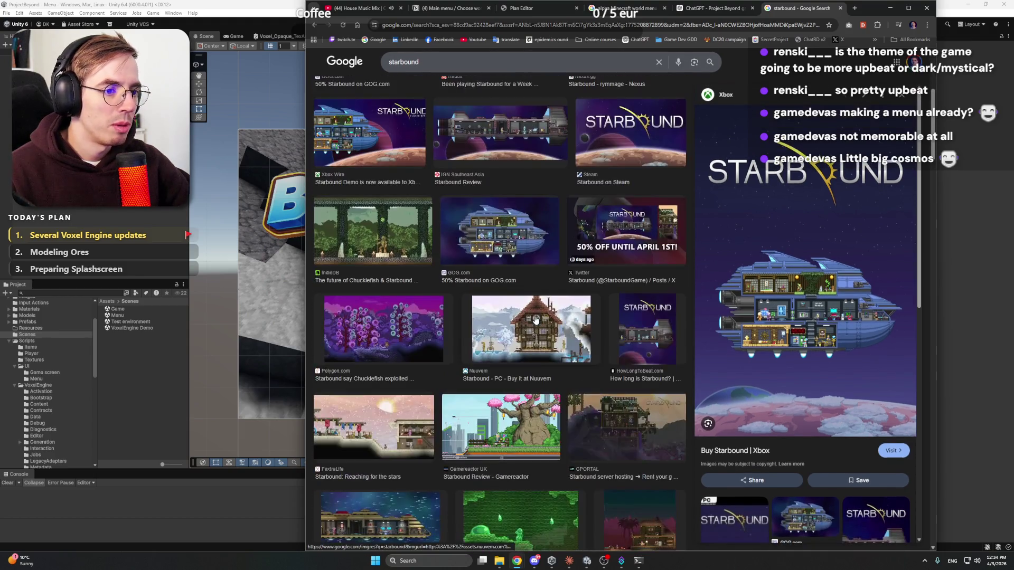
{"action": "scroll", "coordinate": [585, 335], "scroll_direction": "down", "scroll_amount": 5}
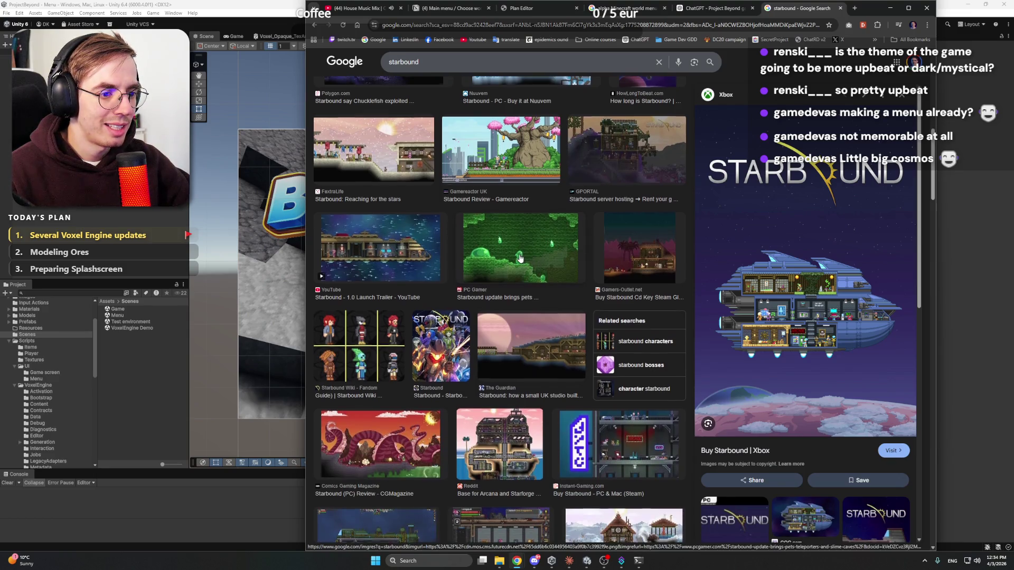
{"action": "scroll", "coordinate": [520, 258], "scroll_direction": "down", "scroll_amount": 7}
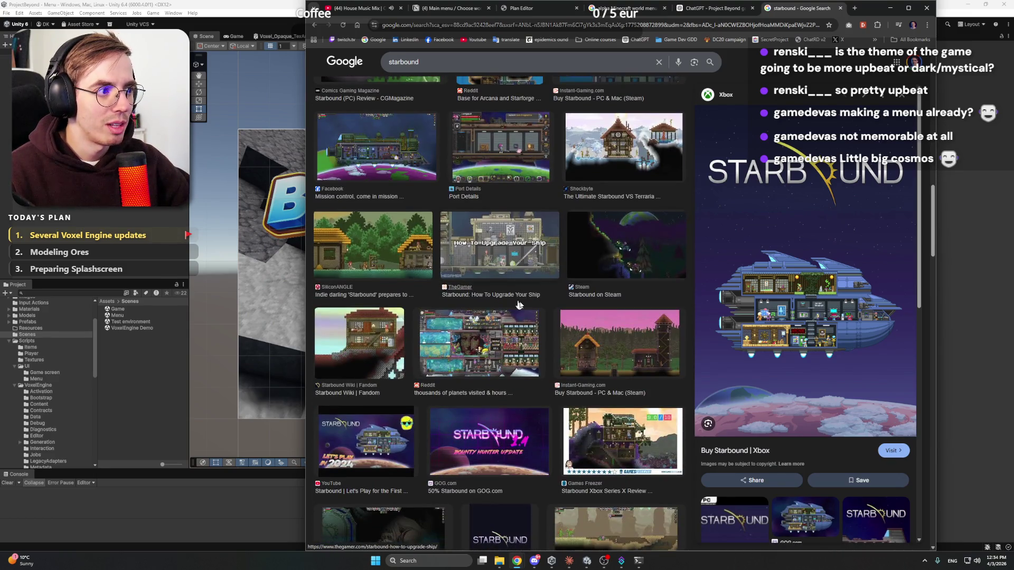
{"action": "scroll", "coordinate": [541, 300], "scroll_direction": "down", "scroll_amount": 4}
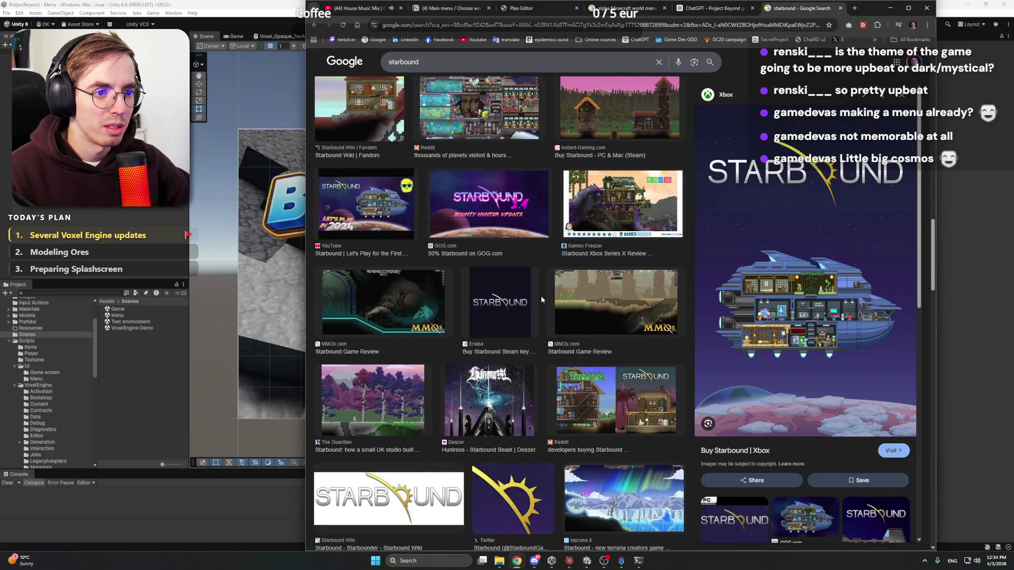
{"action": "scroll", "coordinate": [541, 299], "scroll_direction": "up", "scroll_amount": 9}
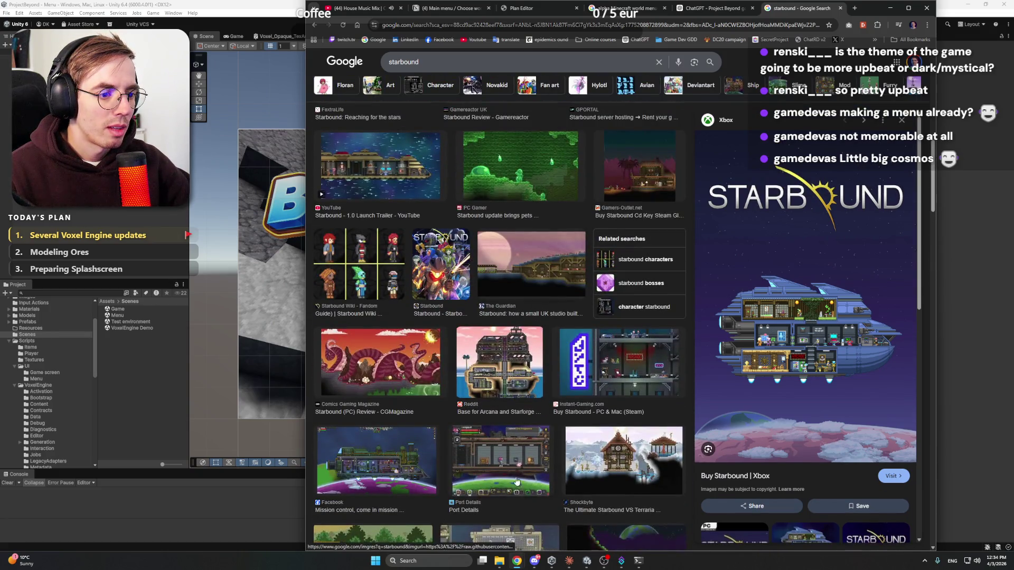
{"action": "scroll", "coordinate": [515, 396], "scroll_direction": "down", "scroll_amount": 4}
{"action": "scroll", "coordinate": [515, 396], "scroll_direction": "up", "scroll_amount": 7}
{"action": "left_click", "coordinate": [520, 362]}
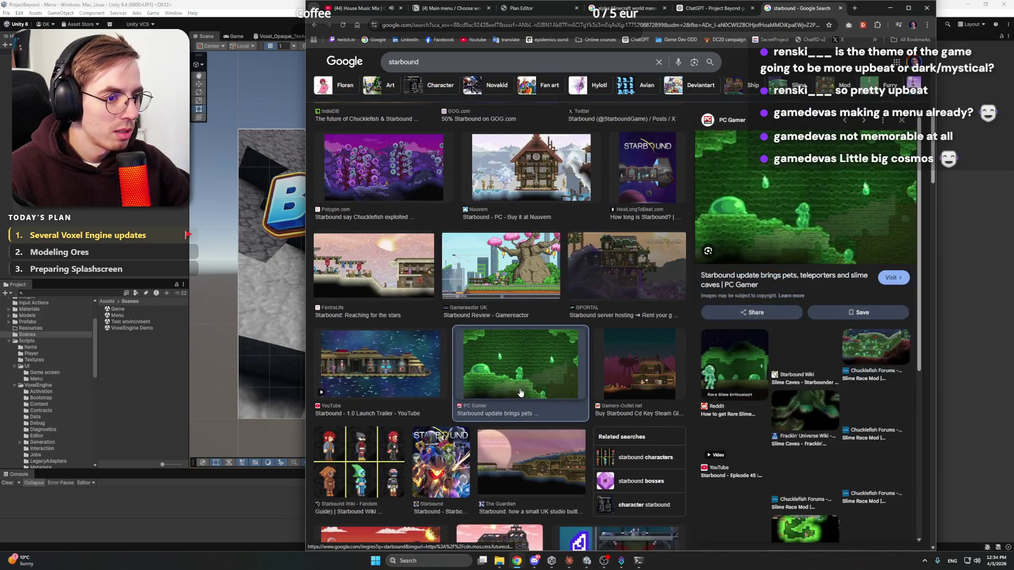
{"action": "scroll", "coordinate": [530, 354], "scroll_direction": "up", "scroll_amount": 7}
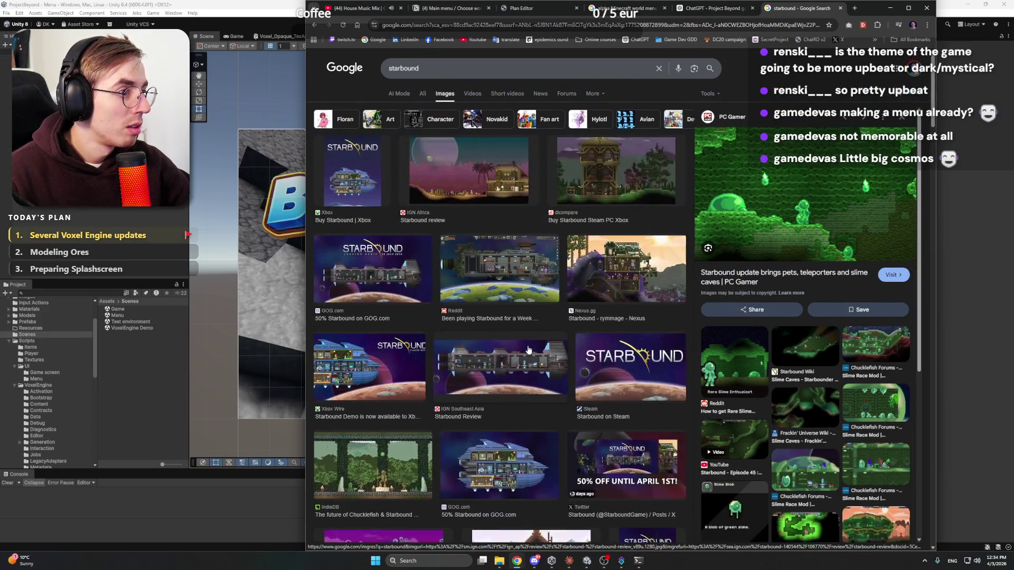
Step: Search images for Minecraft dungeons, preview the review, logo and character images, then return to Unity
{"action": "double_click", "coordinate": [464, 71]}
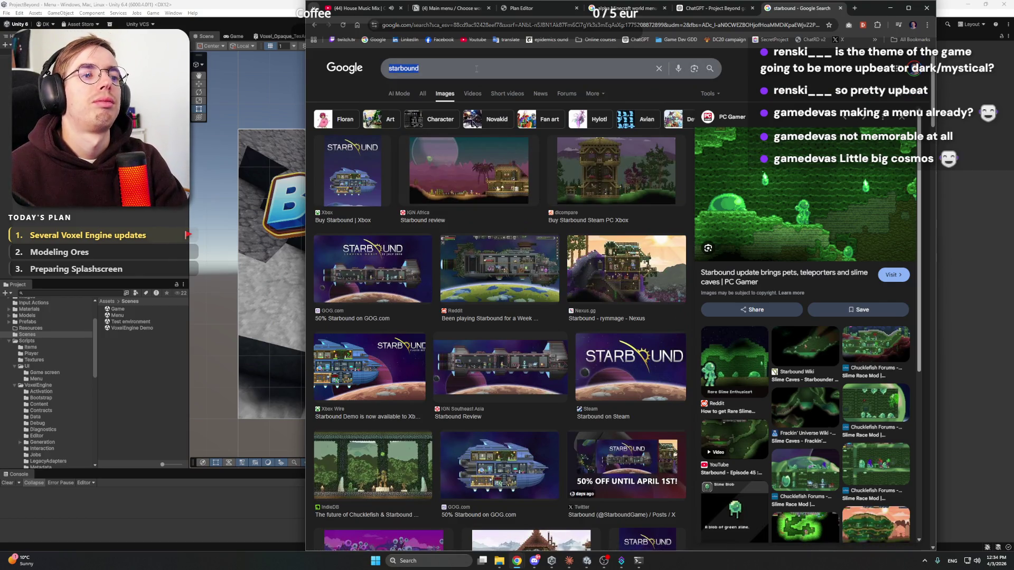
{"action": "type", "text": "Minecraft dungeons"}
{"action": "key", "text": "Return"}
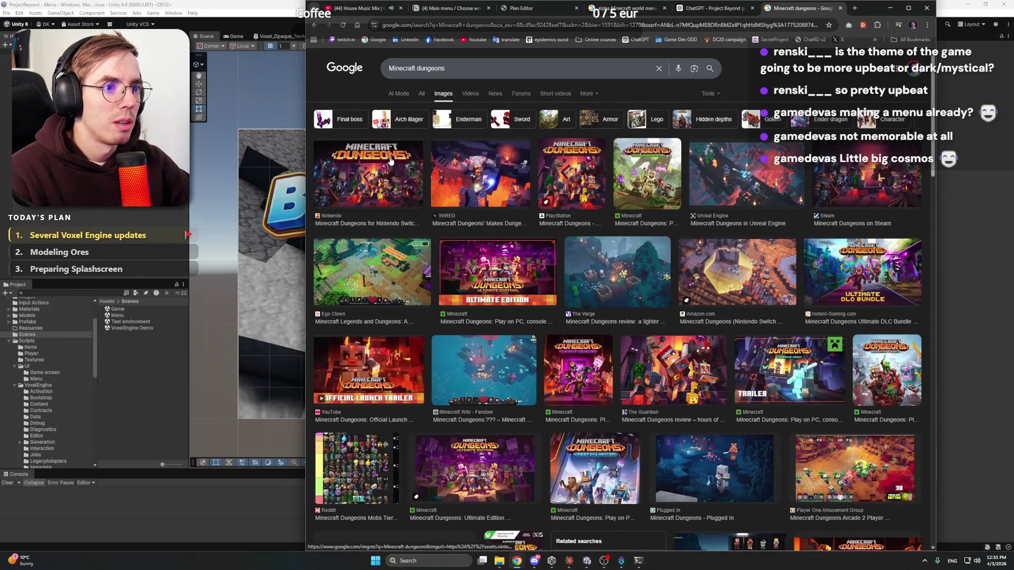
{"action": "left_click", "coordinate": [391, 160]}
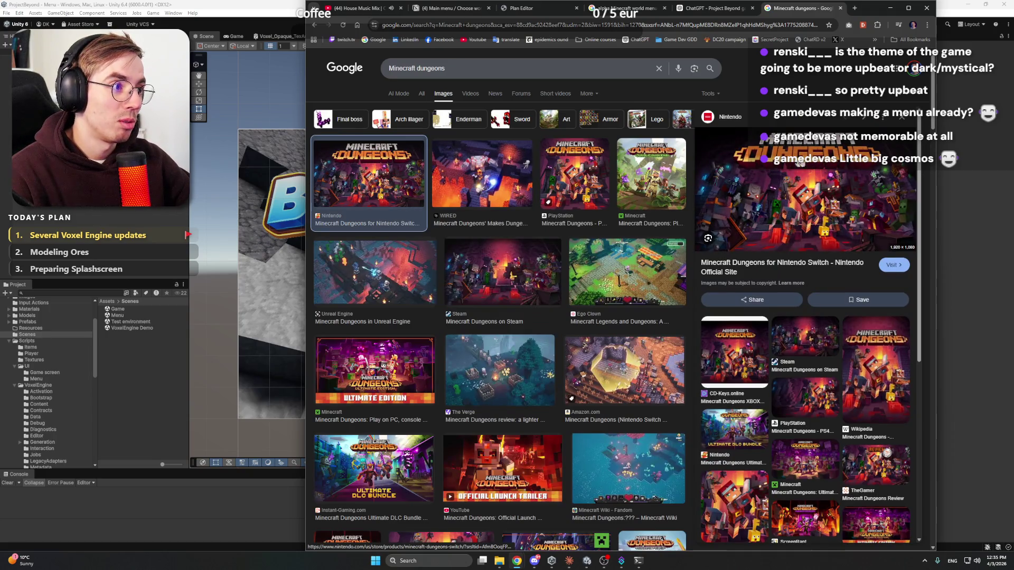
{"action": "left_click", "coordinate": [508, 388]}
{"action": "scroll", "coordinate": [511, 374], "scroll_direction": "down", "scroll_amount": 10}
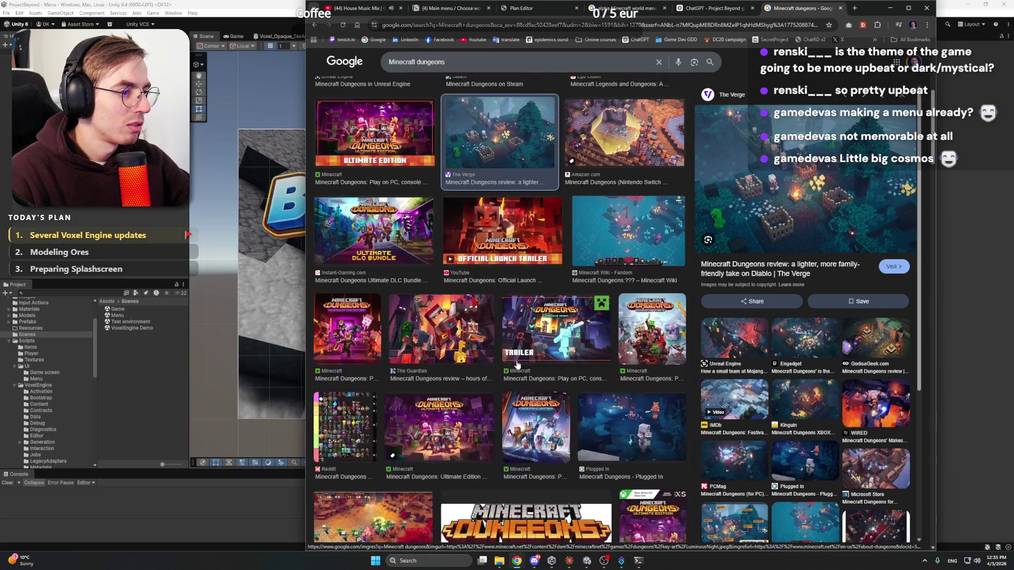
{"action": "left_click", "coordinate": [530, 299]}
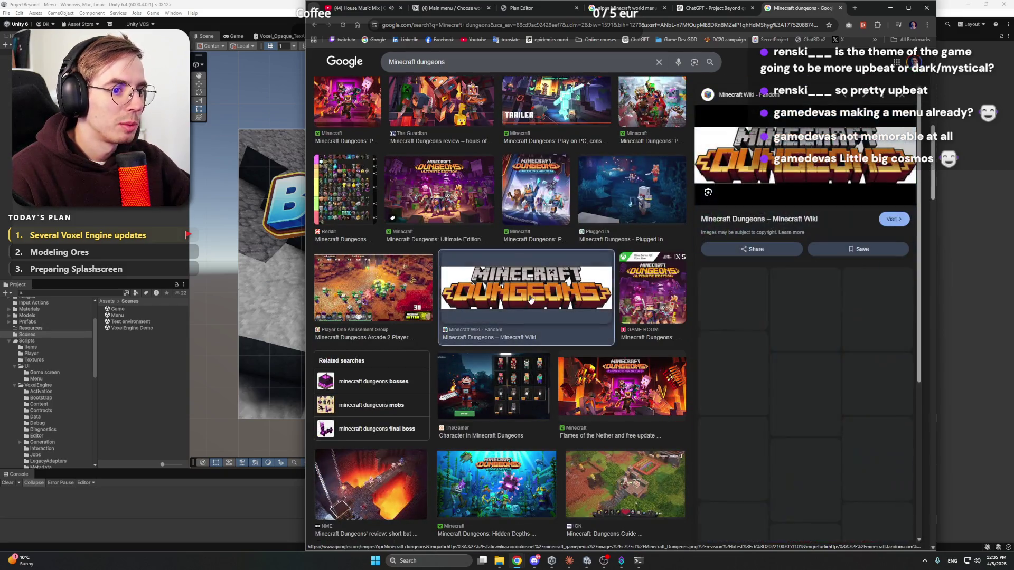
{"action": "key", "text": "Left"}
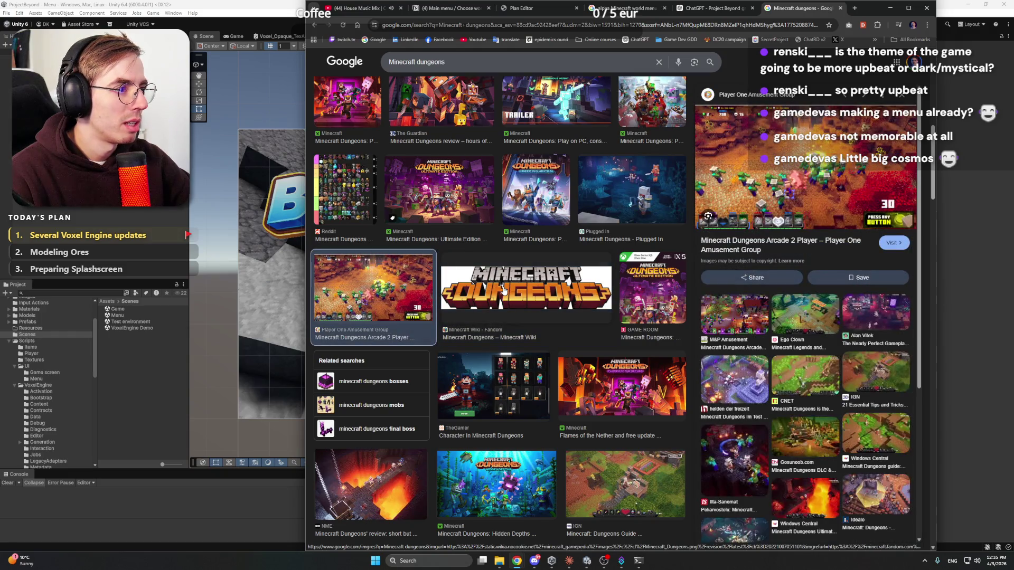
{"action": "left_click", "coordinate": [503, 290]}
{"action": "key", "text": "Left"}
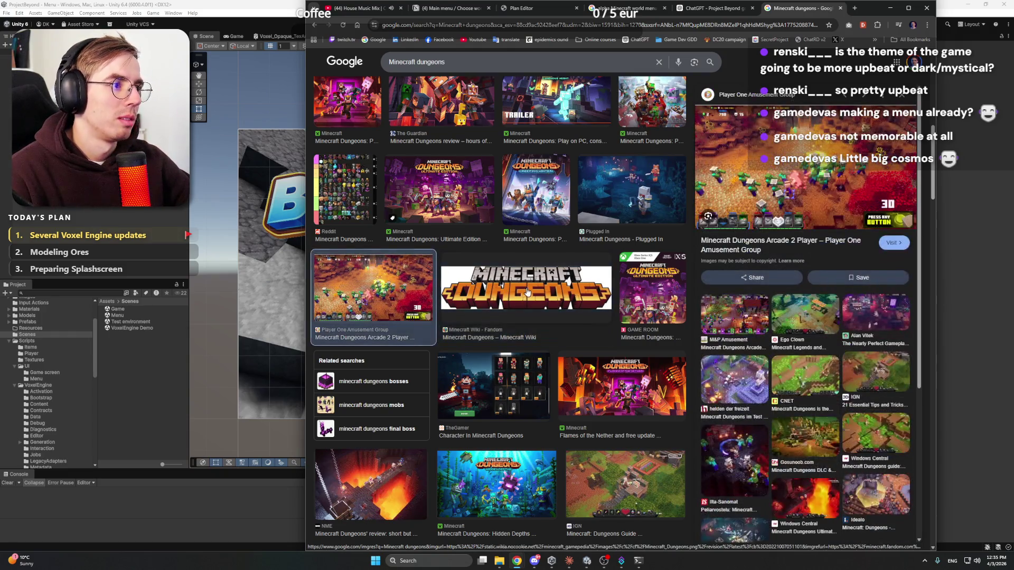
{"action": "left_click", "coordinate": [530, 292]}
{"action": "scroll", "coordinate": [528, 290], "scroll_direction": "down", "scroll_amount": 2}
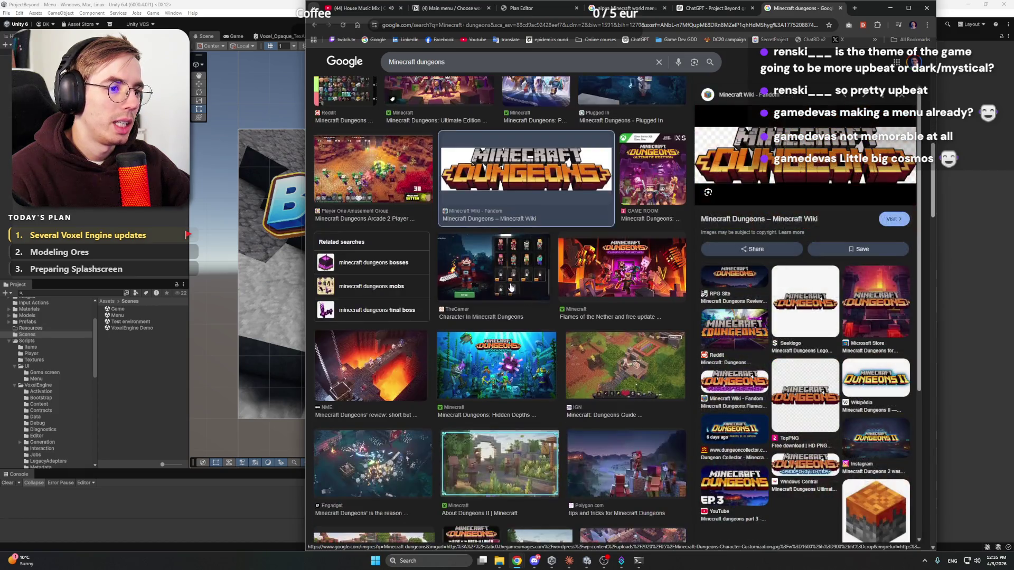
{"action": "left_click", "coordinate": [510, 286]}
{"action": "scroll", "coordinate": [510, 285], "scroll_direction": "up", "scroll_amount": 10}
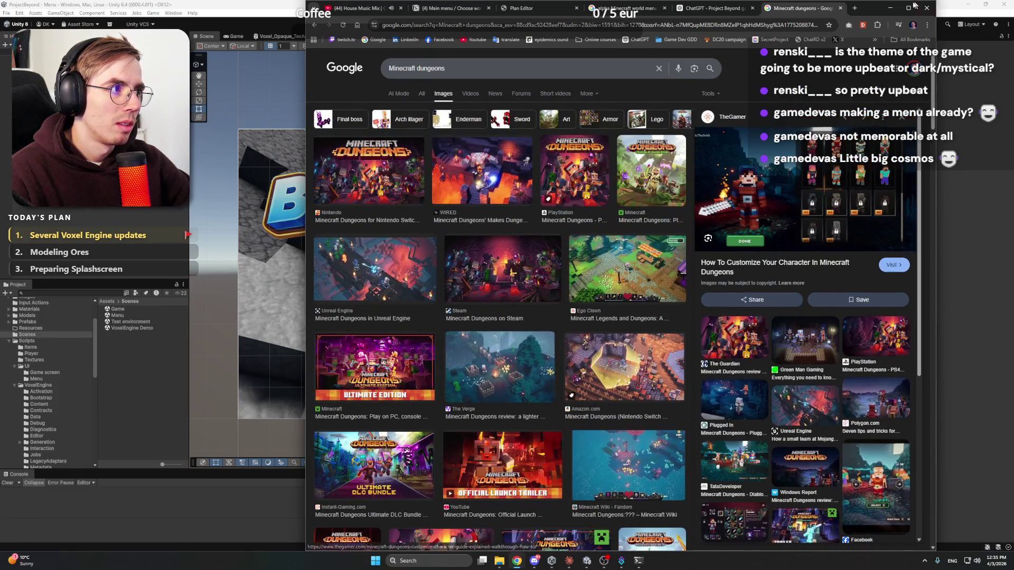
{"action": "left_click", "coordinate": [307, 4]}
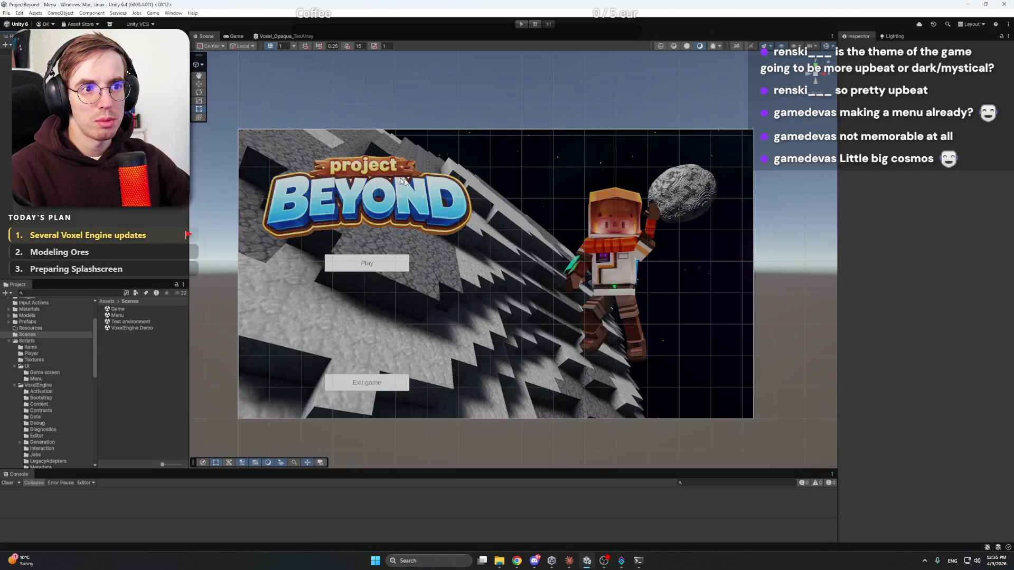
Step: Pan the menu canvas, then let Claude read SaveFileHeader.cs
{"action": "mouse_move", "coordinate": [396, 190]}
{"action": "left_mouse_down"}
{"action": "mouse_move", "coordinate": [470, 189]}
{"action": "mouse_move", "coordinate": [450, 188]}
{"action": "left_mouse_up"}
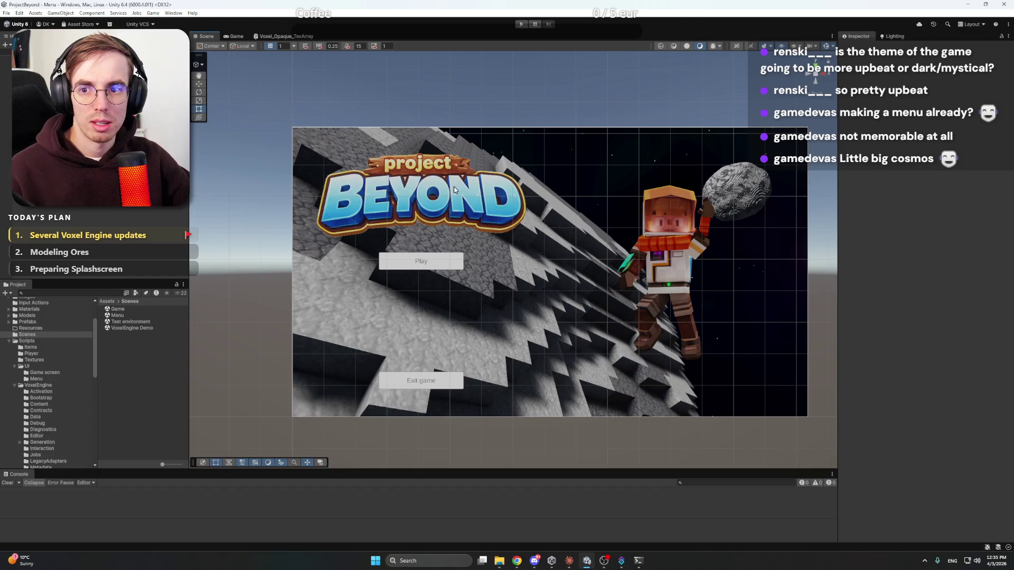
{"action": "key", "text": "alt+Tab"}
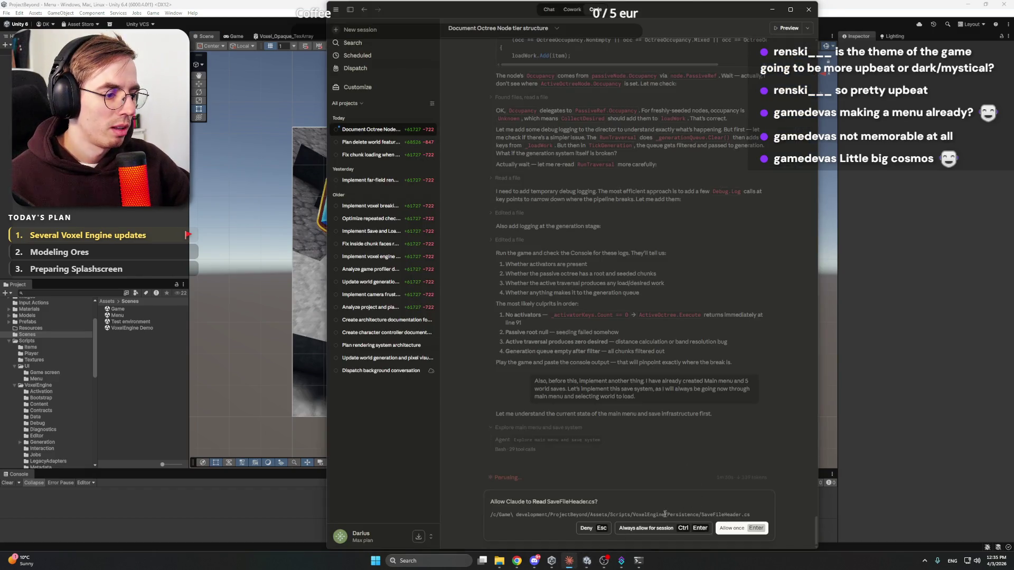
{"action": "left_click", "coordinate": [654, 528]}
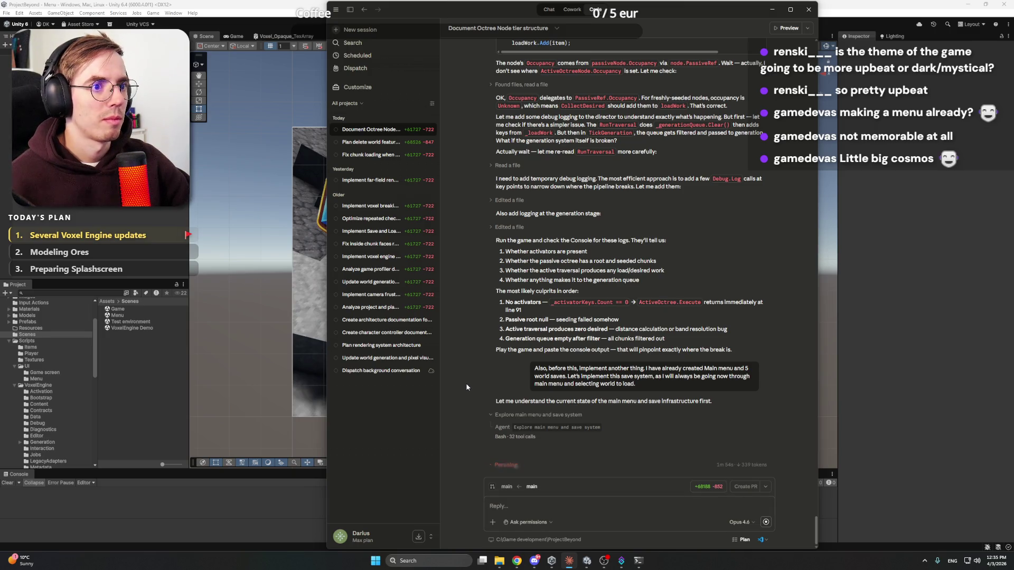
Step: Bring up Chrome and switch to the Notion Main menu page listing the five world slots
{"action": "left_click", "coordinate": [623, 562]}
{"action": "left_click", "coordinate": [623, 562]}
{"action": "left_click", "coordinate": [637, 562]}
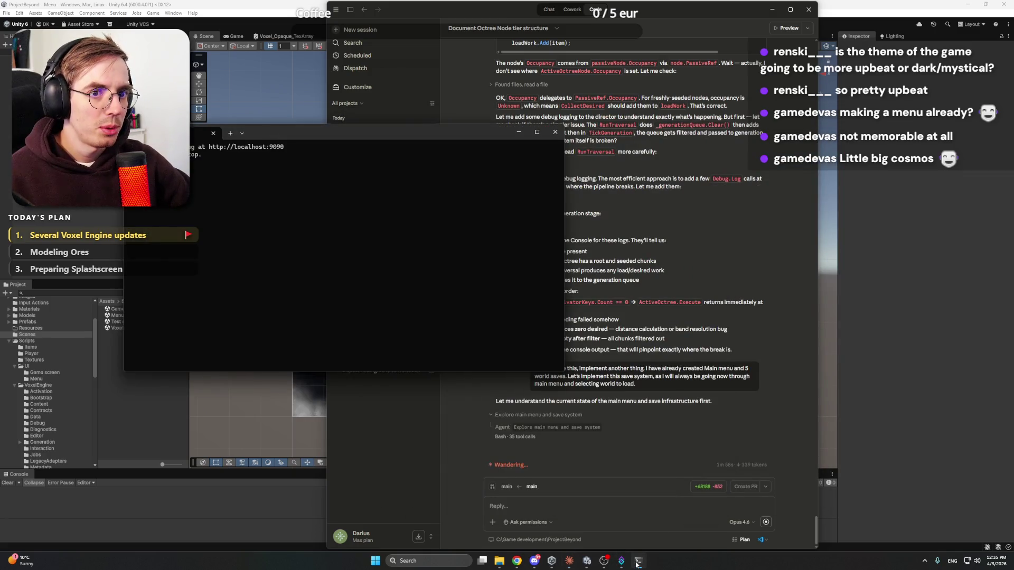
{"action": "left_click", "coordinate": [638, 561]}
{"action": "mouse_move", "coordinate": [516, 561]}
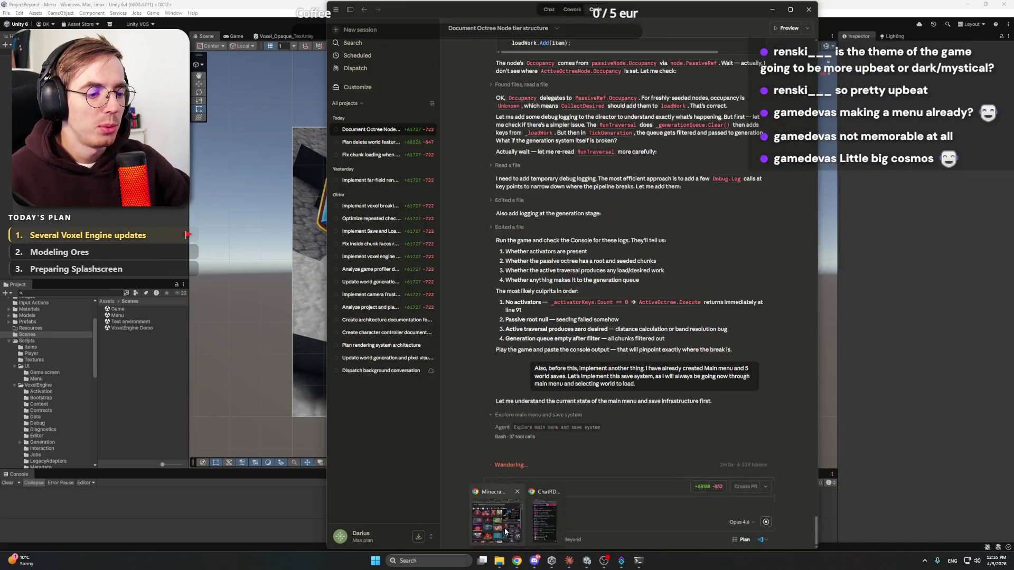
{"action": "left_click", "coordinate": [504, 532]}
{"action": "left_click", "coordinate": [522, 9]}
{"action": "left_click", "coordinate": [468, 8]}
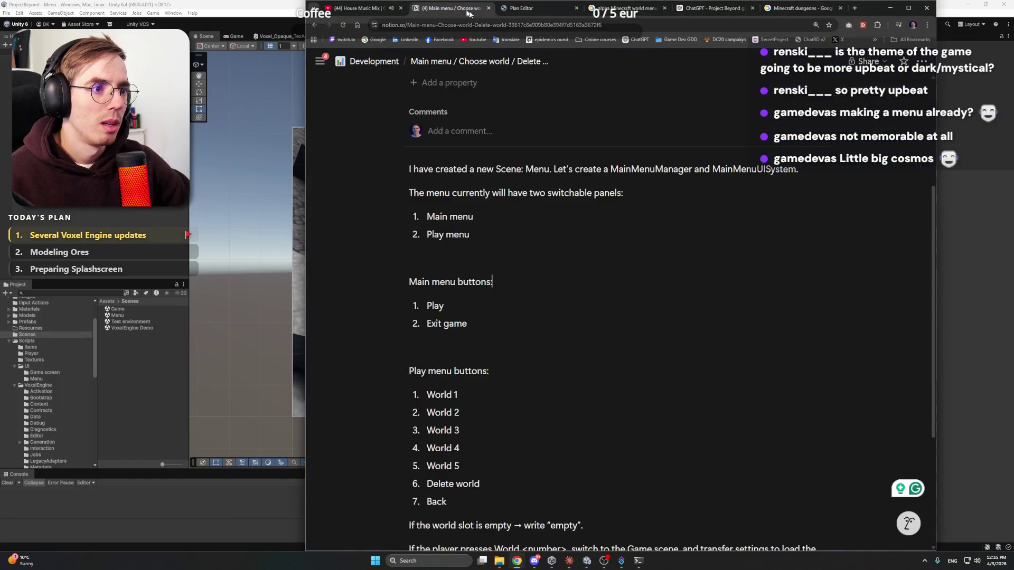
Step: Move the 'Main menu / Choose world / Delete world' card to Done, briefly peeking at Save system rework
{"action": "left_click", "coordinate": [368, 66]}
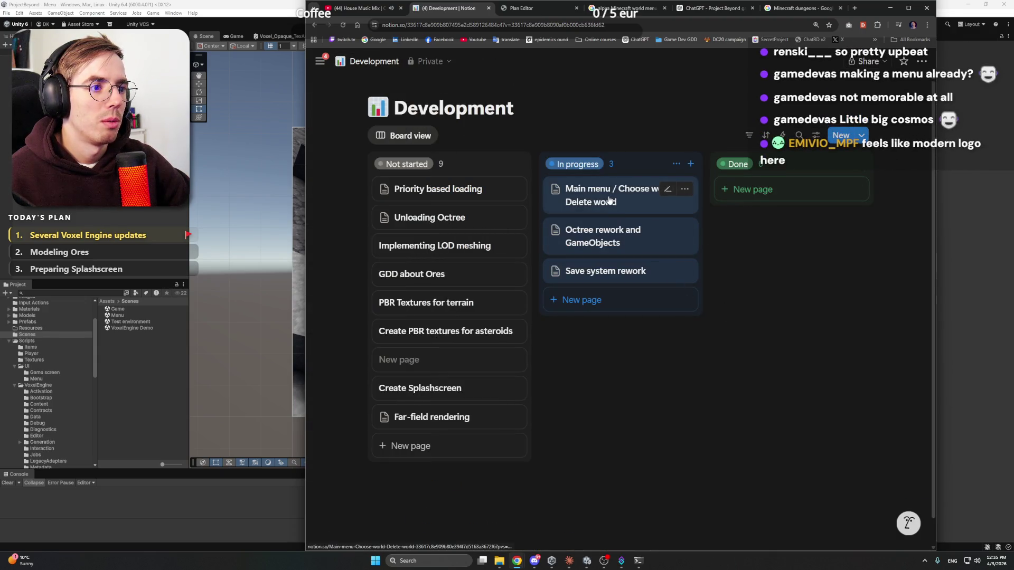
{"action": "left_click_drag", "start_coordinate": [617, 200], "coordinate": [773, 193]}
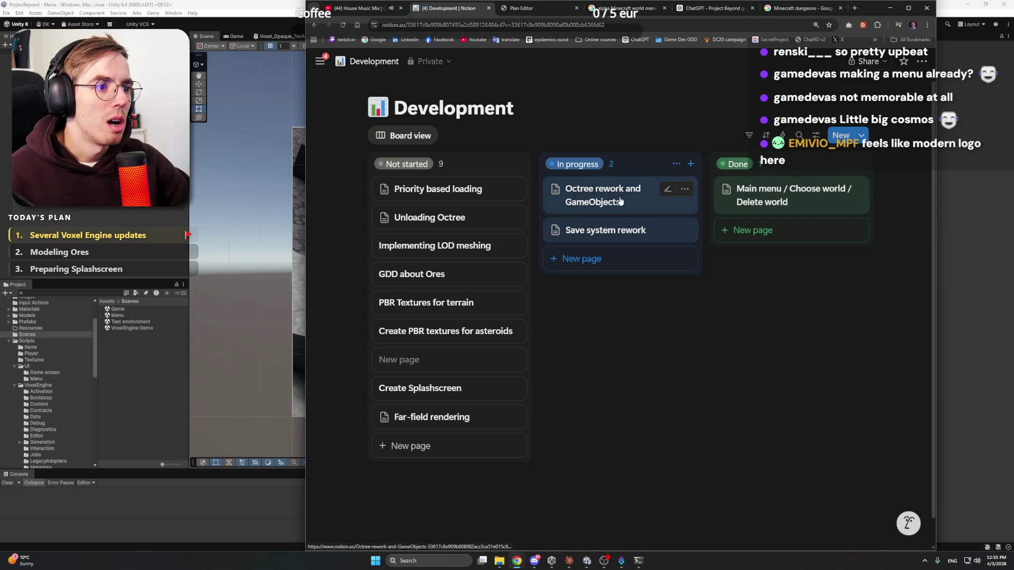
{"action": "left_click", "coordinate": [627, 233]}
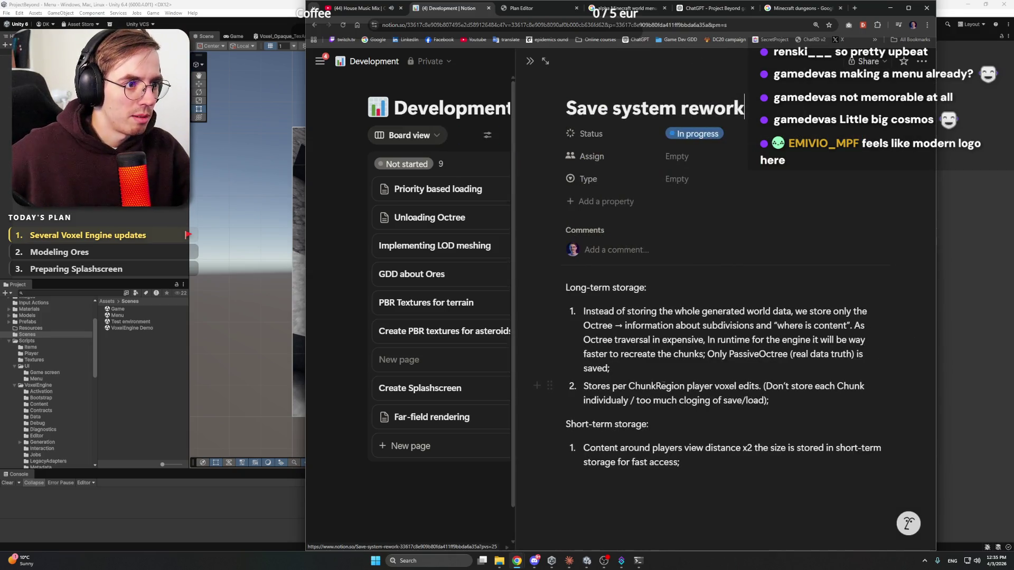
{"action": "left_click", "coordinate": [532, 67]}
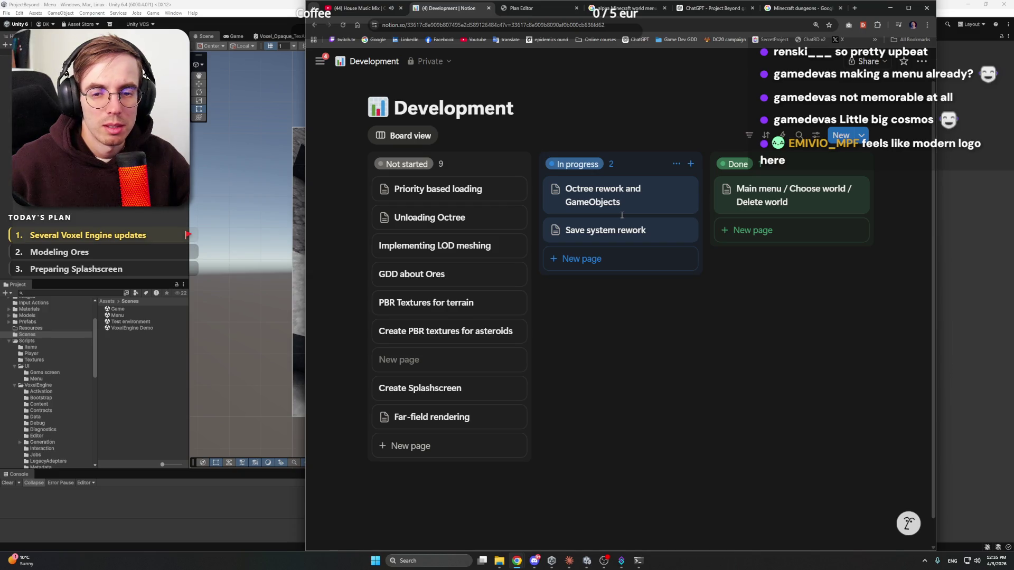
{"action": "key", "text": "alt+Tab"}
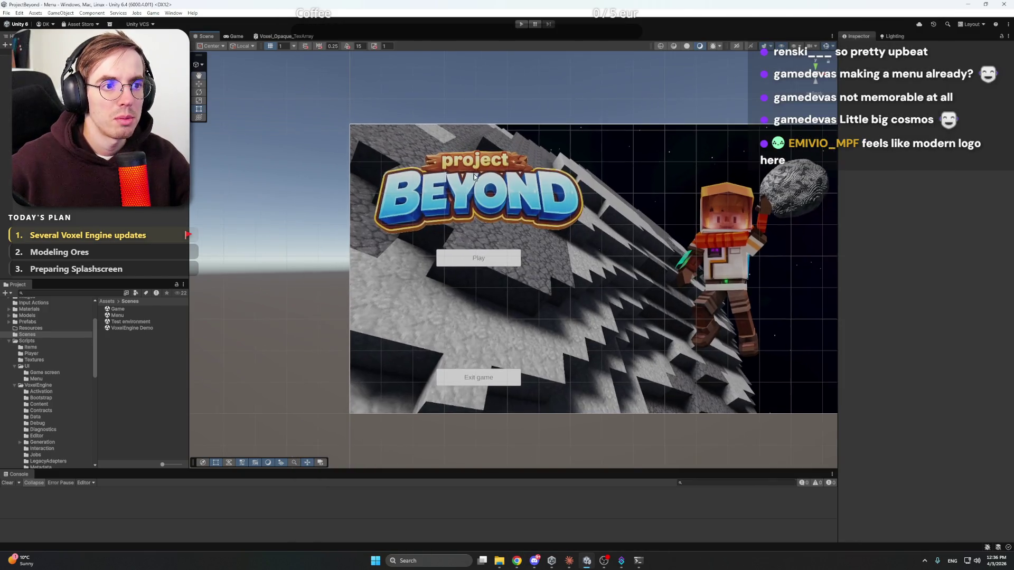
{"action": "scroll", "coordinate": [473, 177], "scroll_direction": "up", "scroll_amount": 5}
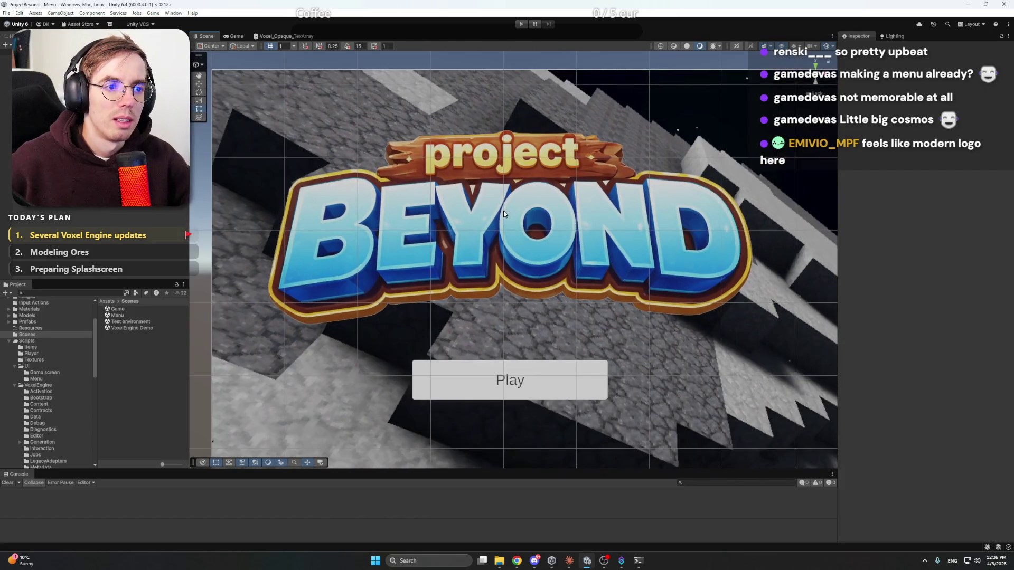
{"action": "scroll", "coordinate": [503, 213], "scroll_direction": "up", "scroll_amount": 3}
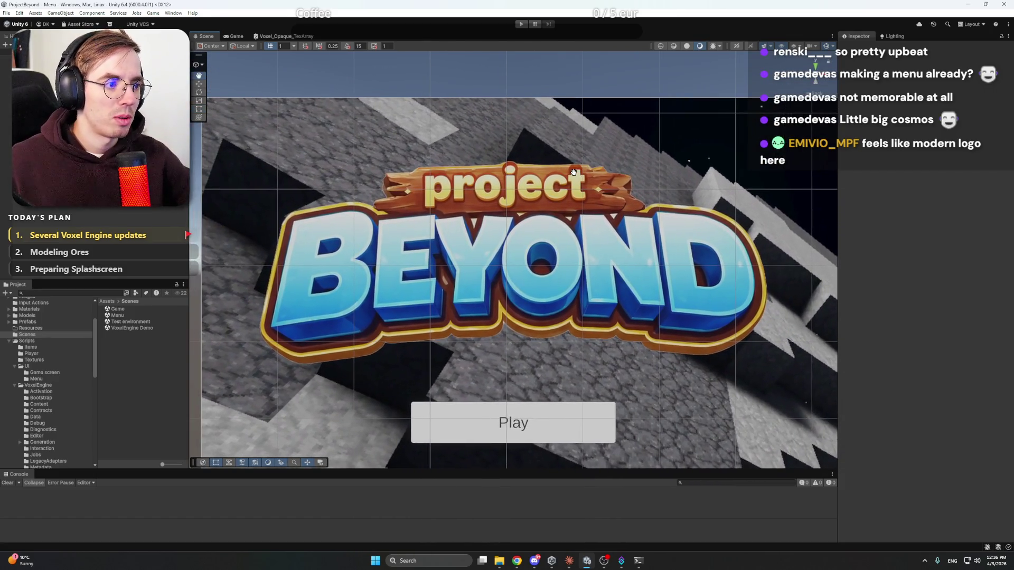
{"action": "left_click_drag", "start_coordinate": [574, 172], "coordinate": [572, 178]}
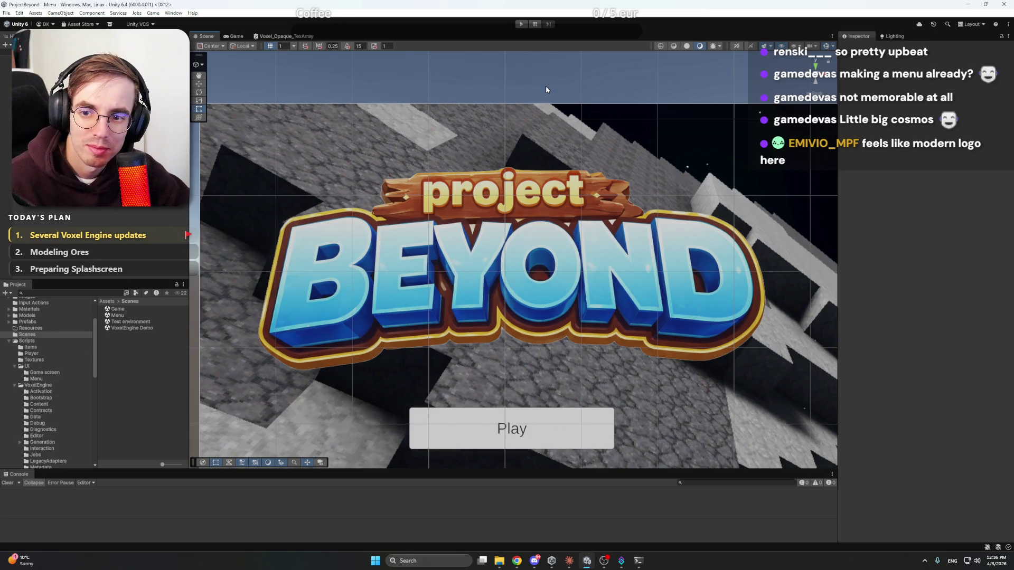
{"action": "scroll", "coordinate": [612, 237], "scroll_direction": "down", "scroll_amount": 6}
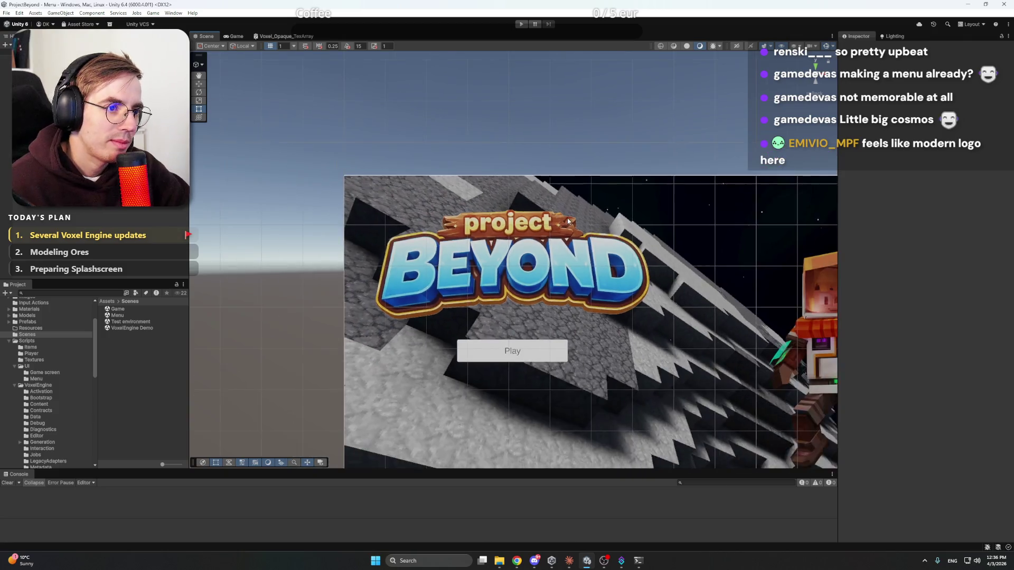
{"action": "left_click_drag", "start_coordinate": [612, 237], "coordinate": [566, 203]}
{"action": "scroll", "coordinate": [567, 203], "scroll_direction": "up", "scroll_amount": 5}
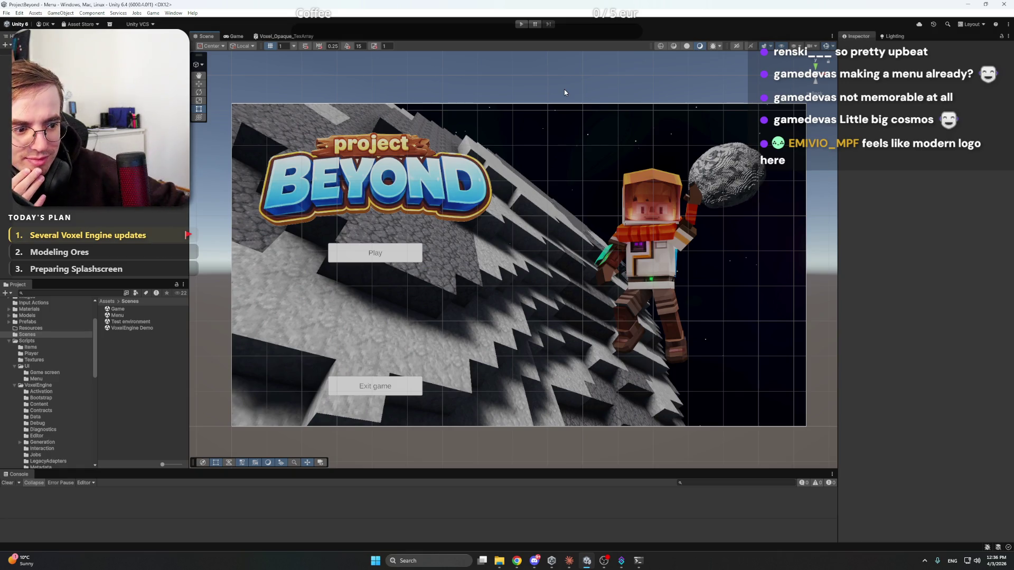
Step: Have Claude add per-world auto-save and an Escape-toggled PauseMenuUI with Resume, Save, Return to Menu
{"action": "left_click", "coordinate": [568, 560]}
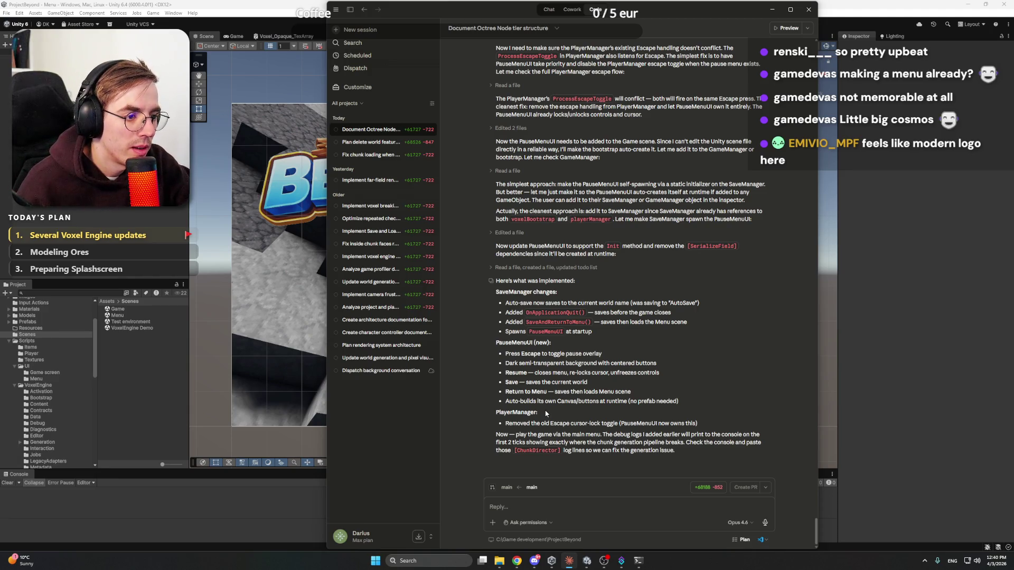
Step: Check the Nes Mes Žaidžiam! server channels in Discord, then hide Discord to reveal Unity
{"action": "key", "text": "alt+Tab"}
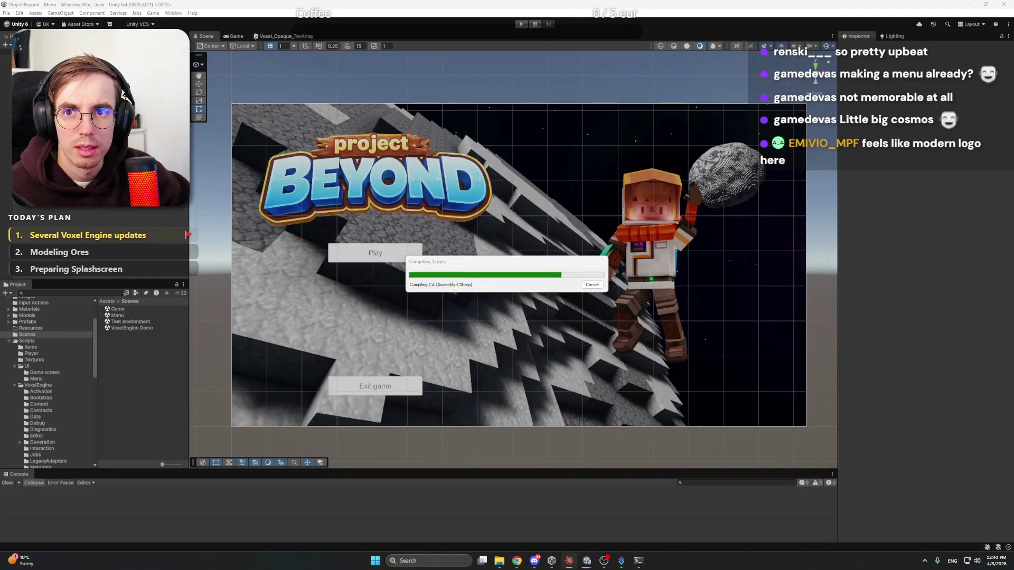
{"action": "left_click", "coordinate": [535, 561]}
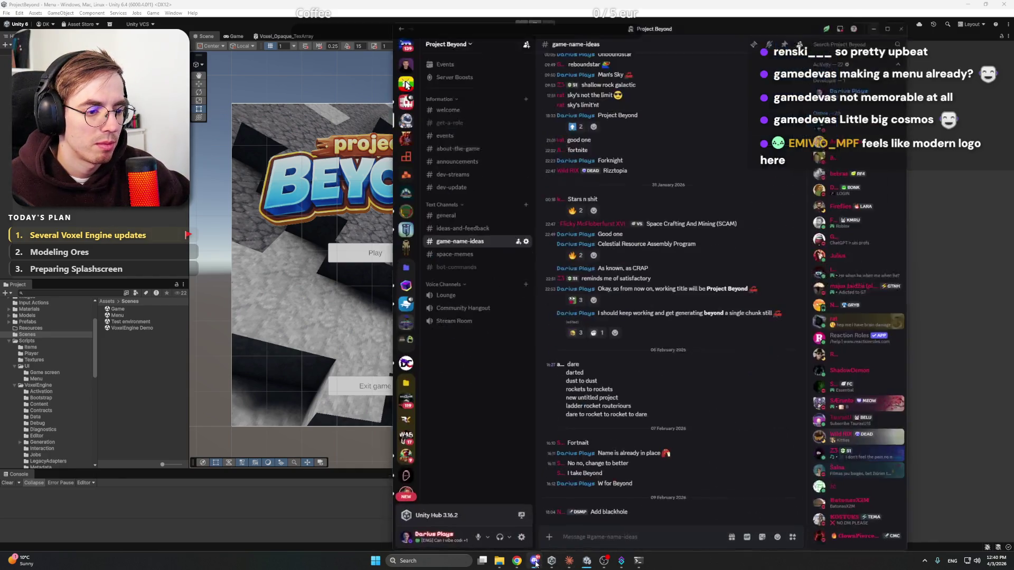
{"action": "left_click", "coordinate": [535, 562]}
{"action": "left_click", "coordinate": [535, 561]}
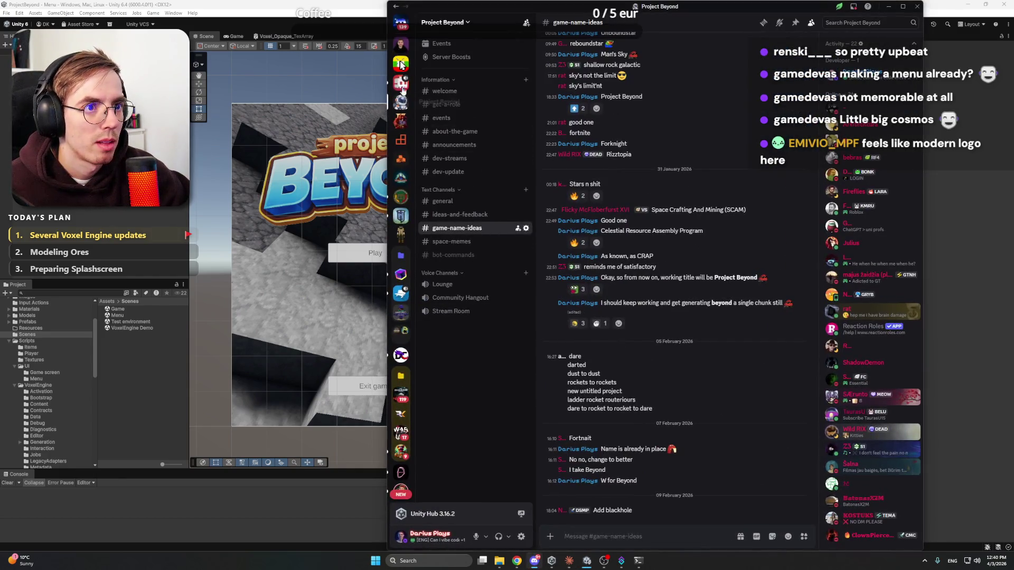
{"action": "left_click", "coordinate": [400, 82]}
{"action": "scroll", "coordinate": [493, 237], "scroll_direction": "down", "scroll_amount": 5}
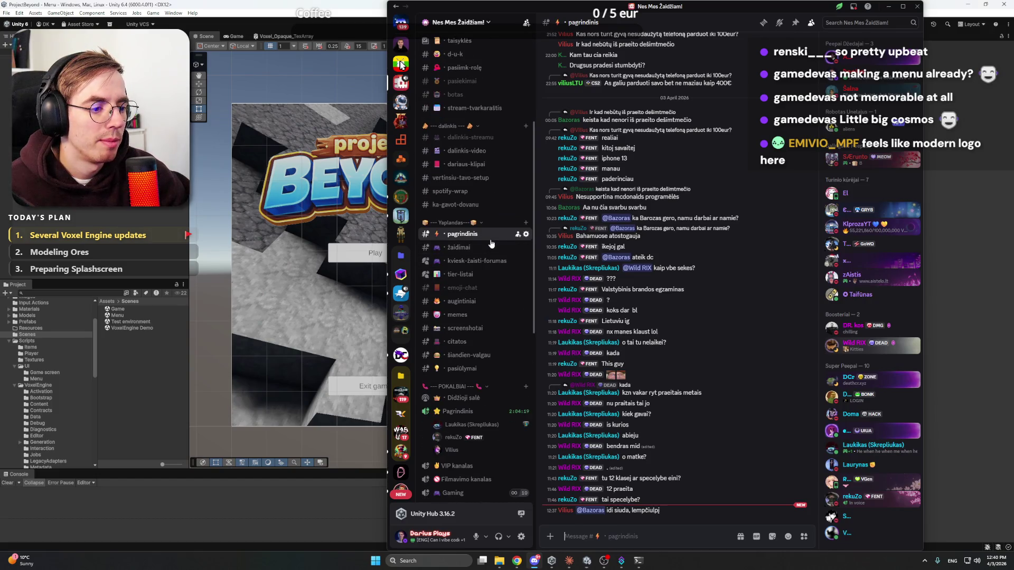
{"action": "left_click", "coordinate": [890, 7]}
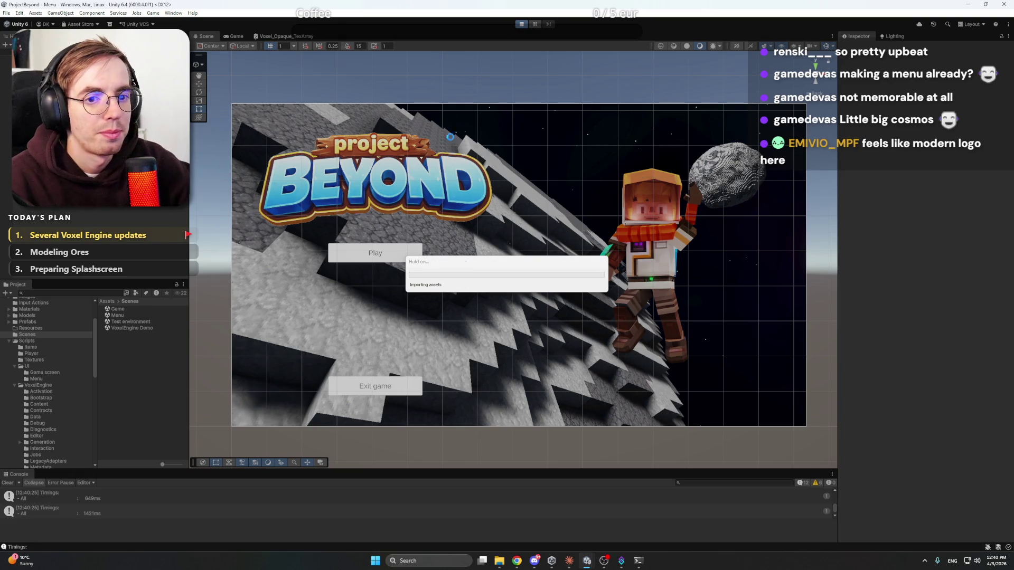
Step: Play the game and load the first empty world slot, toggling the F3 chunk stats overlay
{"action": "key", "text": "ctrl+p"}
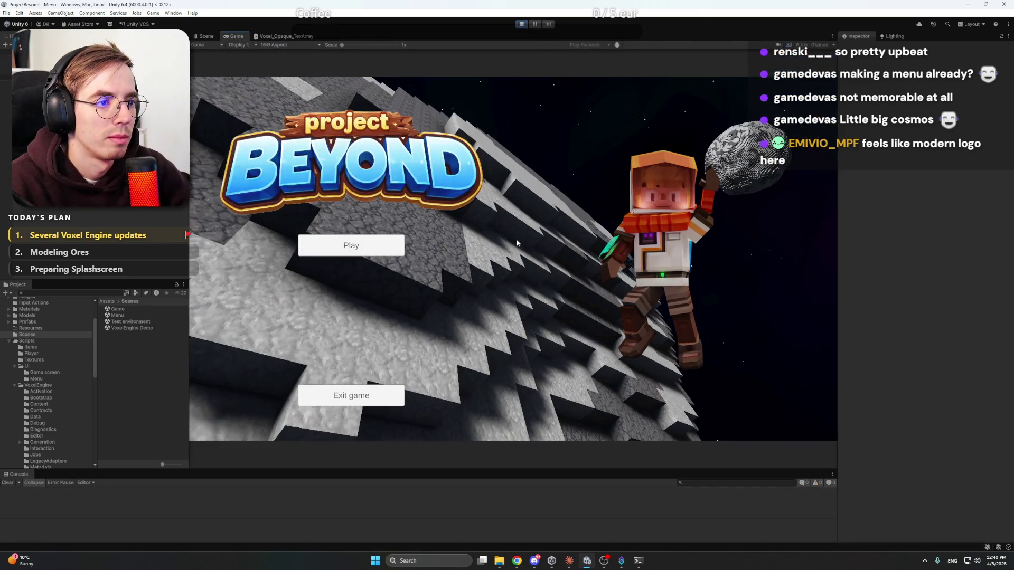
{"action": "left_click", "coordinate": [386, 253]}
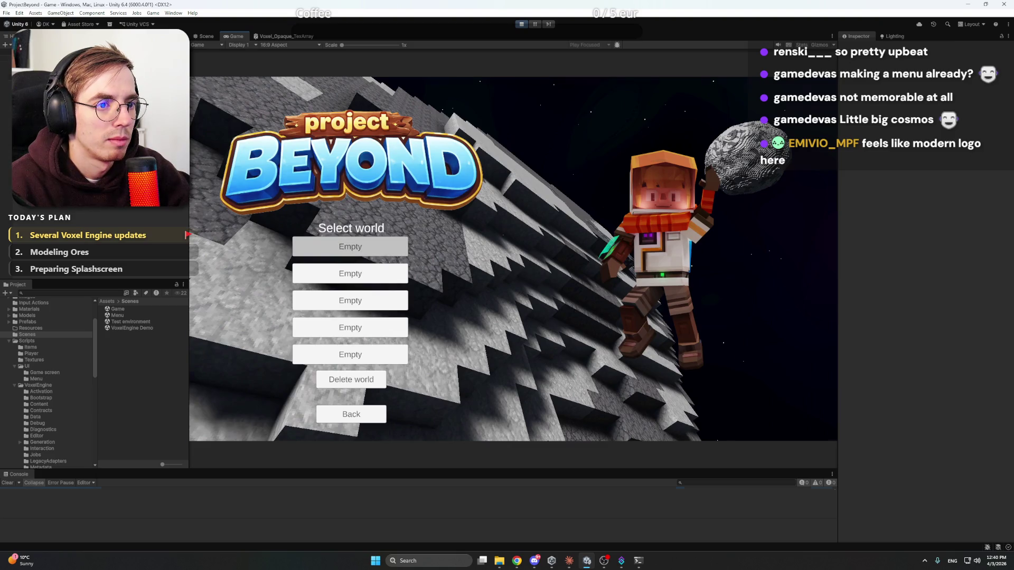
{"action": "left_click", "coordinate": [386, 253]}
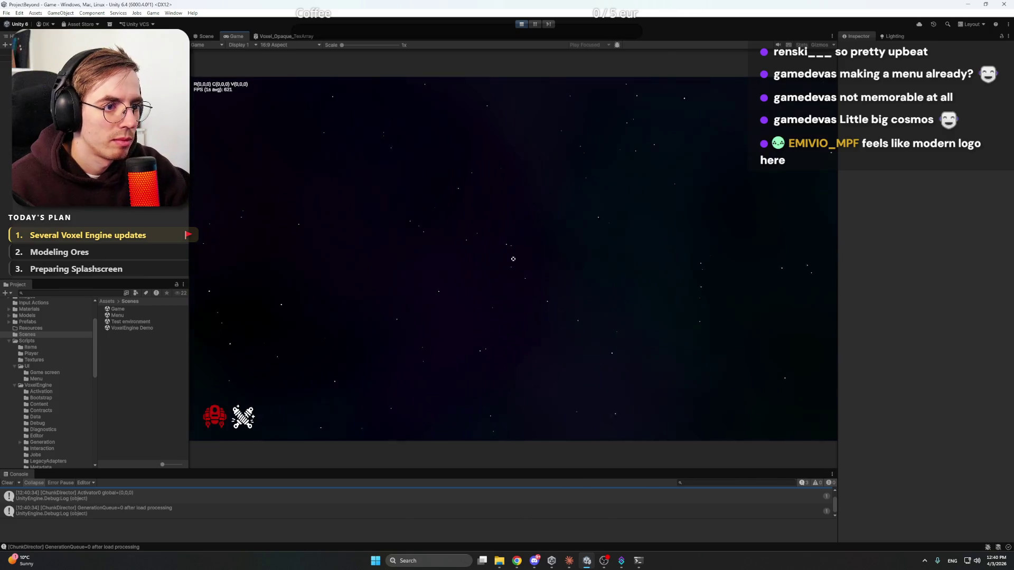
{"action": "key", "text": "F3"}
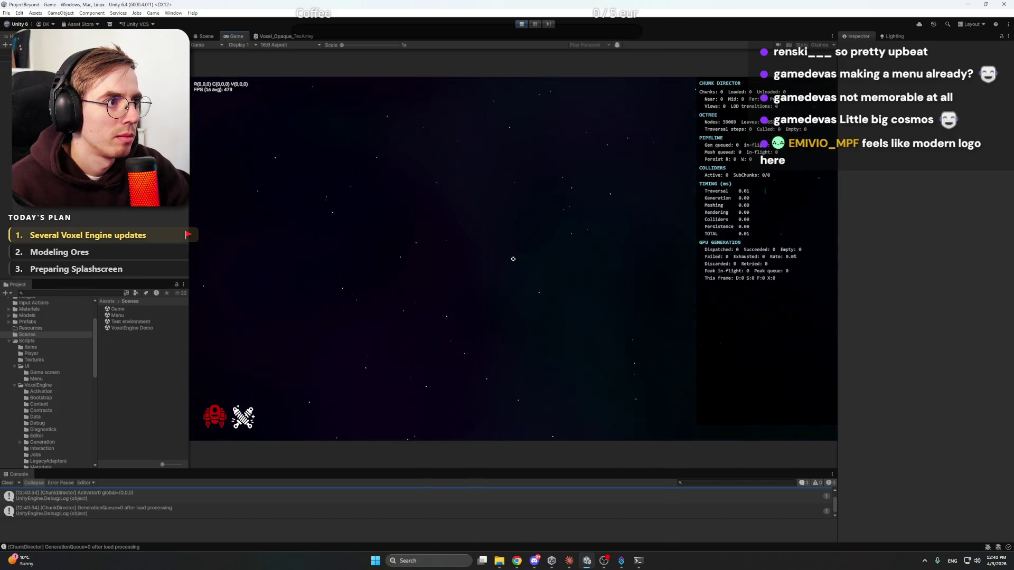
{"action": "key", "text": "F3"}
Step: Enlarge the Console, review the ChunkDirector log entries, and paste a stack trace into Claude
{"action": "mouse_move", "coordinate": [375, 470]}
{"action": "left_mouse_down"}
{"action": "mouse_move", "coordinate": [295, 389]}
{"action": "mouse_move", "coordinate": [222, 351]}
{"action": "left_mouse_up"}
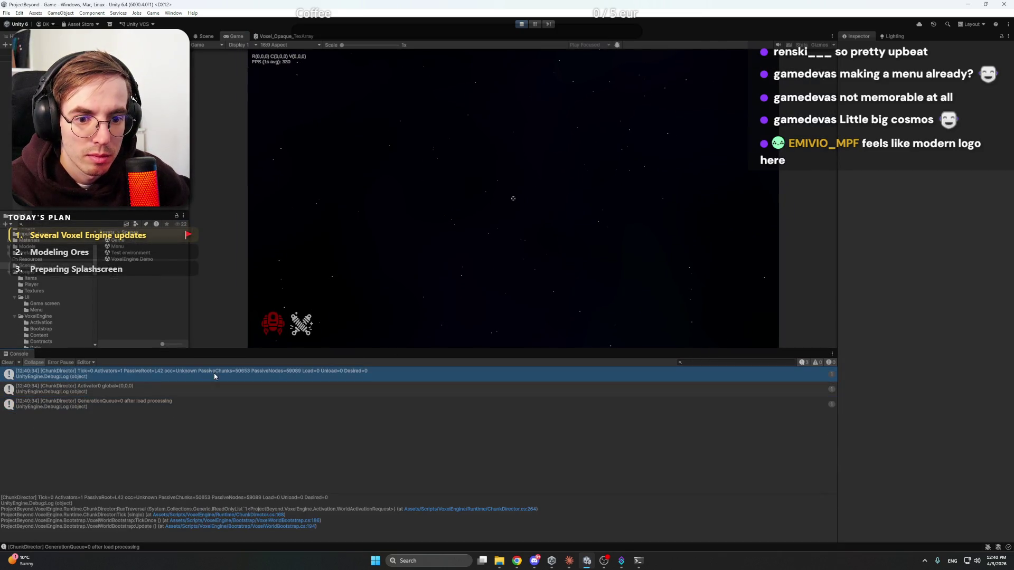
{"action": "triple_click", "coordinate": [373, 498]}
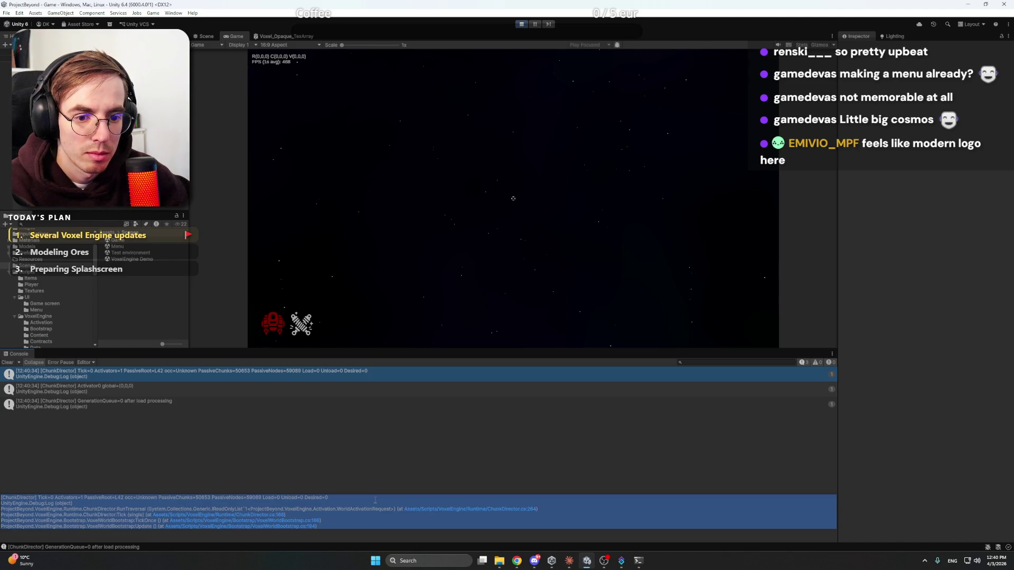
{"action": "left_click", "coordinate": [207, 386]}
{"action": "left_click", "coordinate": [207, 402]}
{"action": "left_click", "coordinate": [210, 391]}
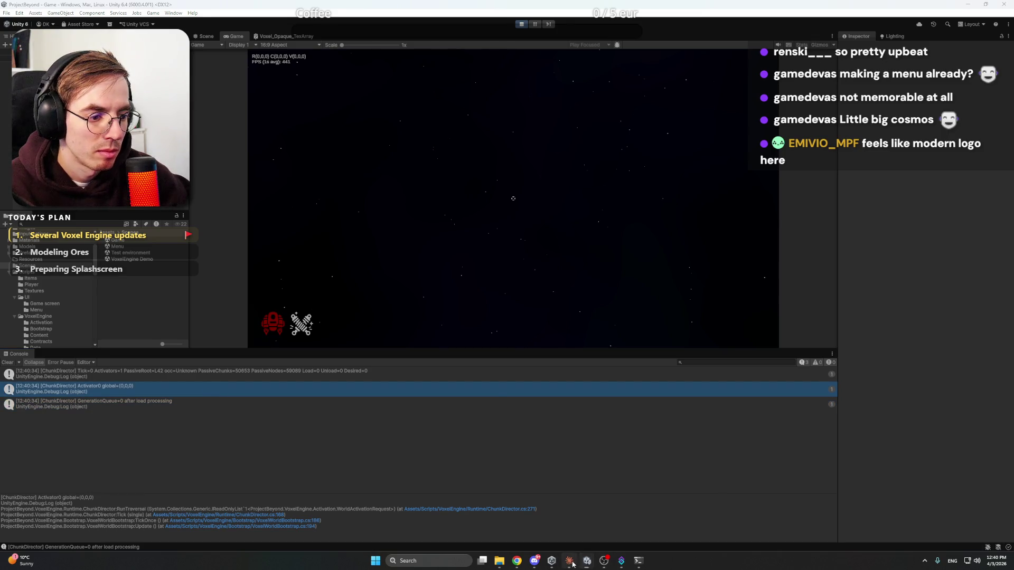
{"action": "left_click", "coordinate": [569, 561]}
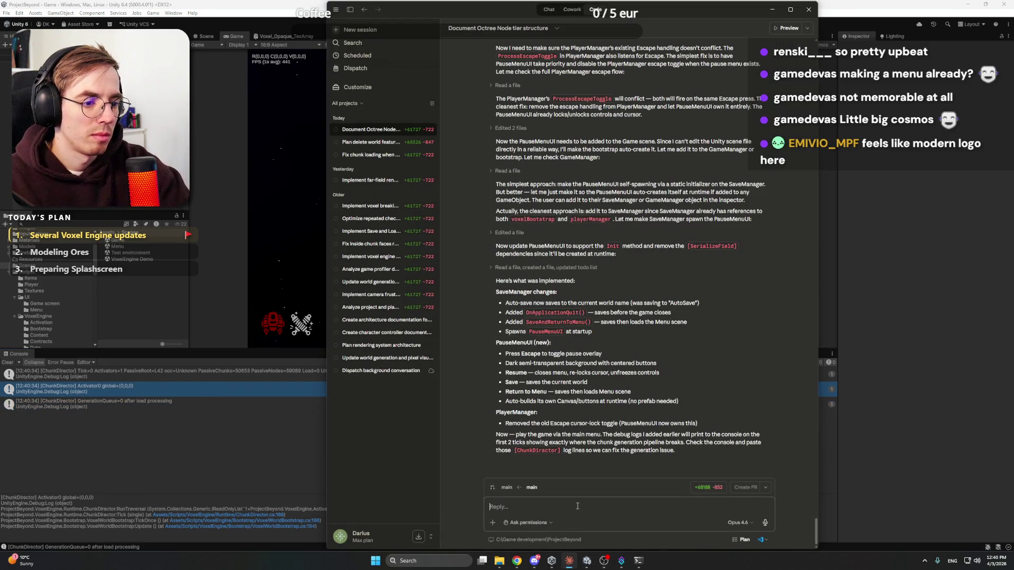
{"action": "key", "text": "ctrl+v"}
{"action": "left_click", "coordinate": [325, 420]}
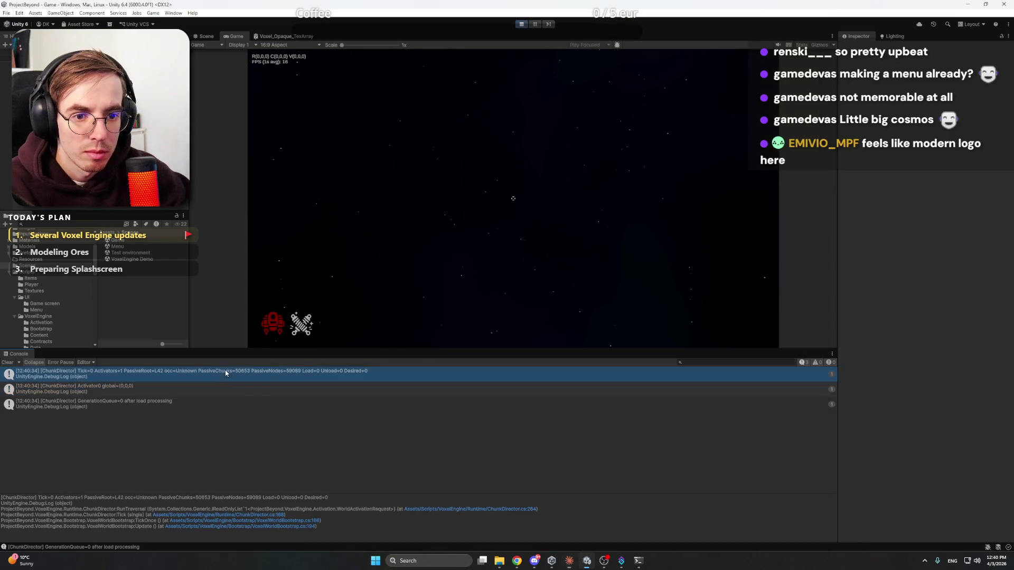
Step: Copy the Activator0 stack trace into Claude's reply box
{"action": "left_click", "coordinate": [218, 385]}
{"action": "left_click", "coordinate": [222, 498]}
{"action": "key", "text": "ctrl+a"}
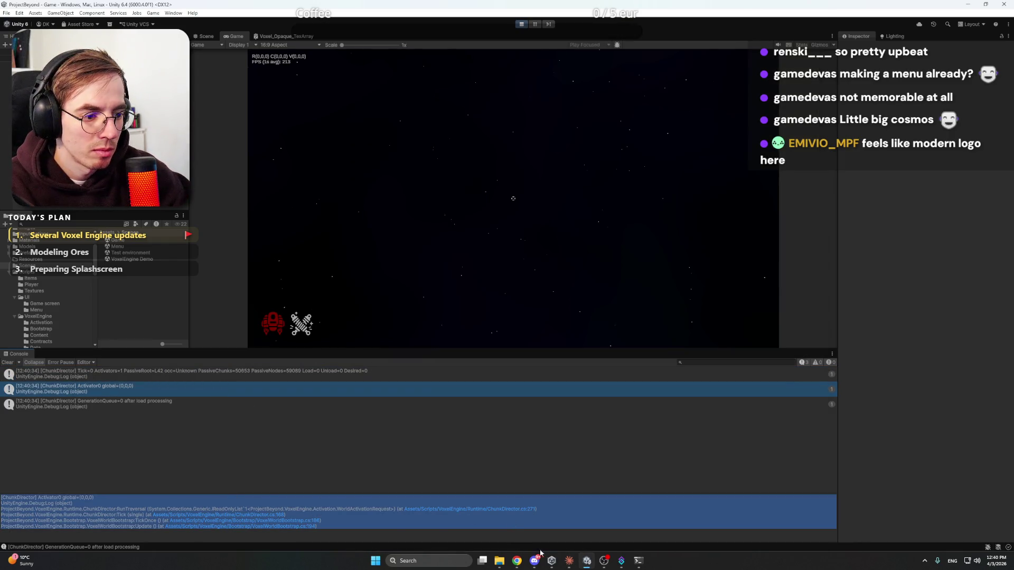
{"action": "left_click", "coordinate": [552, 561]}
{"action": "left_click", "coordinate": [568, 561]}
{"action": "key", "text": "ctrl+v"}
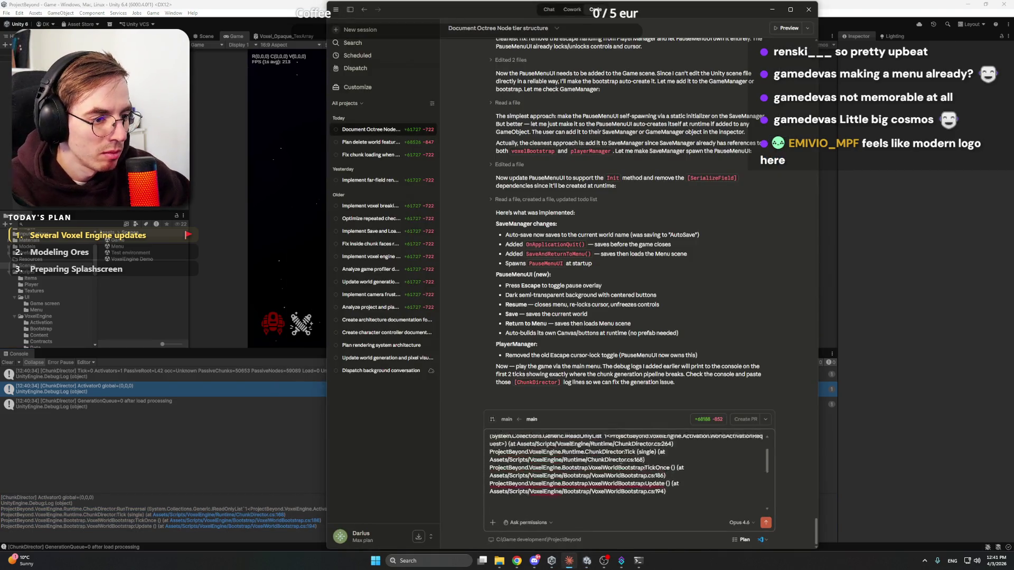
Step: Add the GenerationQueue stack trace and send both traces to Claude for diagnosis
{"action": "left_click", "coordinate": [168, 424]}
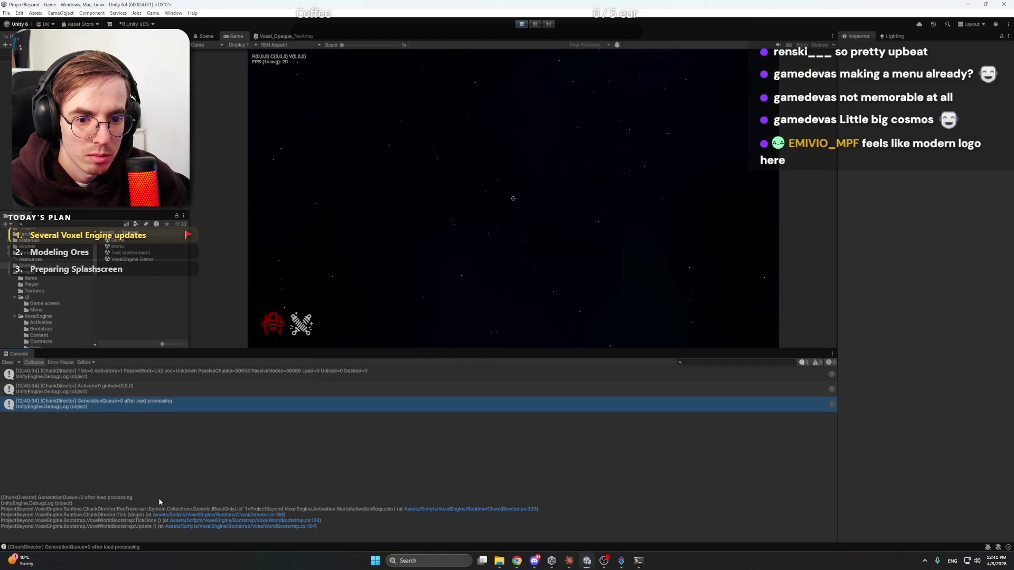
{"action": "key", "text": "ctrl+a"}
{"action": "key", "text": "ctrl+c"}
{"action": "left_click", "coordinate": [569, 560]}
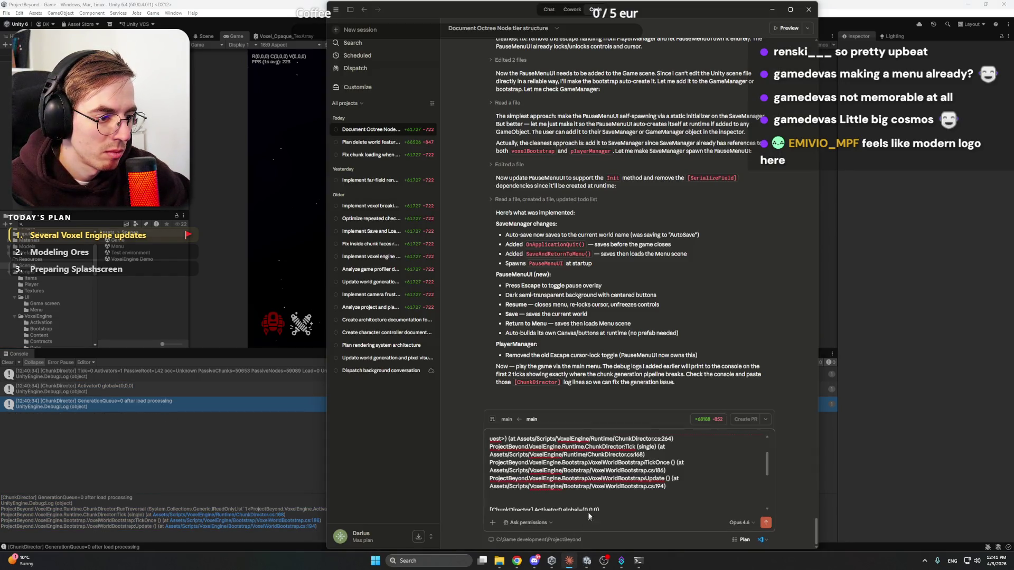
{"action": "key", "text": "ctrl+v"}
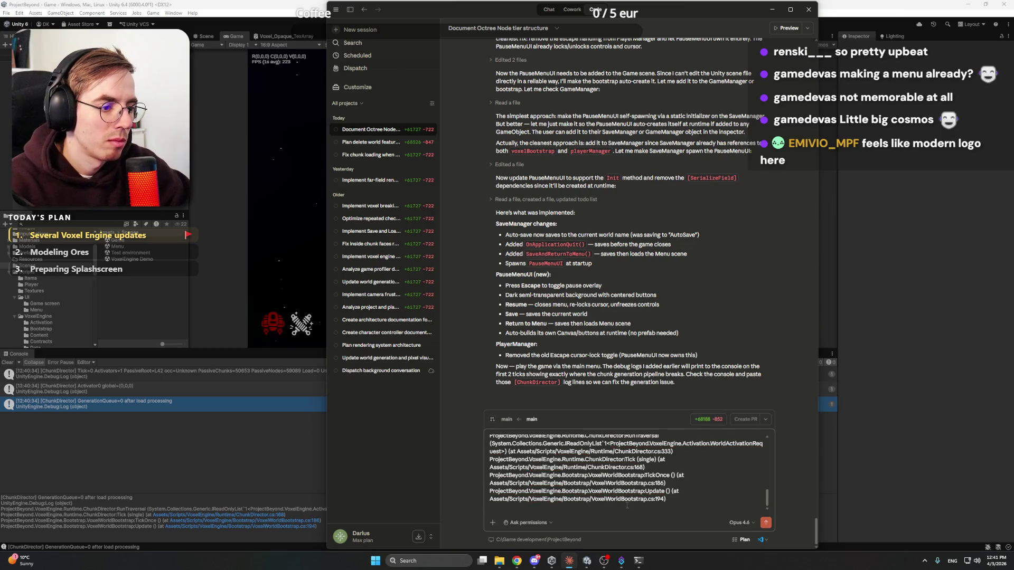
{"action": "key", "text": "Return"}
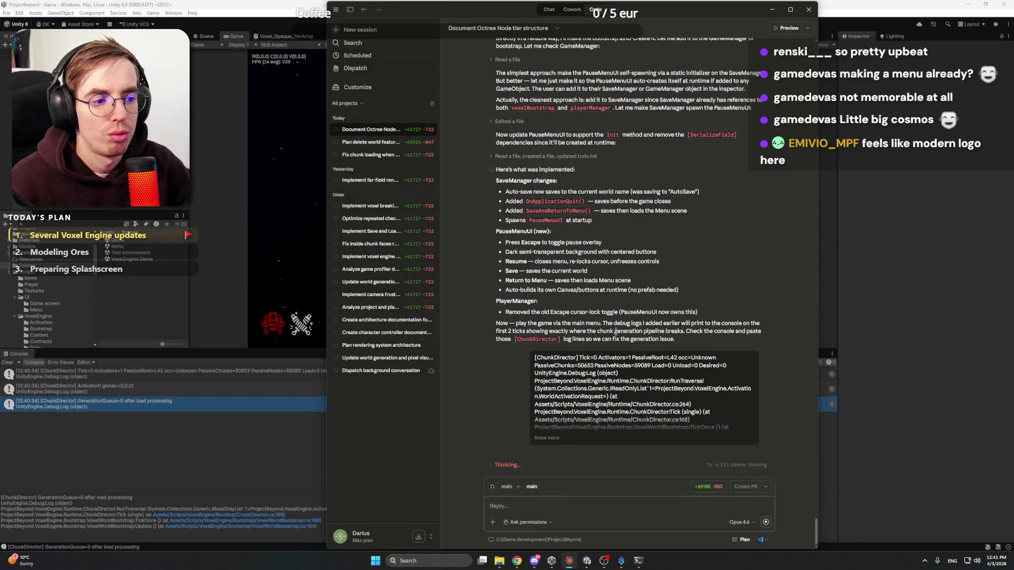
{"action": "key", "text": "alt+Tab"}
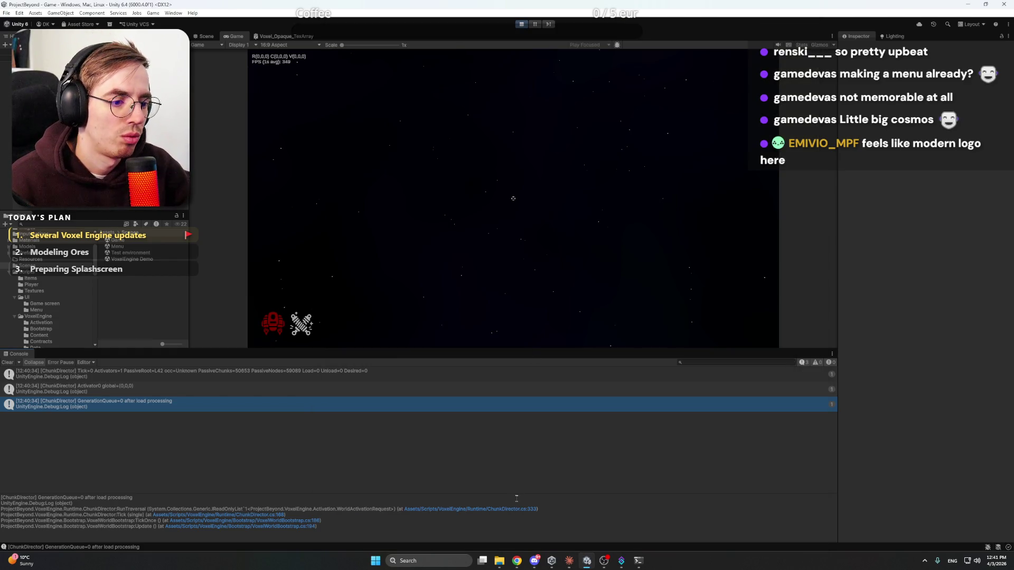
{"action": "left_click", "coordinate": [535, 560]}
{"action": "left_click", "coordinate": [535, 563]}
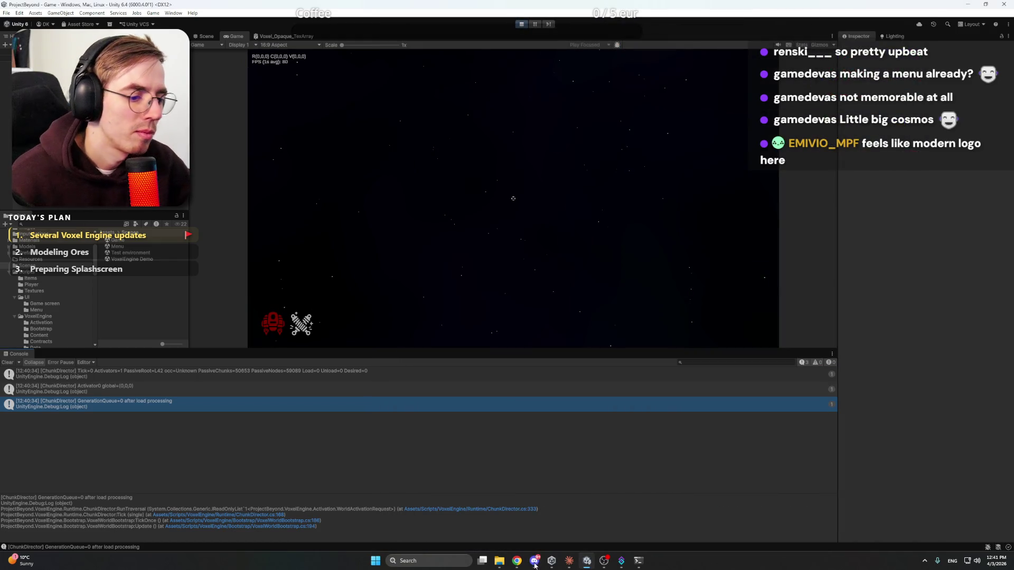
Step: Launch Figma from the Start search and minimize the Unity editor
{"action": "left_click", "coordinate": [375, 560]}
{"action": "type", "text": "figma"}
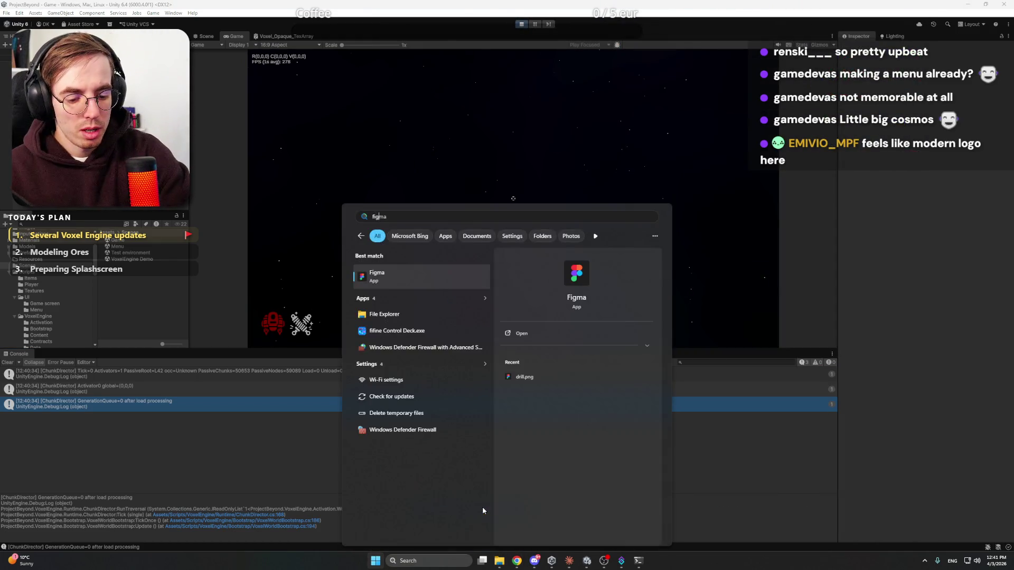
{"action": "key", "text": "Return"}
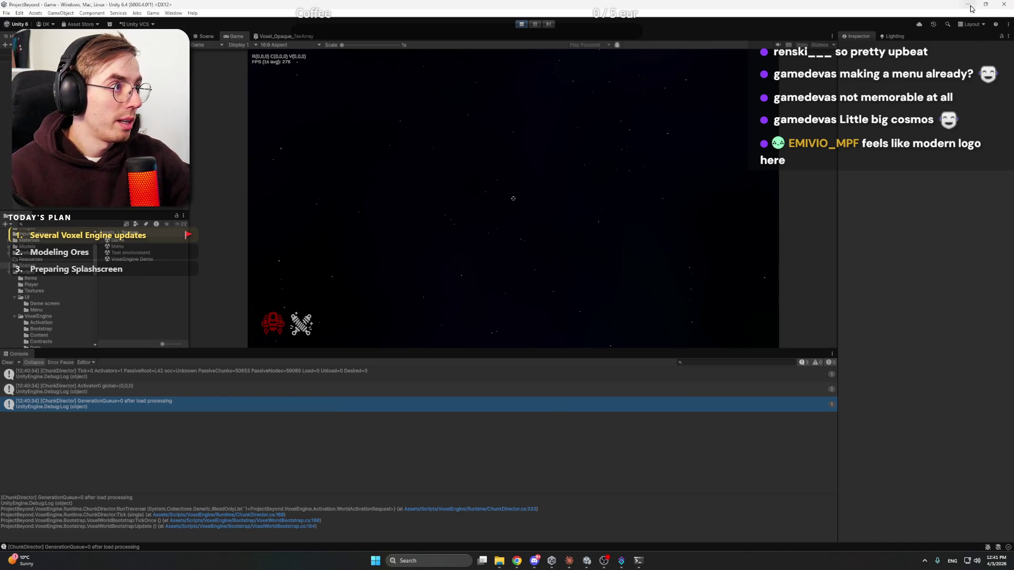
{"action": "left_click", "coordinate": [971, 8]}
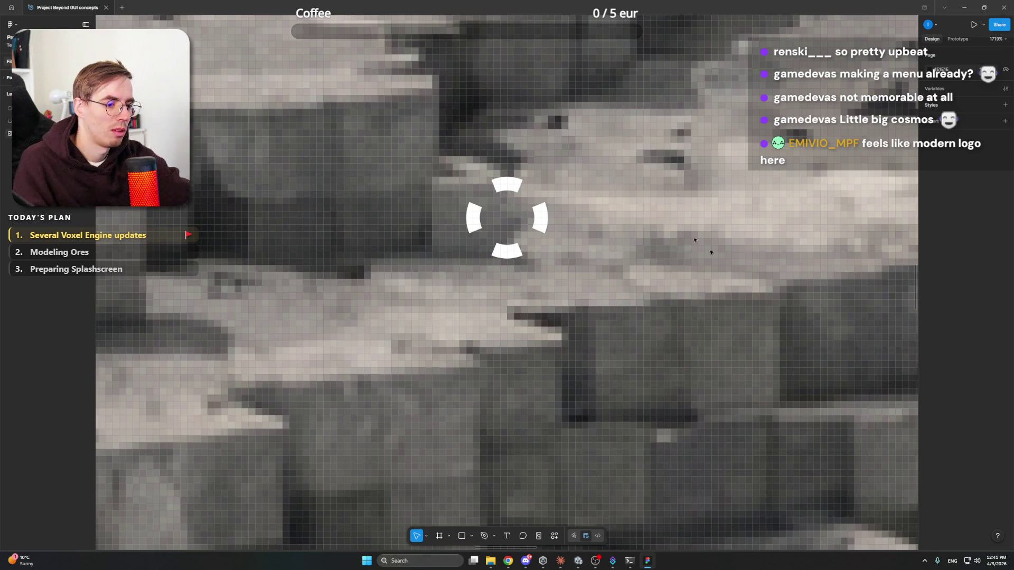
Step: Check Voicemeeter's A1 output device list, then close Voicemeeter
{"action": "left_click", "coordinate": [924, 561]}
{"action": "left_click", "coordinate": [892, 520]}
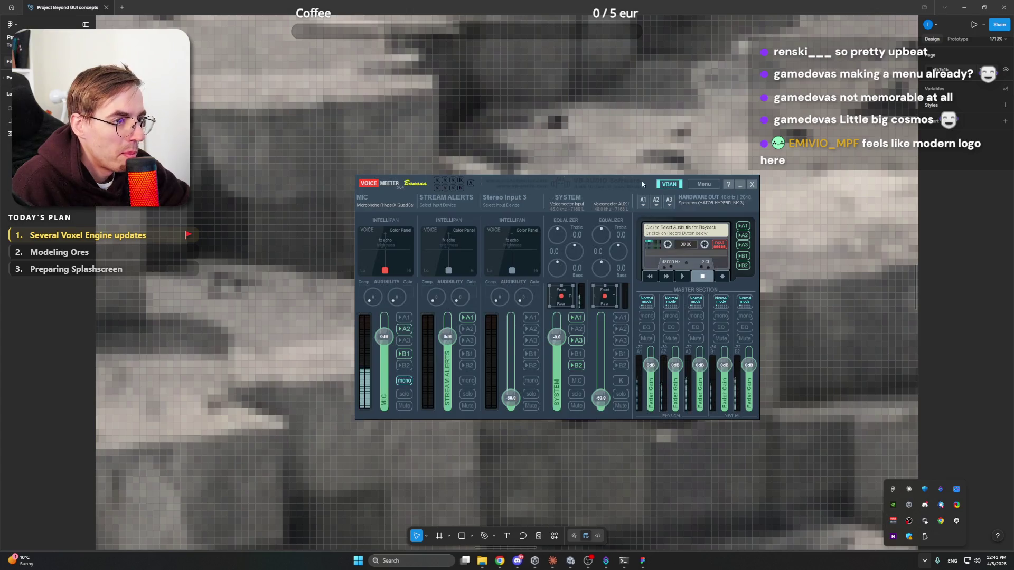
{"action": "left_click", "coordinate": [643, 200]}
{"action": "left_click", "coordinate": [806, 277]}
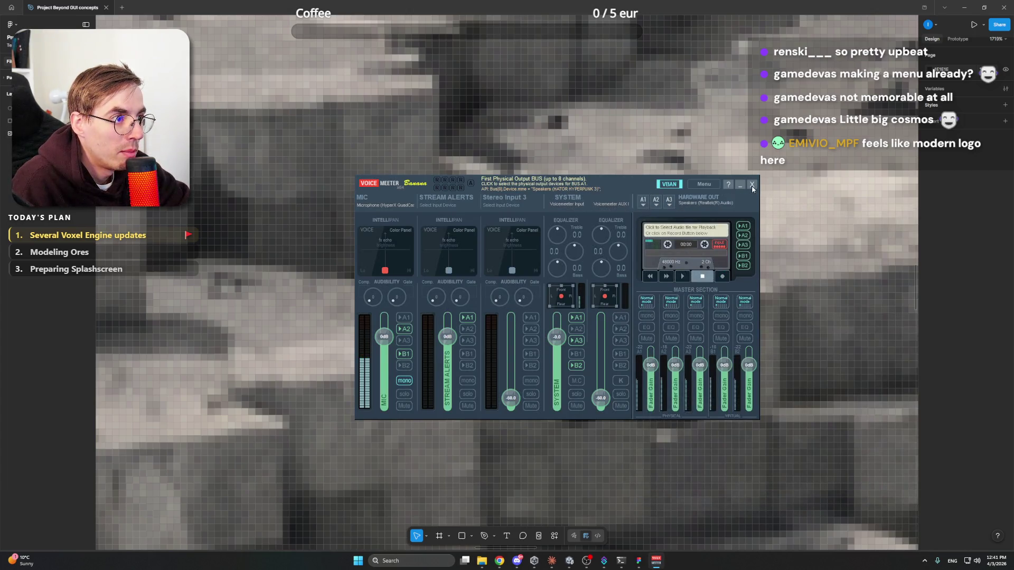
{"action": "left_click", "coordinate": [751, 184]}
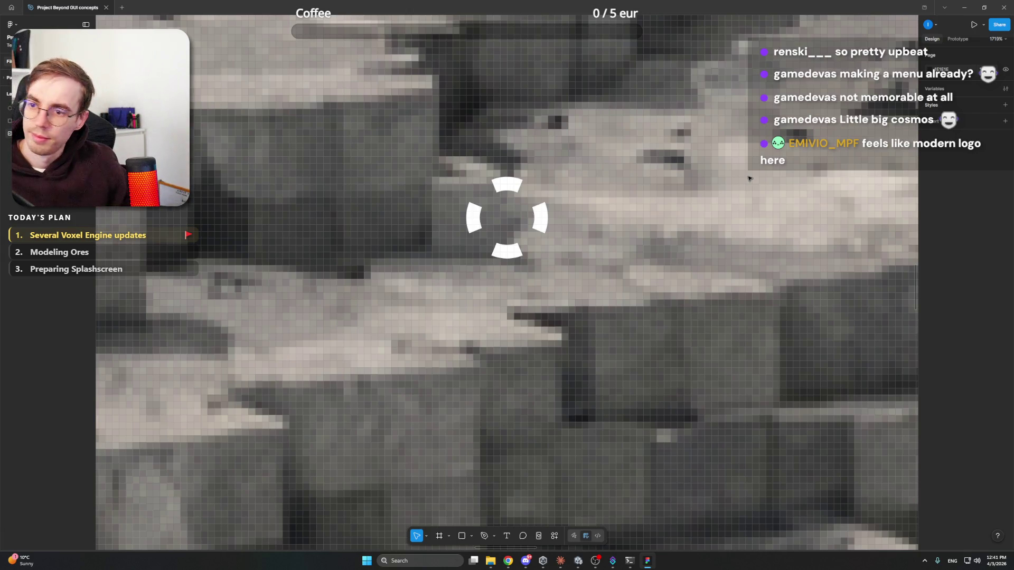
Step: Zoom out to fit the menu mockup and open the voxel-landscape background image's options
{"action": "scroll", "coordinate": [748, 178], "scroll_direction": "down", "scroll_amount": 3}
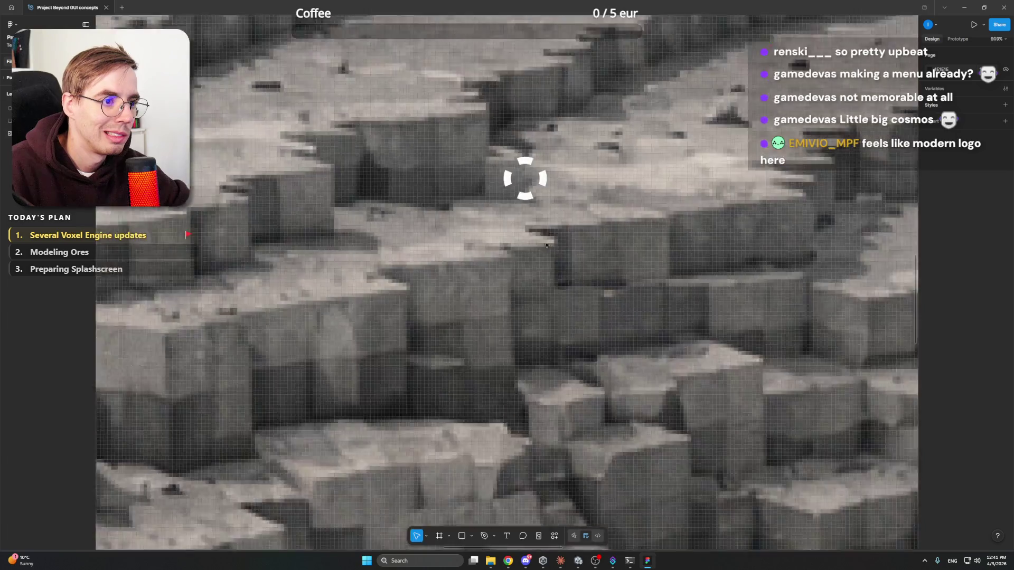
{"action": "scroll", "coordinate": [531, 220], "scroll_direction": "down", "scroll_amount": 10}
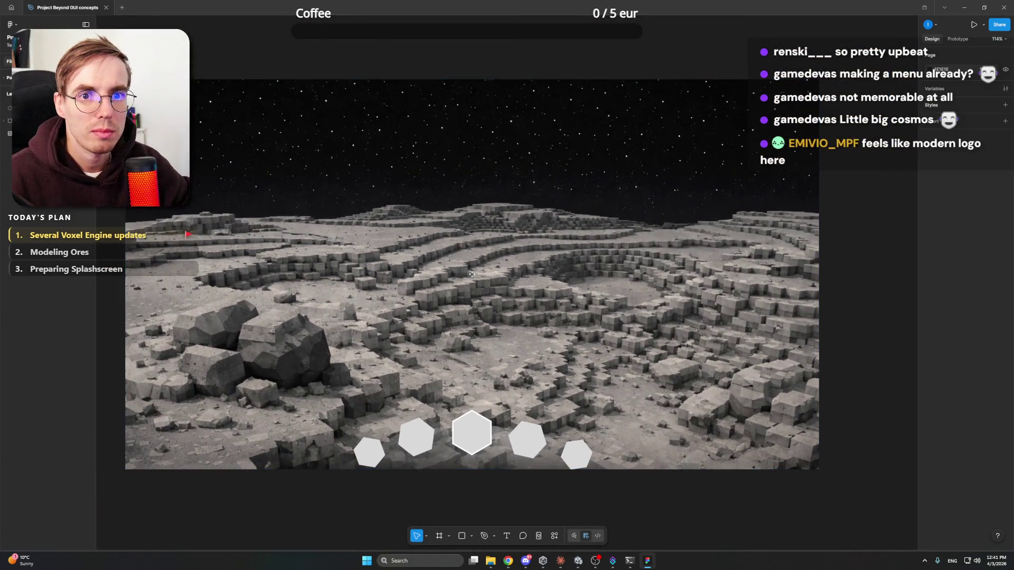
{"action": "left_click", "coordinate": [471, 274]}
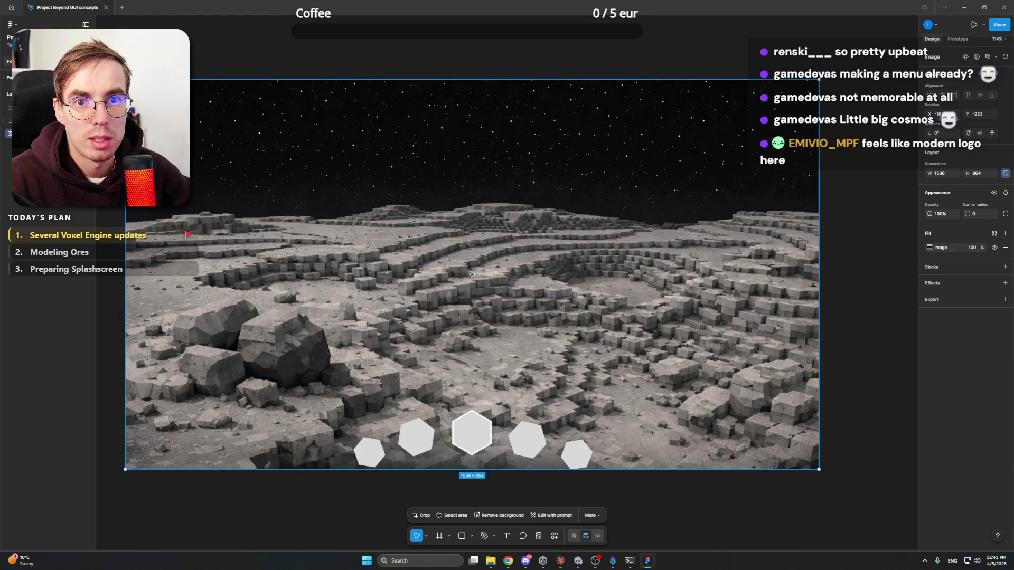
{"action": "right_click", "coordinate": [23, 133]}
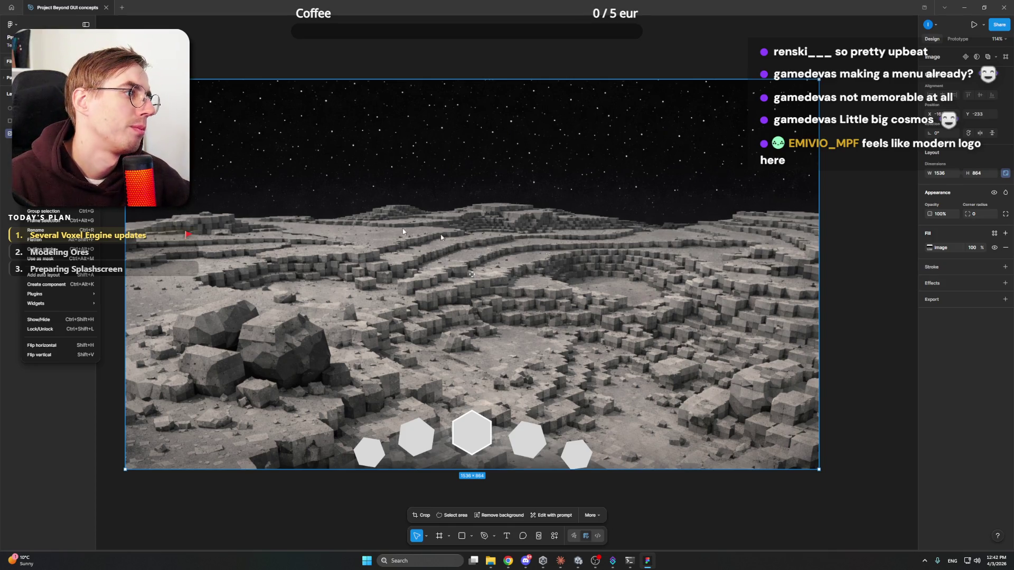
{"action": "left_click", "coordinate": [935, 248]}
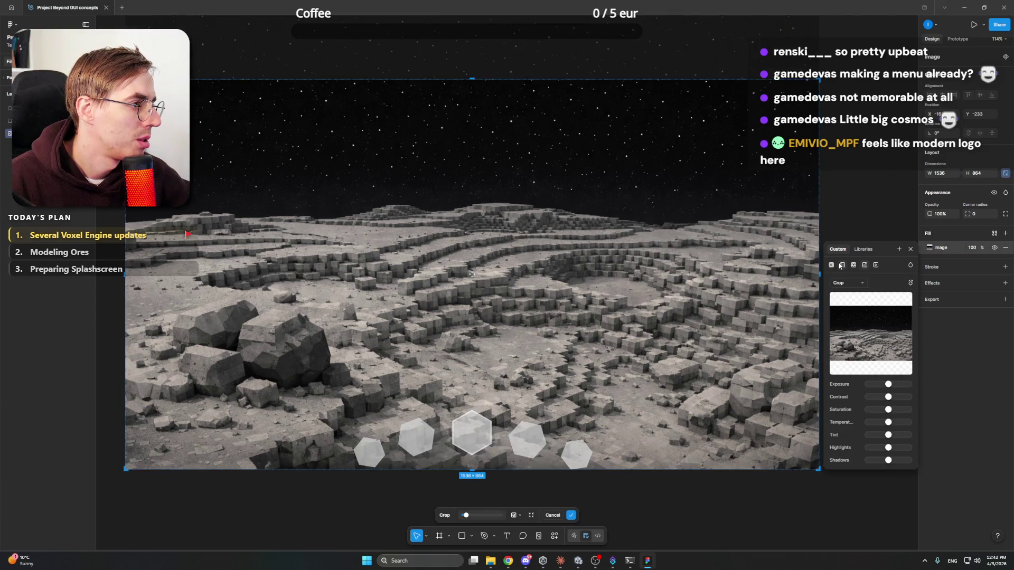
{"action": "left_click", "coordinate": [859, 250]}
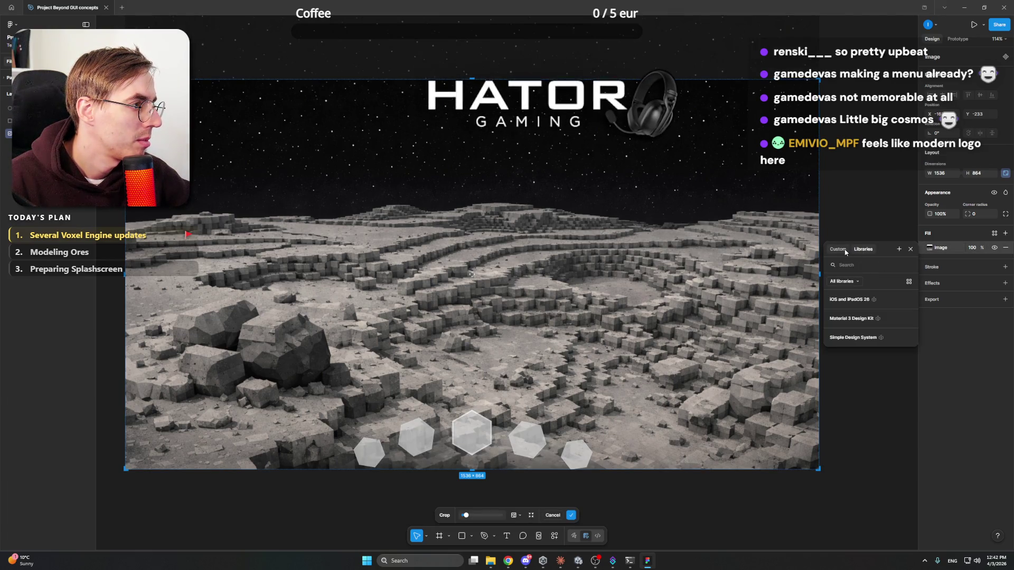
{"action": "left_click", "coordinate": [844, 250]}
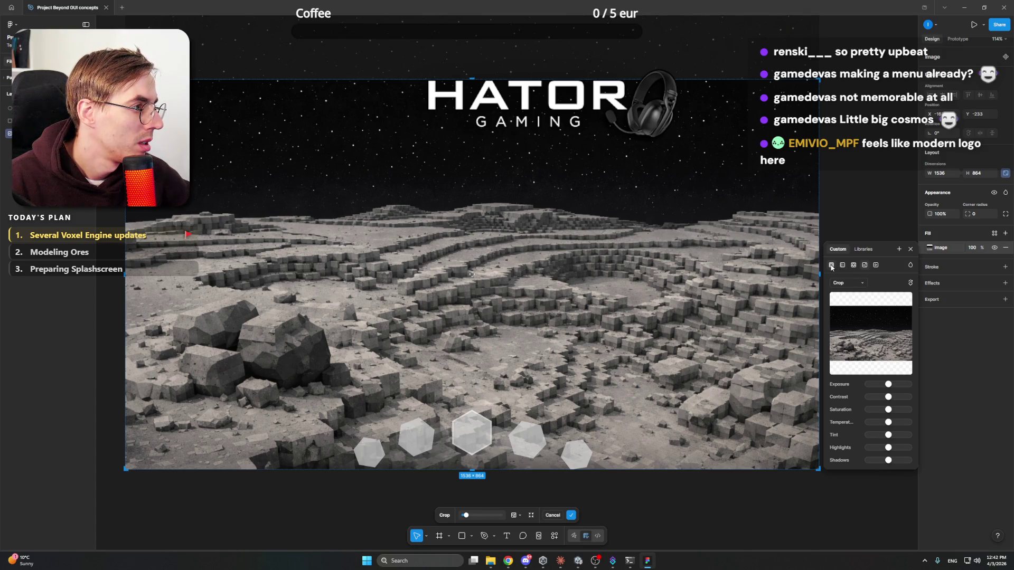
{"action": "left_click", "coordinate": [910, 249]}
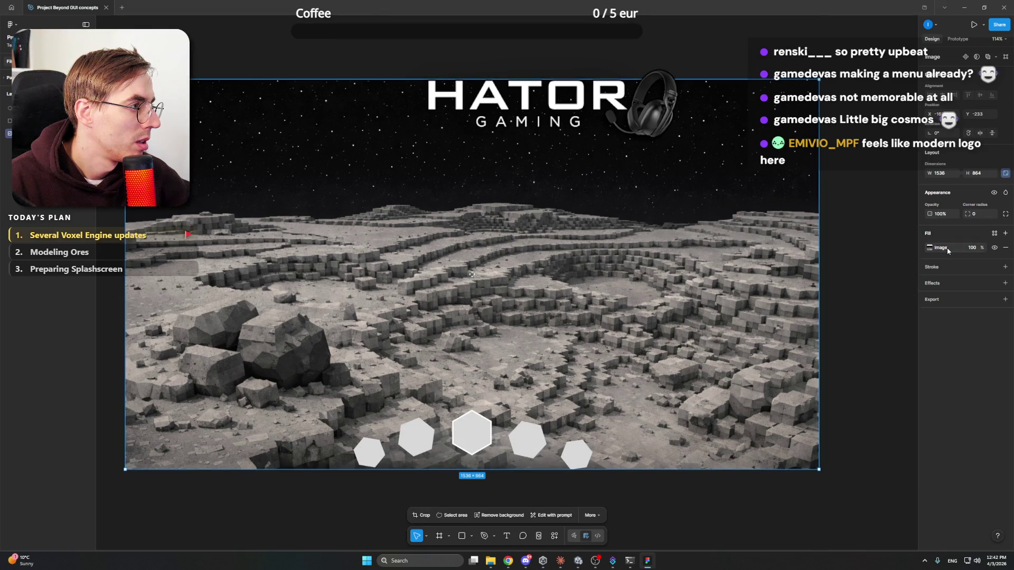
{"action": "right_click", "coordinate": [773, 261]}
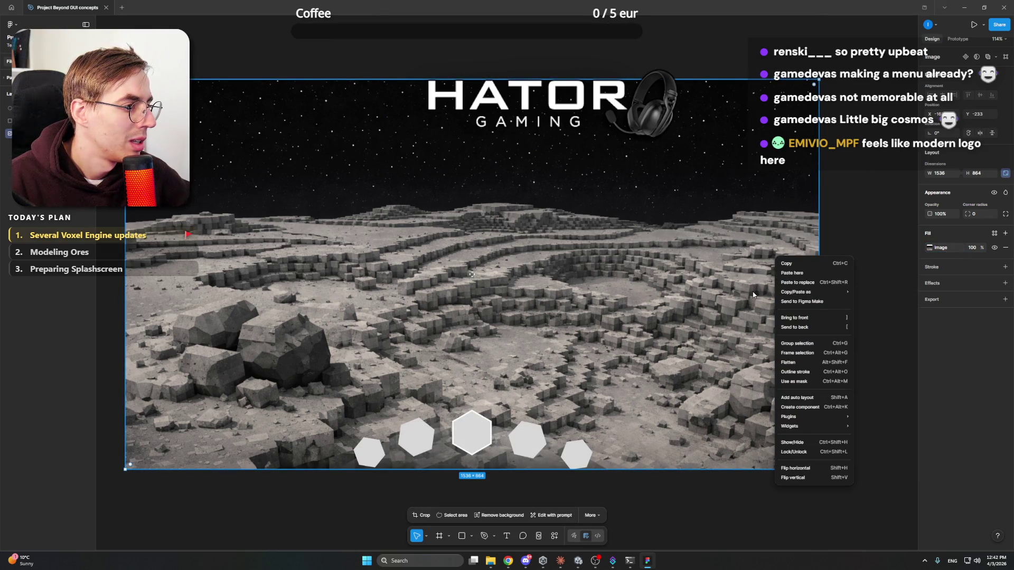
{"action": "mouse_move", "coordinate": [511, 564]}
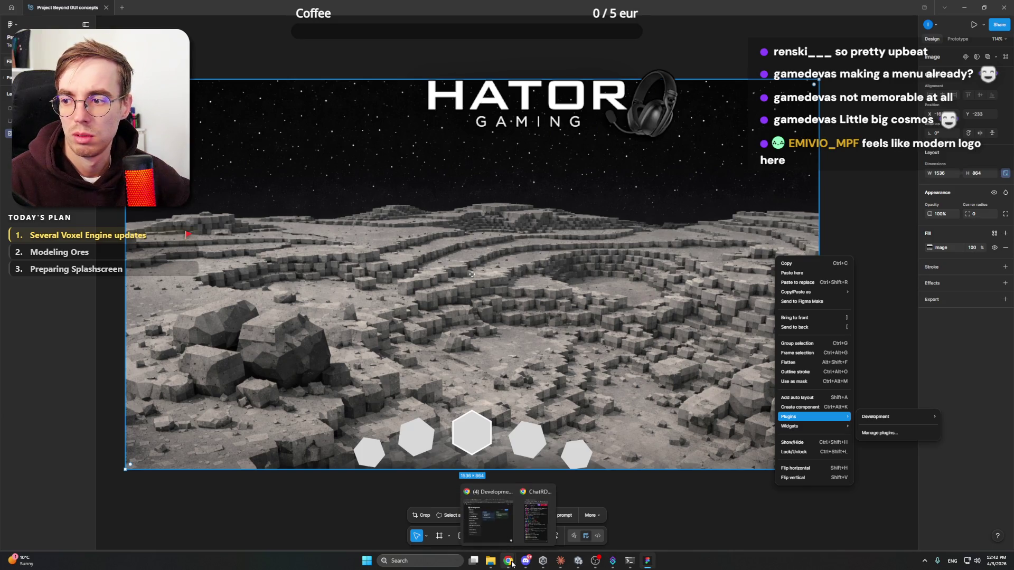
{"action": "left_click", "coordinate": [488, 522]}
{"action": "left_click", "coordinate": [245, 38]}
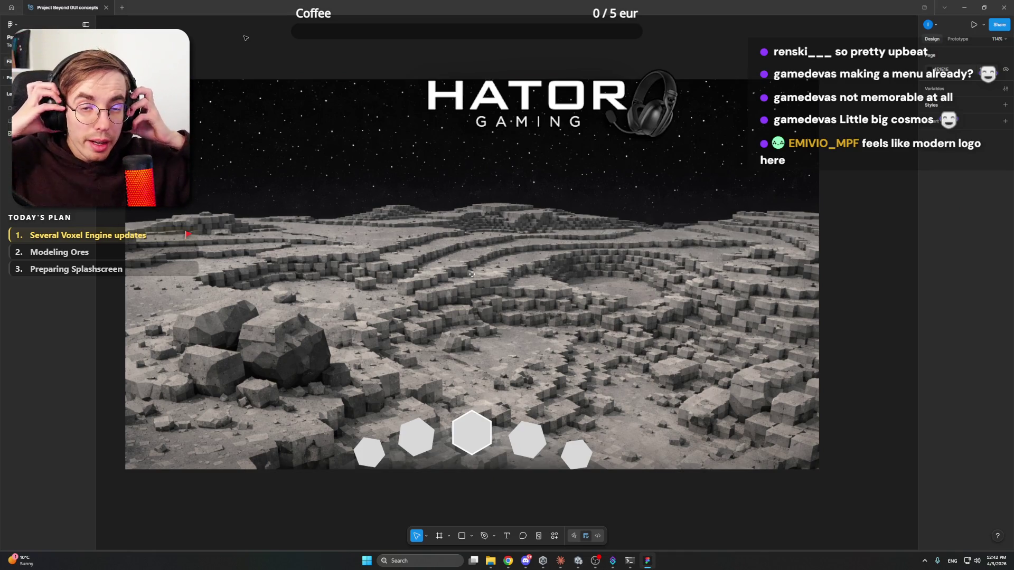
{"action": "left_click", "coordinate": [924, 561]}
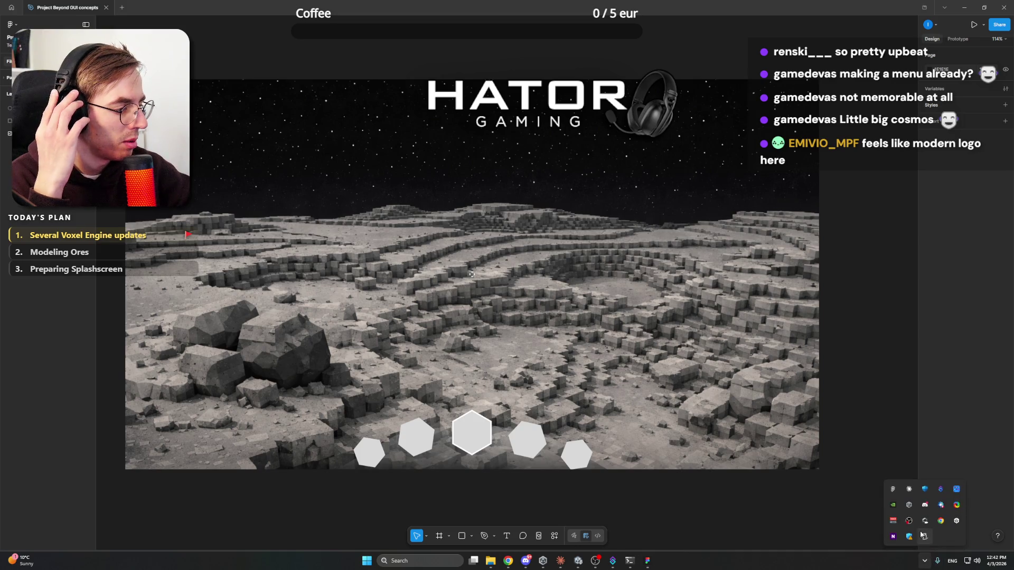
{"action": "left_click", "coordinate": [892, 521]}
{"action": "left_click", "coordinate": [642, 201]}
{"action": "left_click", "coordinate": [641, 280]}
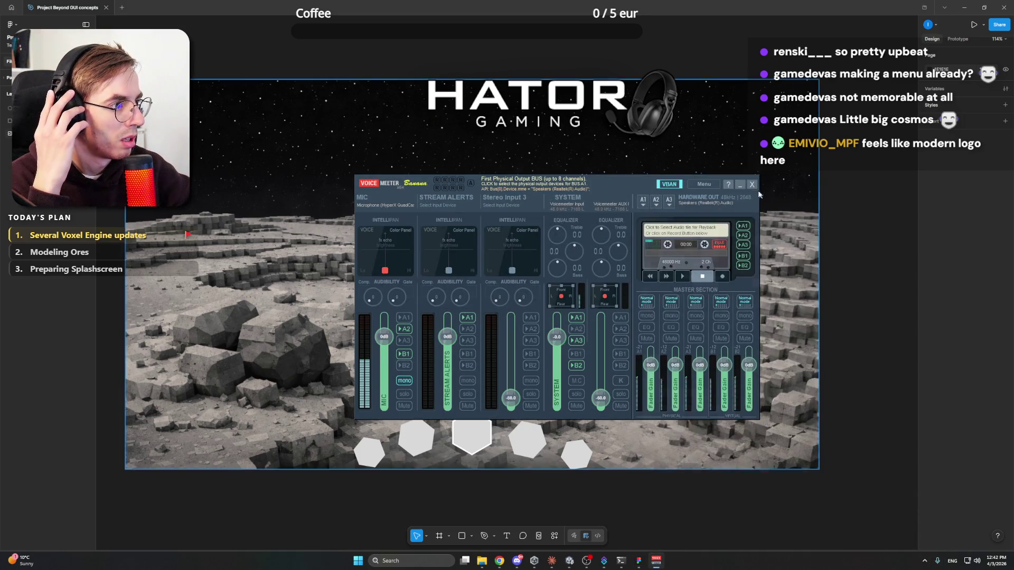
{"action": "left_click", "coordinate": [944, 470]}
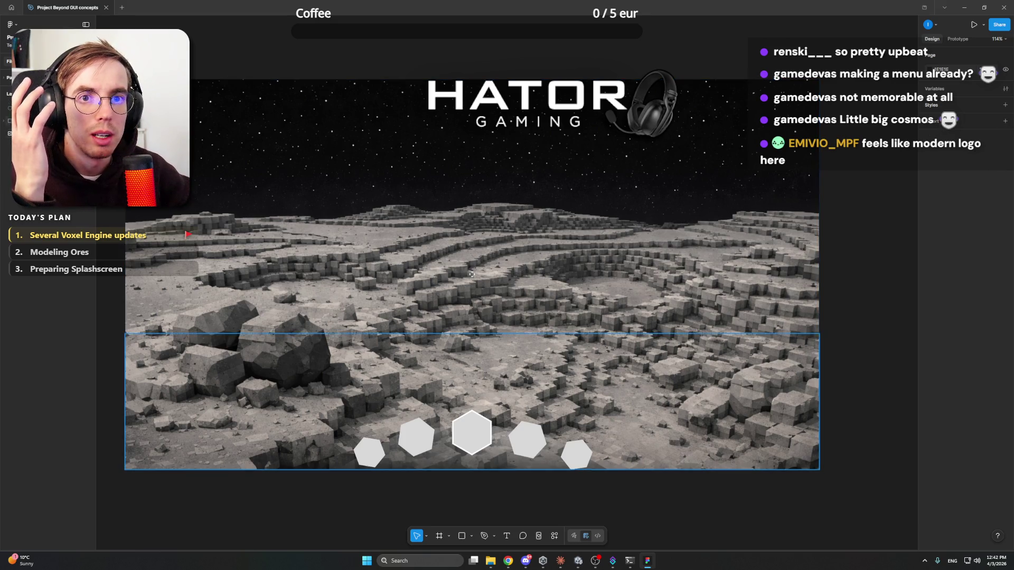
{"action": "left_click", "coordinate": [471, 274]}
{"action": "key", "text": "shift+F10"}
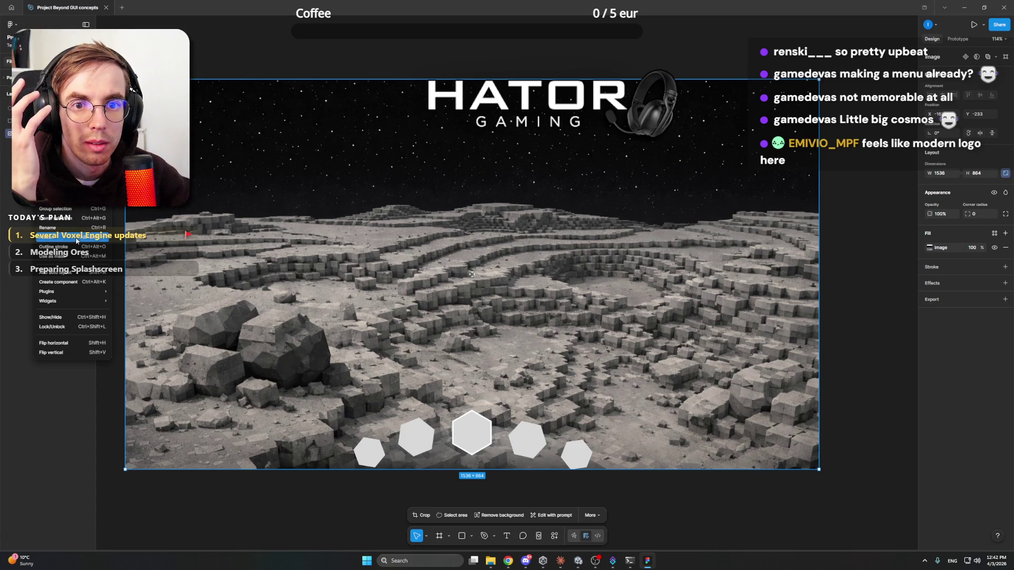
{"action": "mouse_move", "coordinate": [81, 290]}
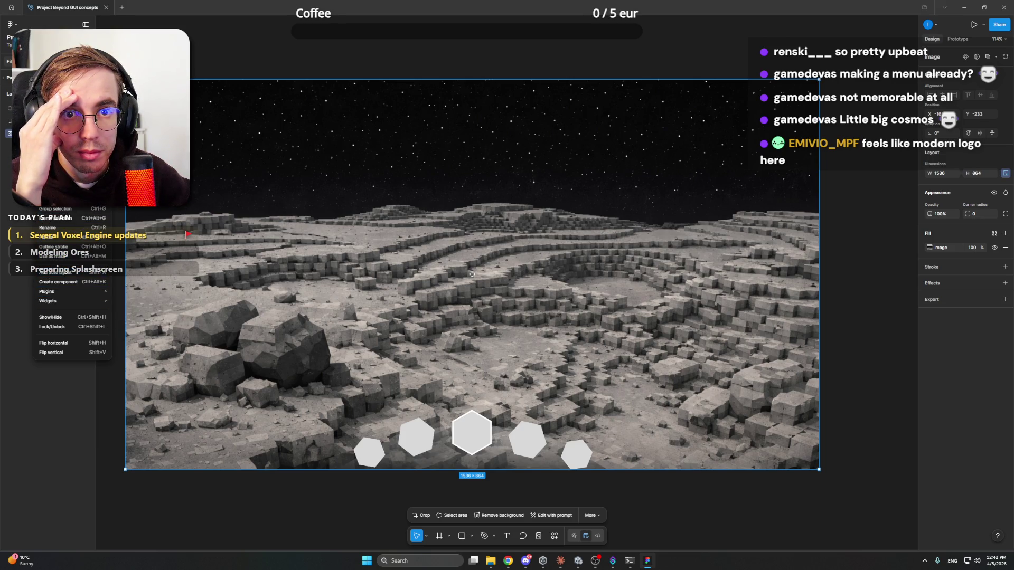
{"action": "mouse_move", "coordinate": [79, 155]}
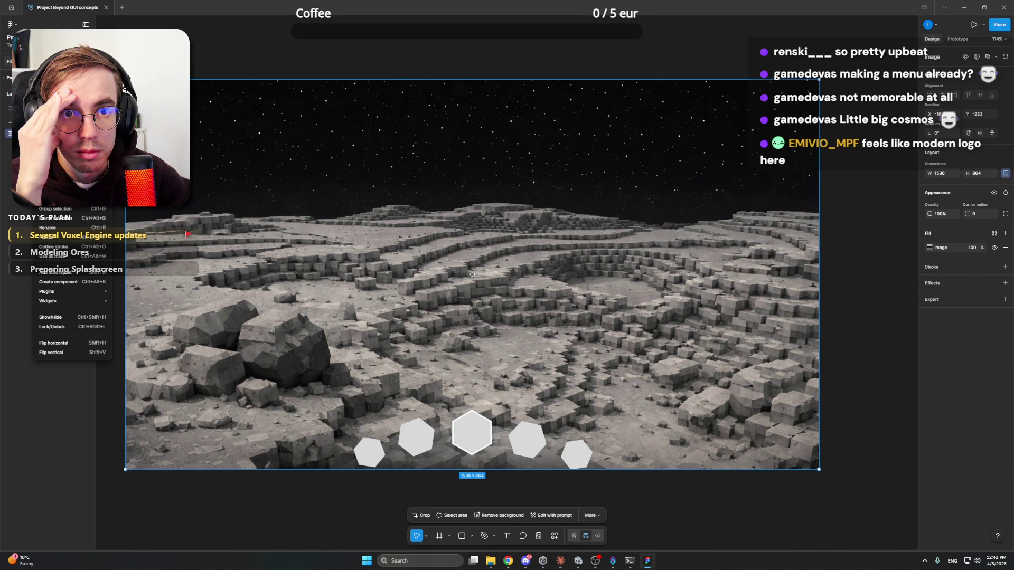
{"action": "key", "text": "Escape"}
{"action": "key", "text": "shift+2"}
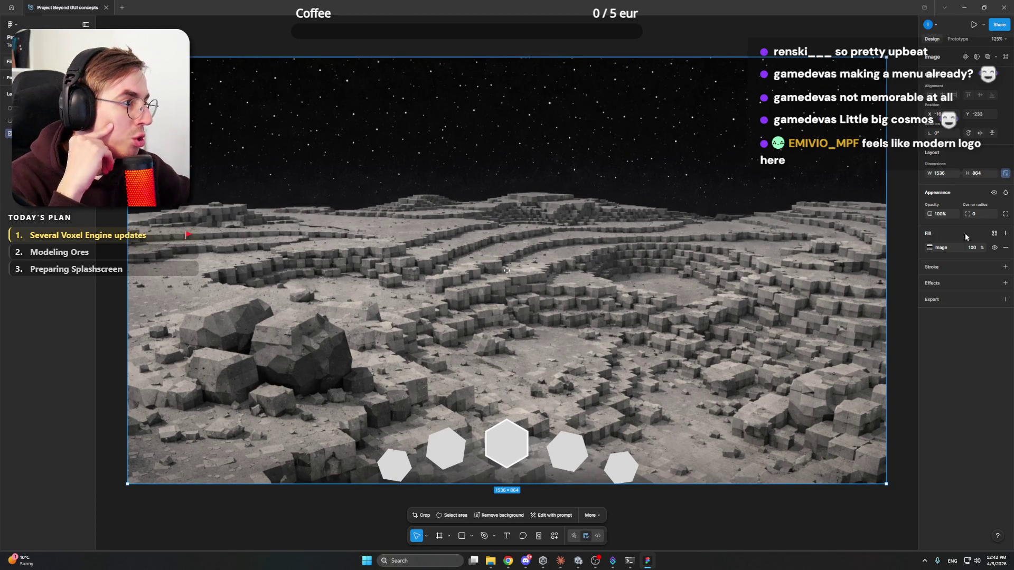
Step: Replace the background rectangle's image fill with a new solid fill
{"action": "left_click", "coordinate": [1005, 247]}
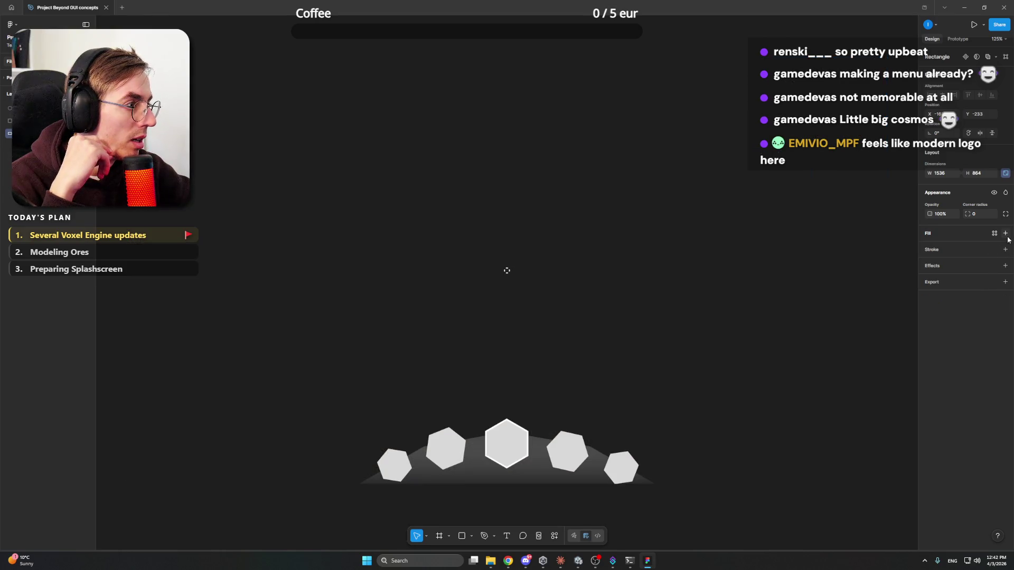
{"action": "left_click", "coordinate": [1006, 233]}
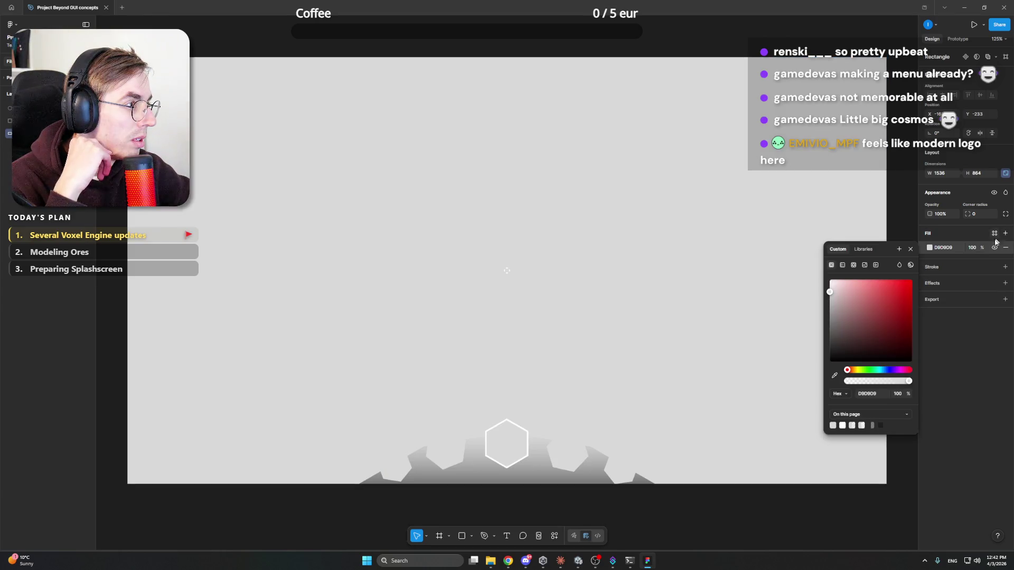
{"action": "left_click", "coordinate": [862, 250]}
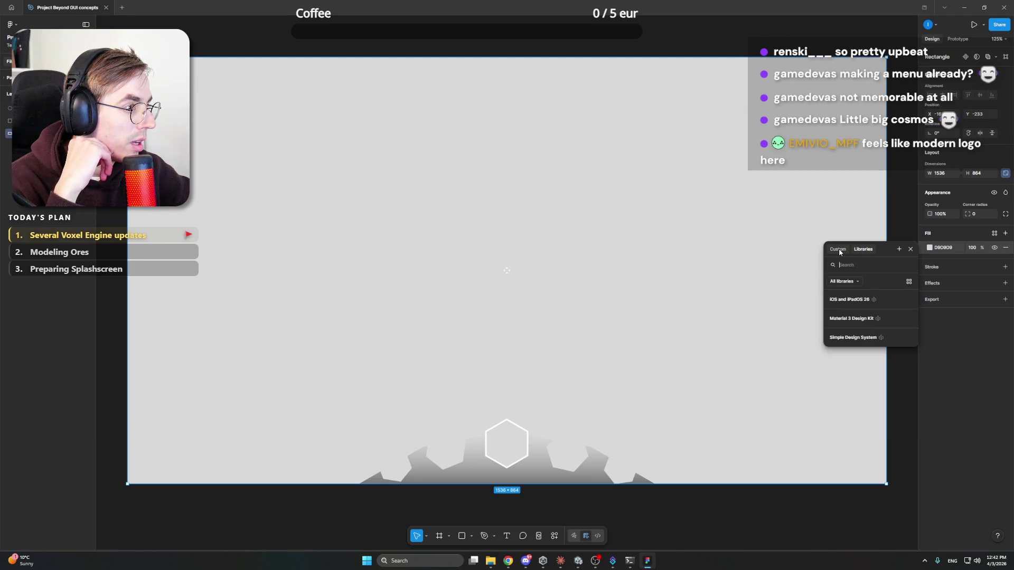
{"action": "left_click", "coordinate": [839, 250]}
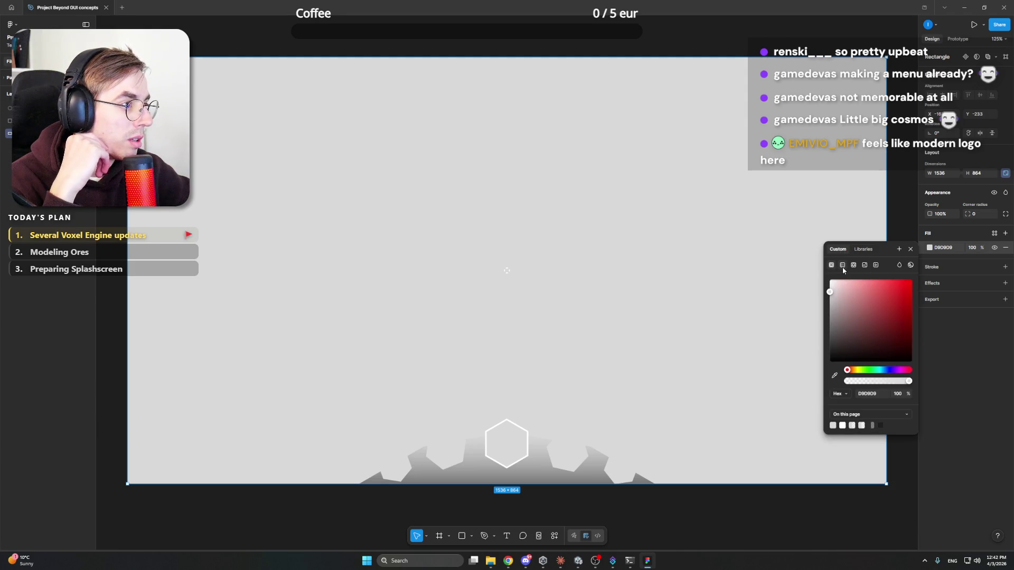
{"action": "left_click", "coordinate": [969, 340]}
Step: Open the ShareX screenshots folder and drop the Unity screenshot onto the Figma canvas
{"action": "left_click", "coordinate": [923, 561]}
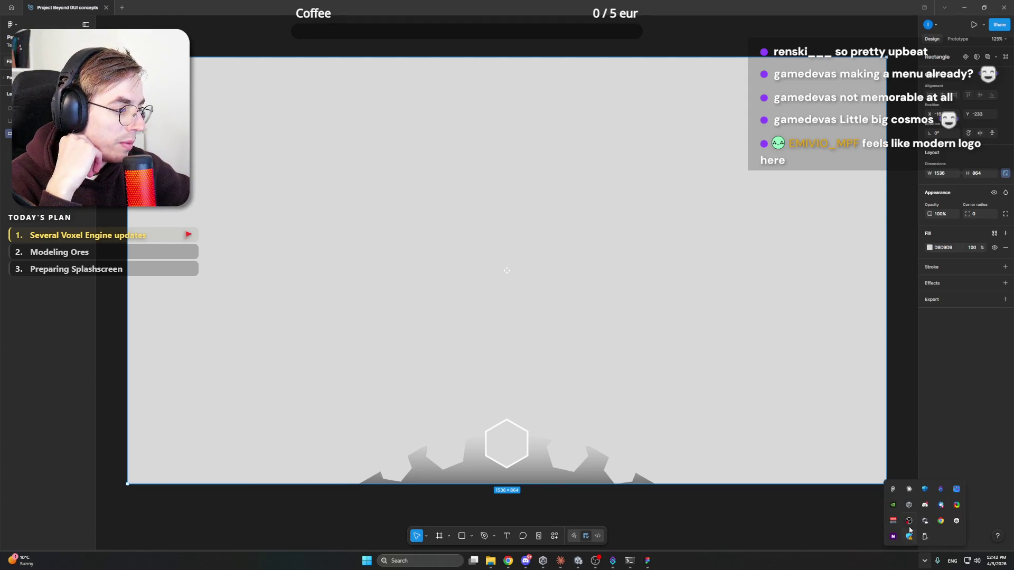
{"action": "right_click", "coordinate": [955, 505]}
{"action": "left_click", "coordinate": [898, 466]}
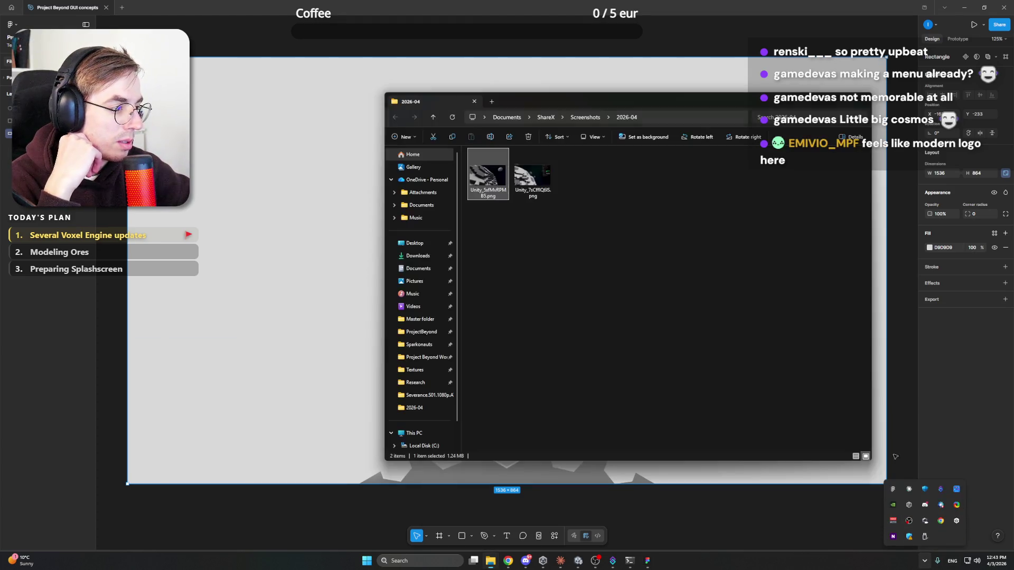
{"action": "mouse_move", "coordinate": [488, 174]}
{"action": "left_mouse_down"}
{"action": "mouse_move", "coordinate": [227, 205]}
{"action": "mouse_move", "coordinate": [309, 213]}
{"action": "left_mouse_up"}
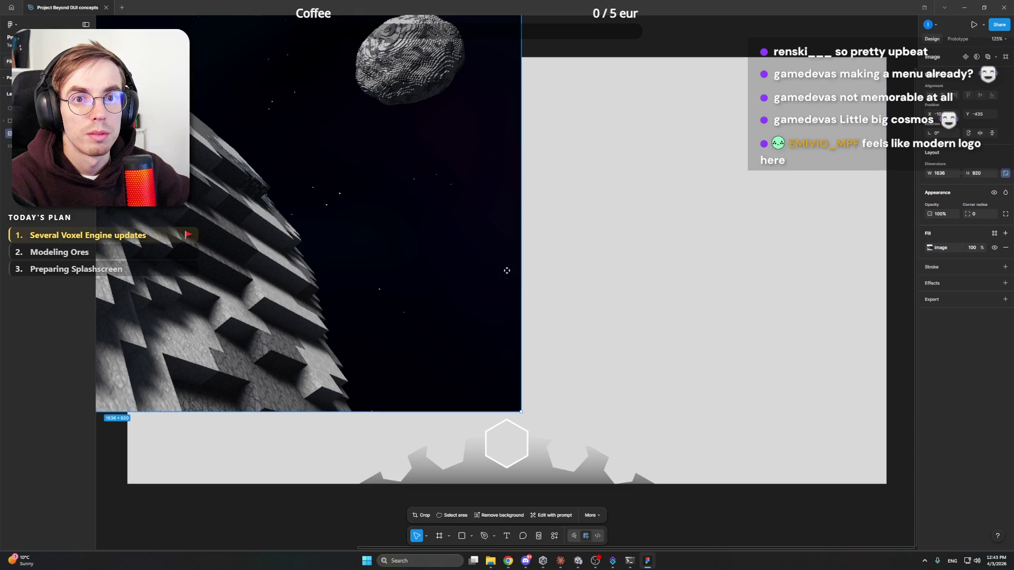
{"action": "key", "text": "Delete"}
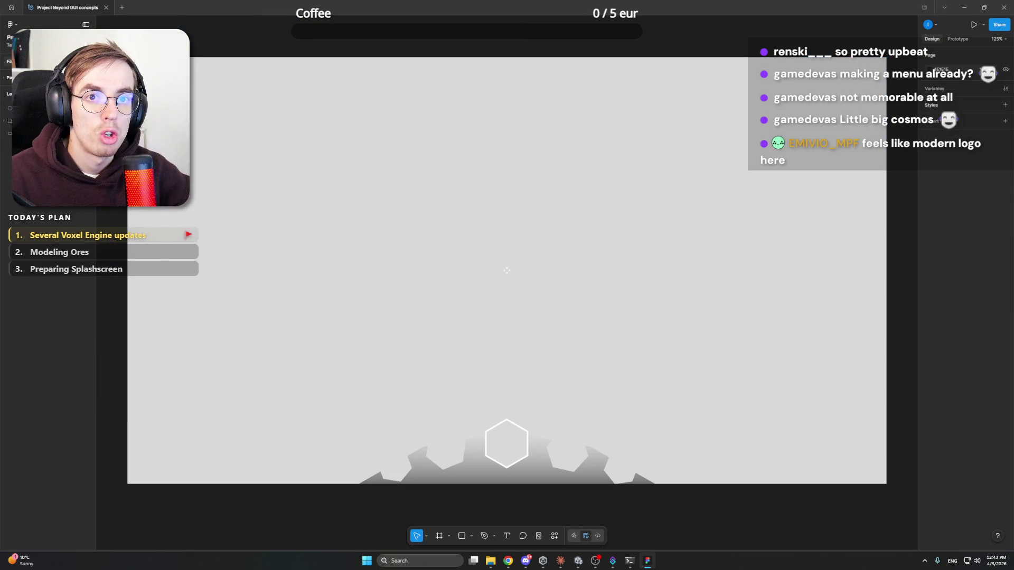
{"action": "key", "text": "ctrl+z"}
{"action": "key", "text": "ctrl+z"}
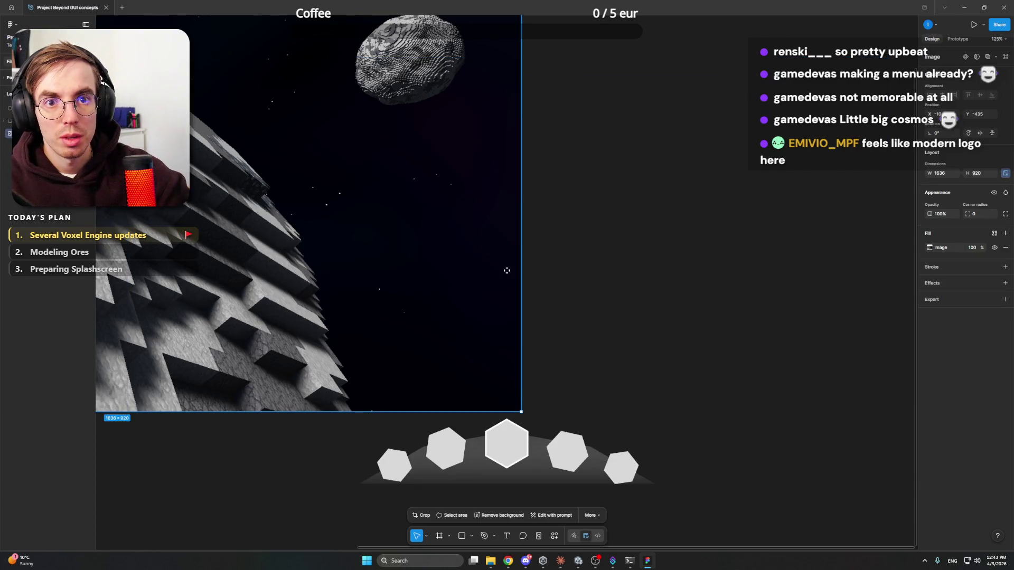
Step: Position the Unity screenshot over the menu frame and preview the layout
{"action": "scroll", "coordinate": [507, 271], "scroll_direction": "down", "scroll_amount": 5}
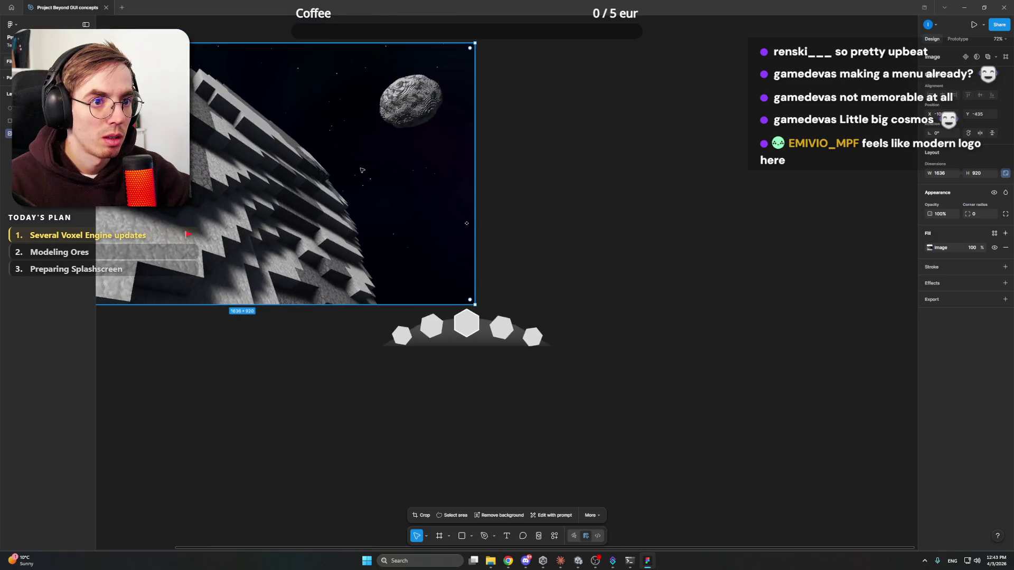
{"action": "mouse_move", "coordinate": [412, 228]}
{"action": "left_mouse_down"}
{"action": "mouse_move", "coordinate": [565, 244]}
{"action": "mouse_move", "coordinate": [642, 271]}
{"action": "mouse_move", "coordinate": [633, 271]}
{"action": "left_mouse_up"}
{"action": "key", "text": "Escape"}
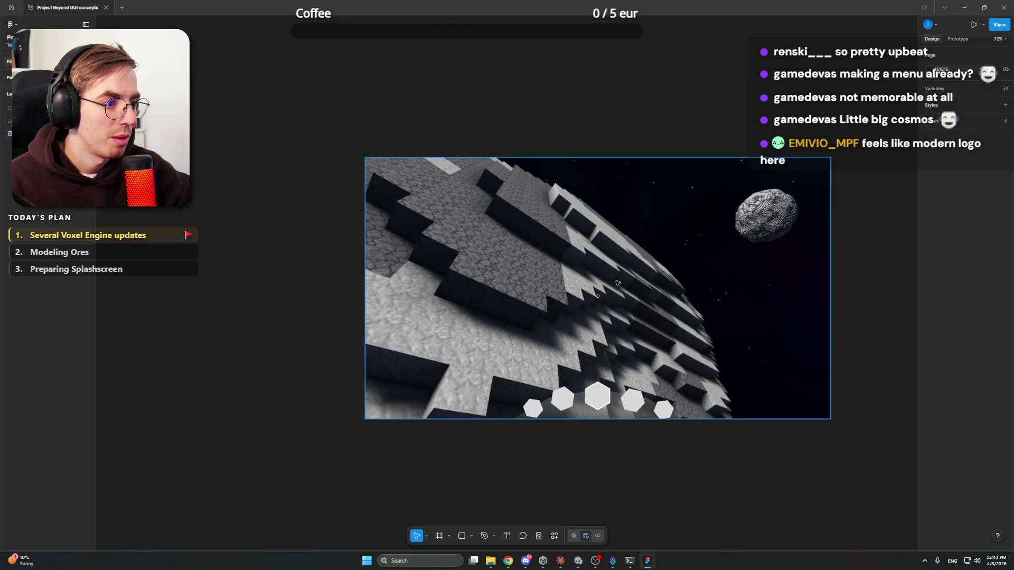
{"action": "scroll", "coordinate": [616, 285], "scroll_direction": "up", "scroll_amount": 2}
{"action": "scroll", "coordinate": [616, 285], "scroll_direction": "up", "scroll_amount": 3}
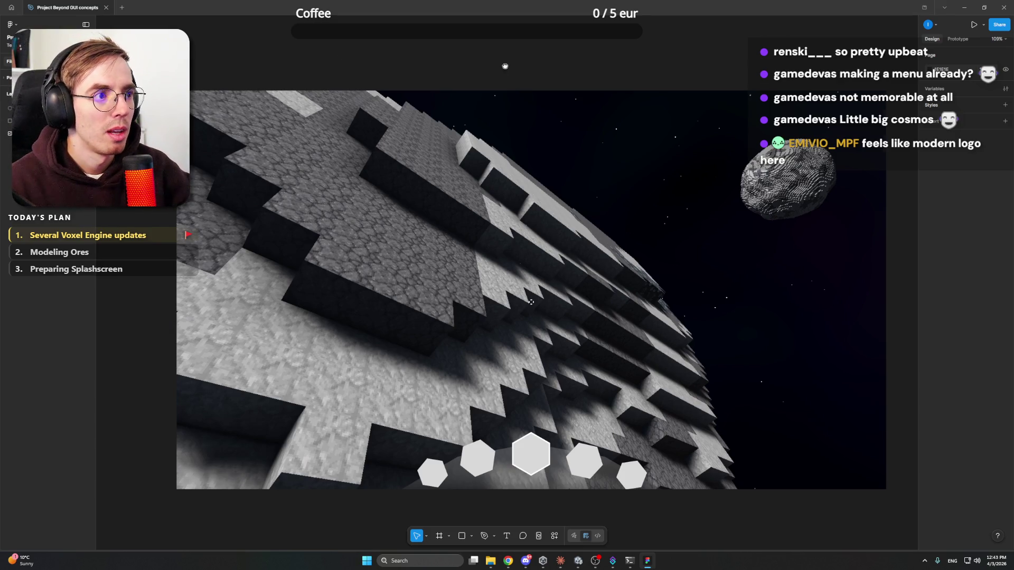
{"action": "scroll", "coordinate": [502, 62], "scroll_direction": "right", "scroll_amount": 2}
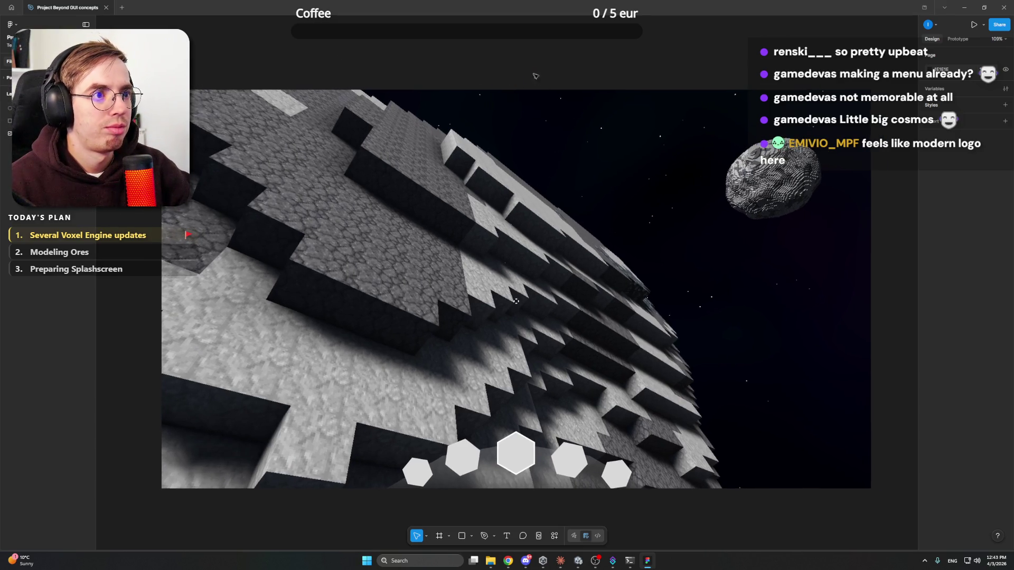
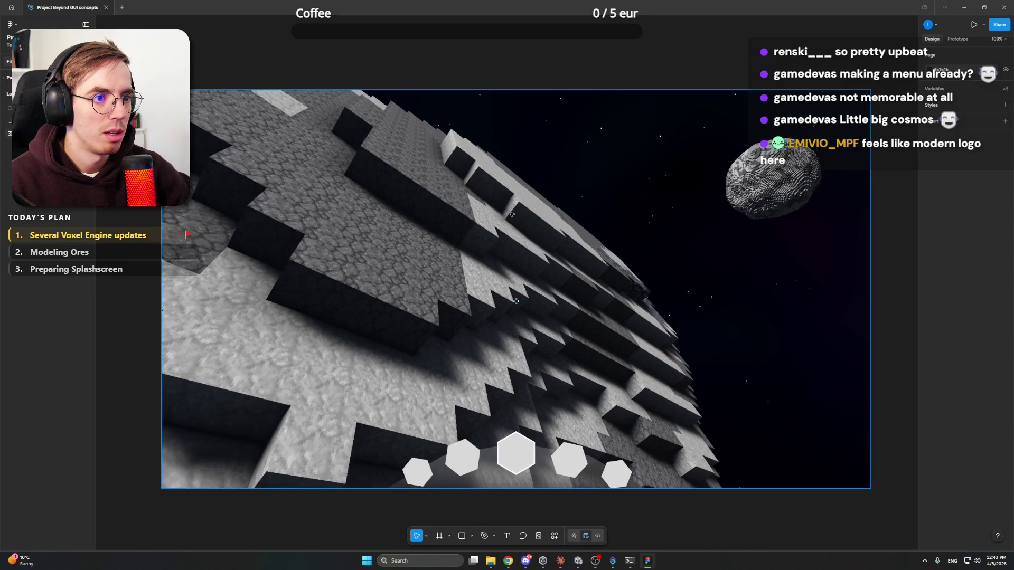
Step: Draw a grey rectangle over the lower scene and round its corners
{"action": "right_click", "coordinate": [376, 73]}
{"action": "key", "text": "Escape"}
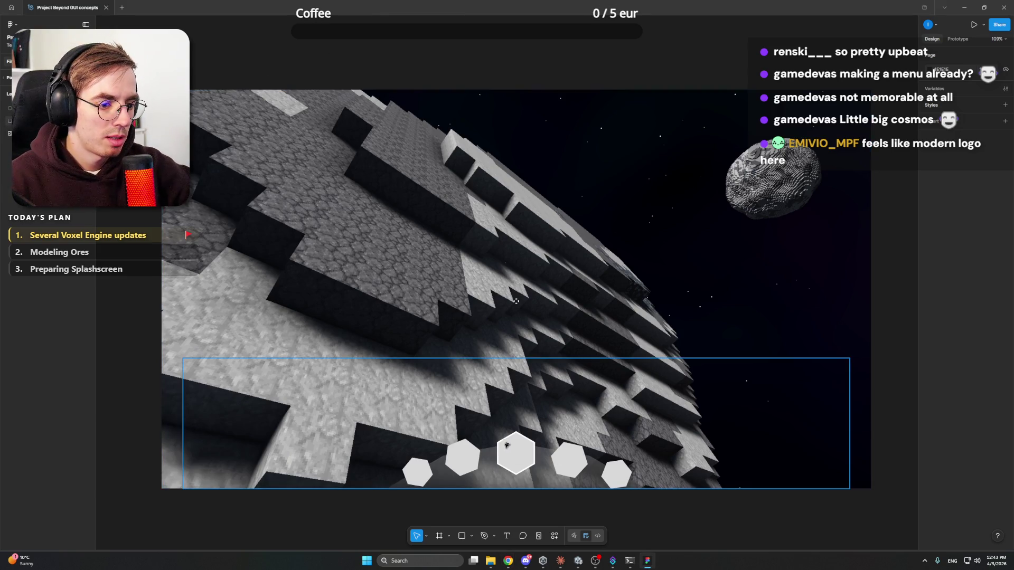
{"action": "key", "text": "r"}
{"action": "left_click_drag", "start_coordinate": [462, 222], "coordinate": [635, 423]}
{"action": "mouse_move", "coordinate": [579, 310]}
{"action": "left_mouse_down"}
{"action": "mouse_move", "coordinate": [559, 269]}
{"action": "mouse_move", "coordinate": [387, 253]}
{"action": "mouse_move", "coordinate": [378, 276]}
{"action": "mouse_move", "coordinate": [434, 283]}
{"action": "left_mouse_up"}
{"action": "left_click_drag", "start_coordinate": [487, 207], "coordinate": [481, 211]}
{"action": "mouse_move", "coordinate": [432, 244]}
{"action": "left_mouse_down"}
{"action": "mouse_move", "coordinate": [405, 243]}
{"action": "mouse_move", "coordinate": [425, 243]}
{"action": "left_mouse_up"}
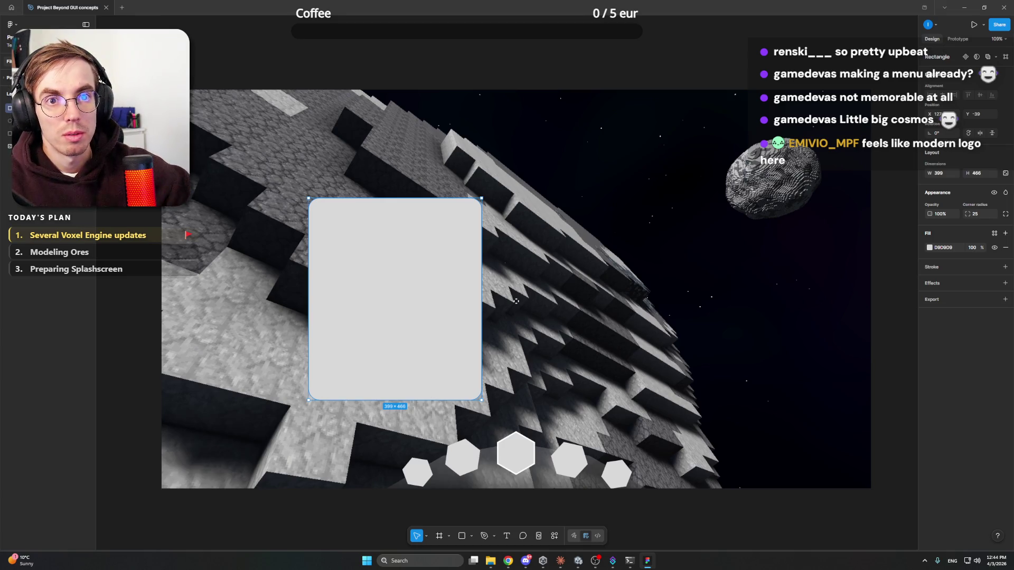
Step: Move the rounded rectangle right, make it 509 tall, and add a translucent black fill
{"action": "mouse_move", "coordinate": [415, 285]}
{"action": "left_mouse_down"}
{"action": "mouse_move", "coordinate": [527, 264]}
{"action": "mouse_move", "coordinate": [523, 273]}
{"action": "mouse_move", "coordinate": [408, 258]}
{"action": "mouse_move", "coordinate": [398, 264]}
{"action": "mouse_move", "coordinate": [625, 255]}
{"action": "mouse_move", "coordinate": [652, 277]}
{"action": "left_mouse_up"}
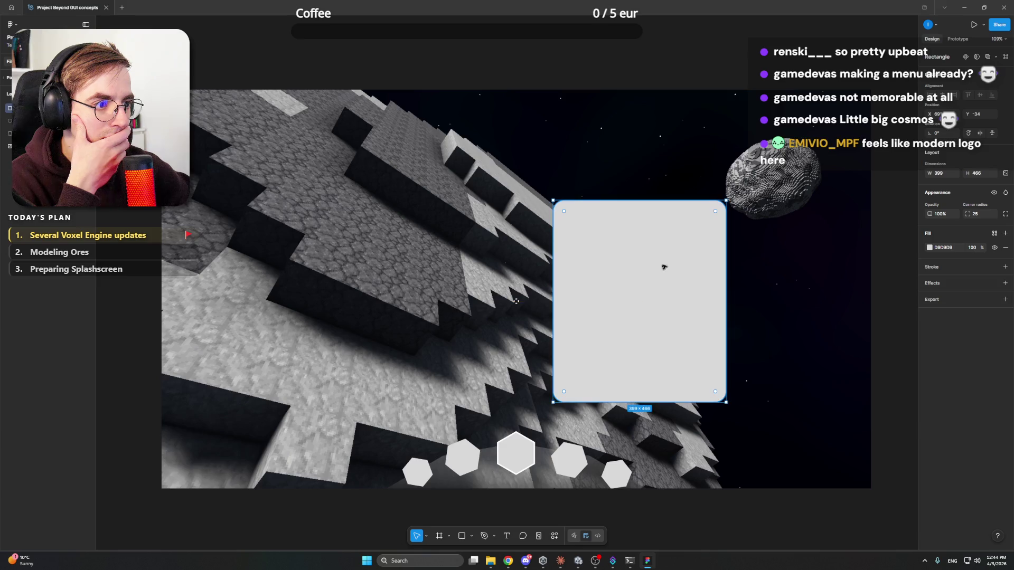
{"action": "left_click_drag", "start_coordinate": [679, 200], "coordinate": [680, 181]}
{"action": "left_click_drag", "start_coordinate": [674, 218], "coordinate": [675, 228]}
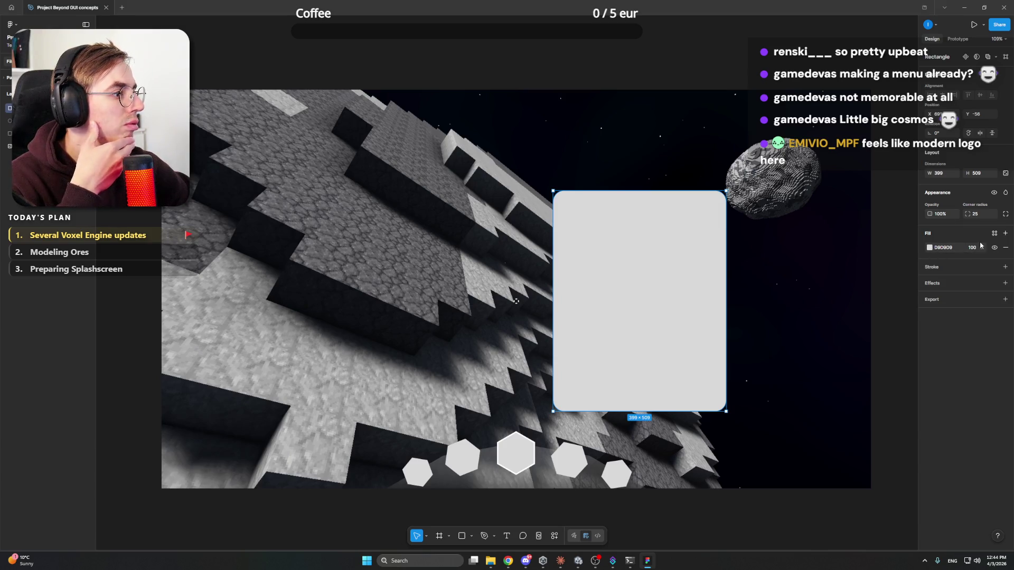
{"action": "left_click", "coordinate": [1005, 233]}
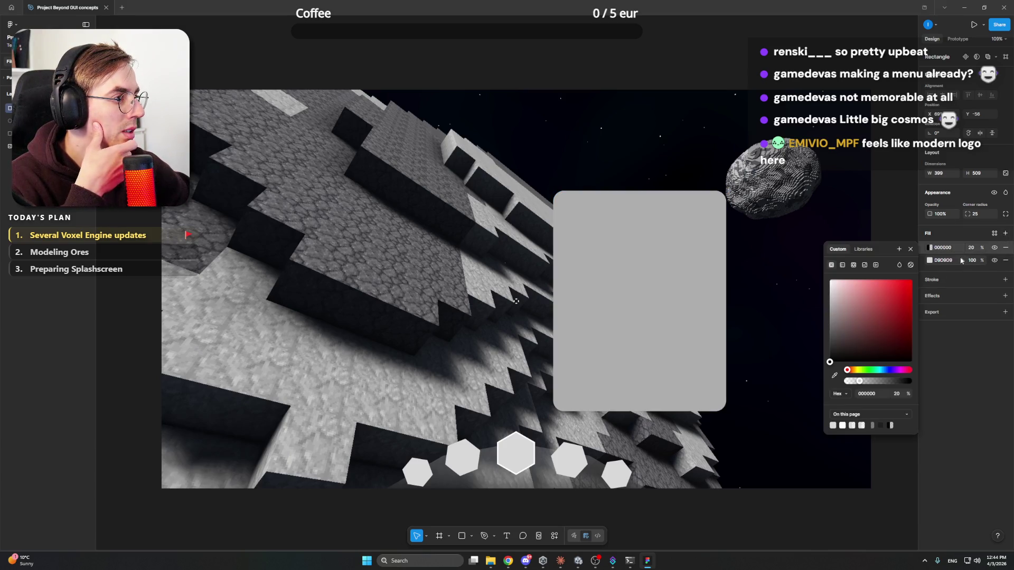
Step: Remove the grey fill, make the black fill opaque, and trial gradient, pattern, image and video fills
{"action": "left_click", "coordinate": [1005, 260]}
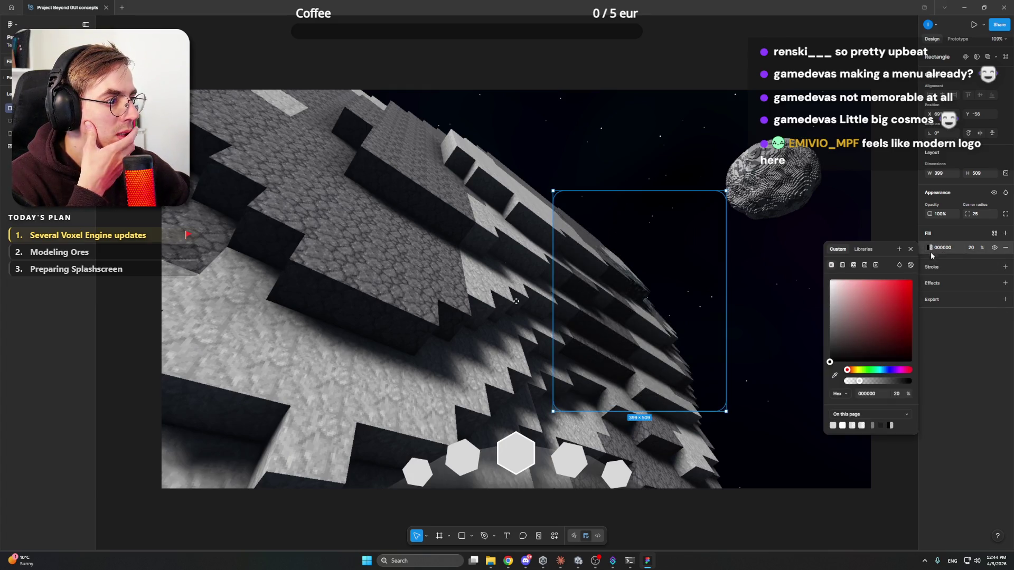
{"action": "mouse_move", "coordinate": [870, 382]}
{"action": "left_mouse_down"}
{"action": "mouse_move", "coordinate": [915, 383]}
{"action": "mouse_move", "coordinate": [884, 382]}
{"action": "mouse_move", "coordinate": [899, 381]}
{"action": "left_mouse_up"}
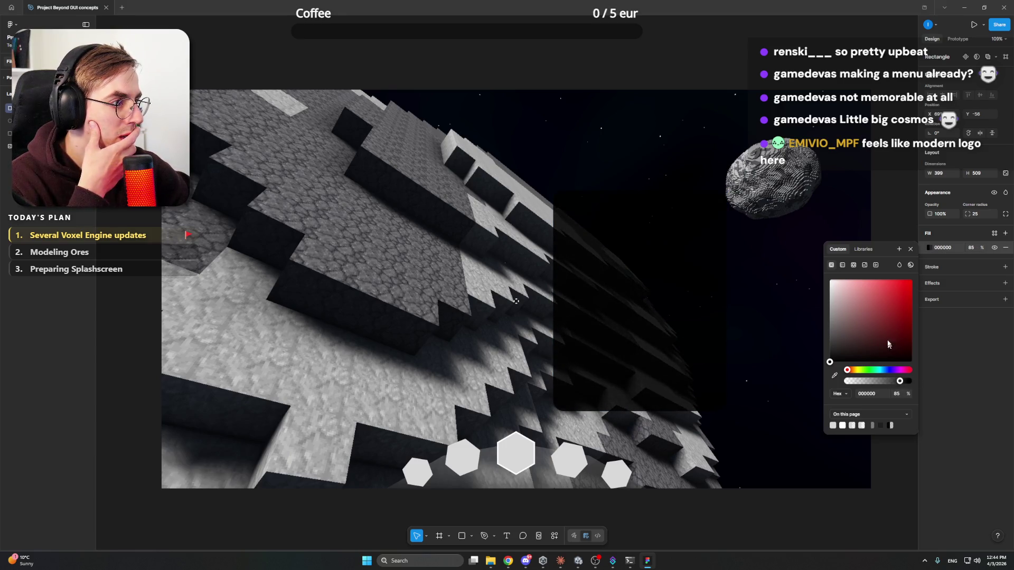
{"action": "left_click", "coordinate": [842, 266]}
{"action": "left_click", "coordinate": [853, 266]}
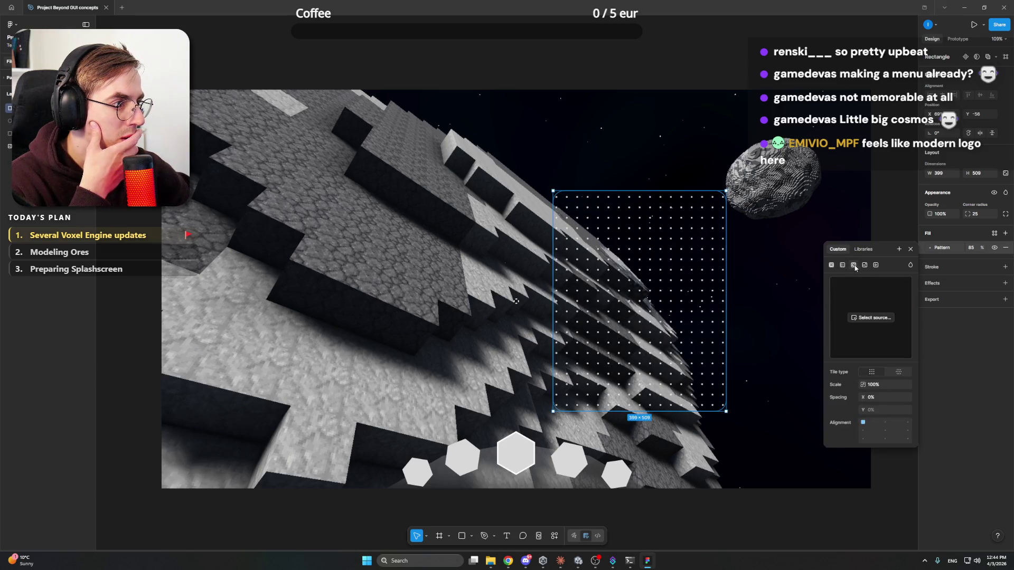
{"action": "left_click", "coordinate": [864, 265]}
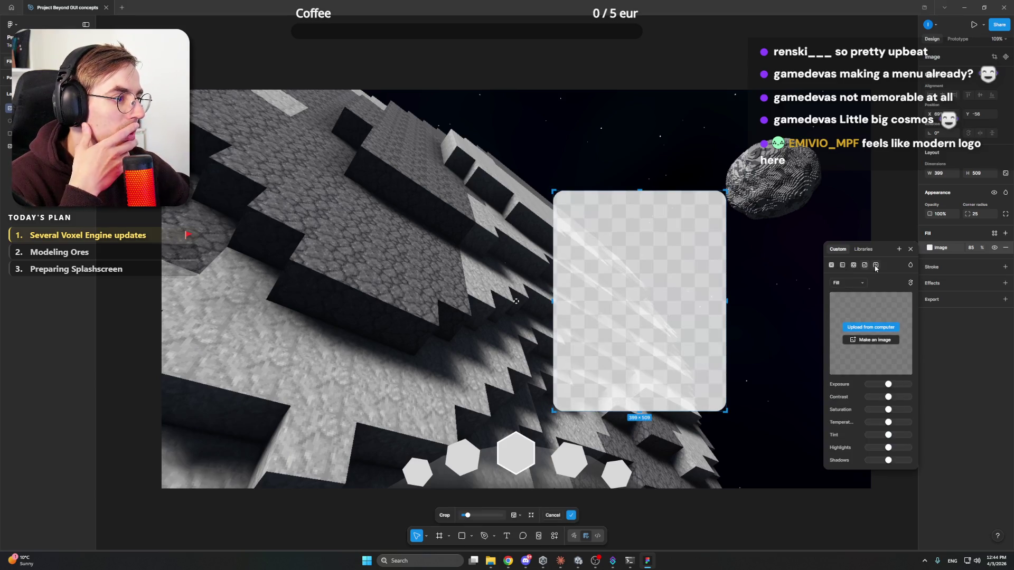
{"action": "left_click", "coordinate": [875, 266]}
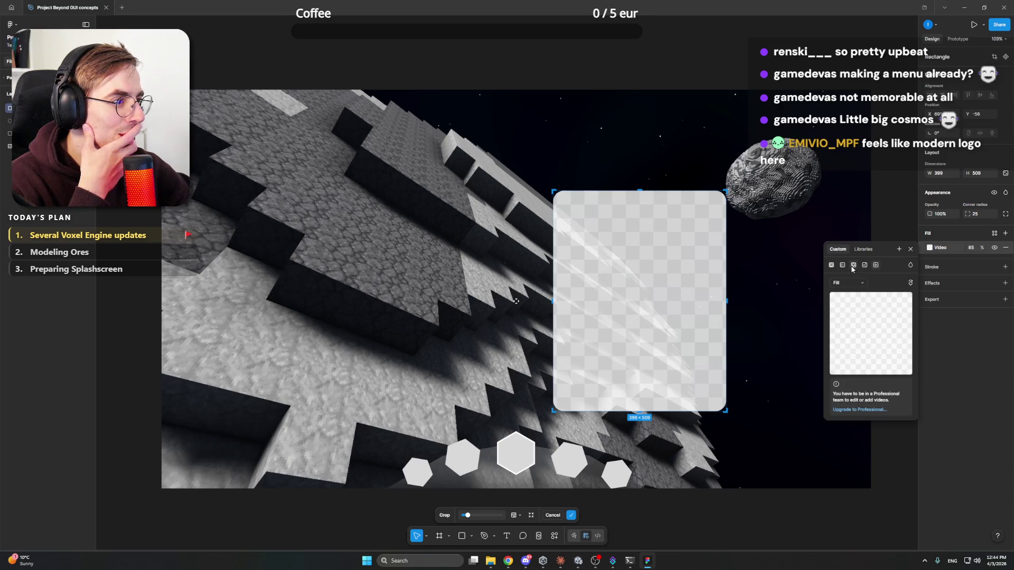
Step: Try a vertically offset dot pattern, then settle on a white linear gradient fill
{"action": "left_click", "coordinate": [842, 265]}
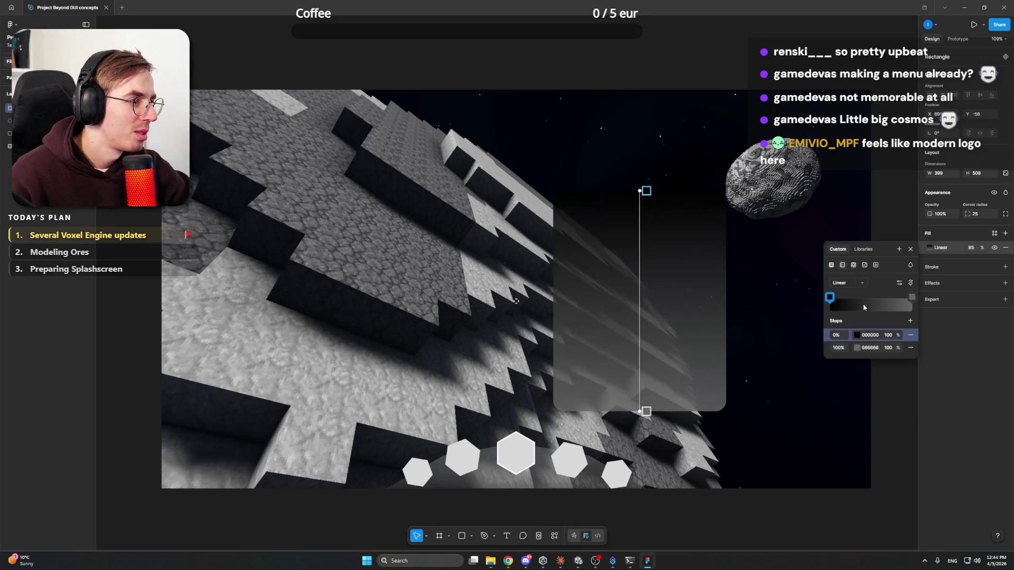
{"action": "left_click", "coordinate": [853, 265]}
{"action": "left_click", "coordinate": [899, 371]}
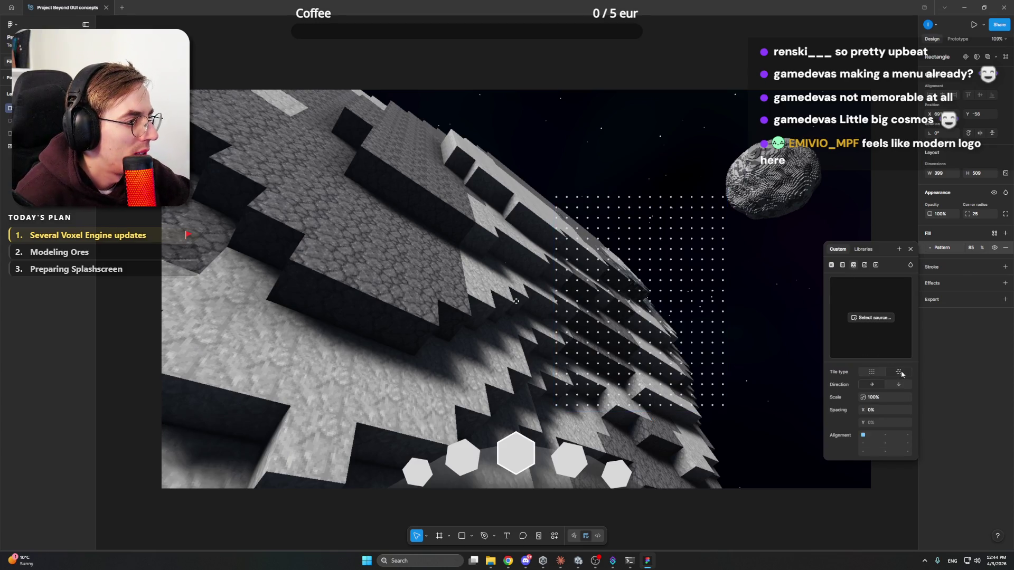
{"action": "left_click", "coordinate": [897, 384]}
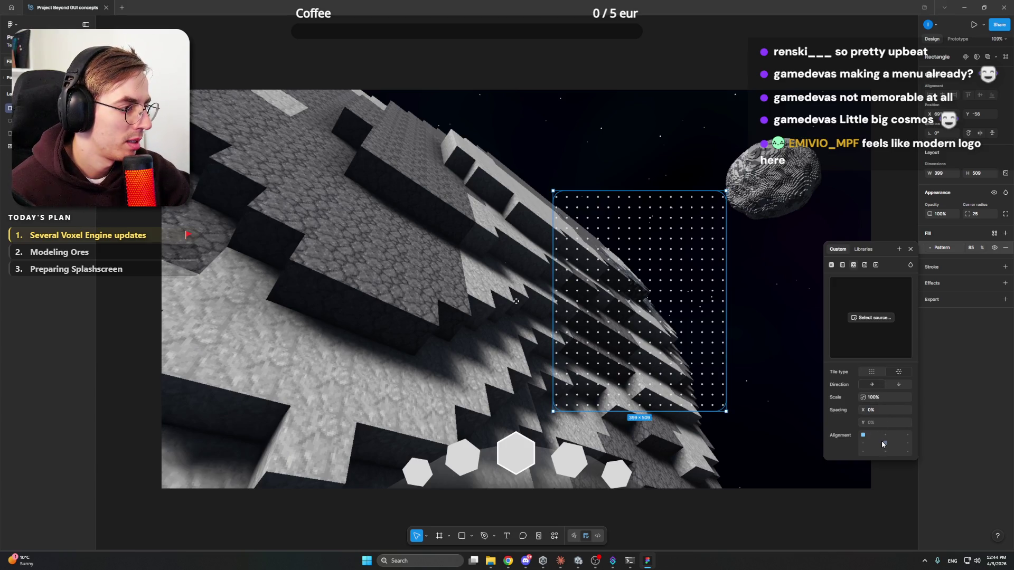
{"action": "left_click", "coordinate": [843, 265]}
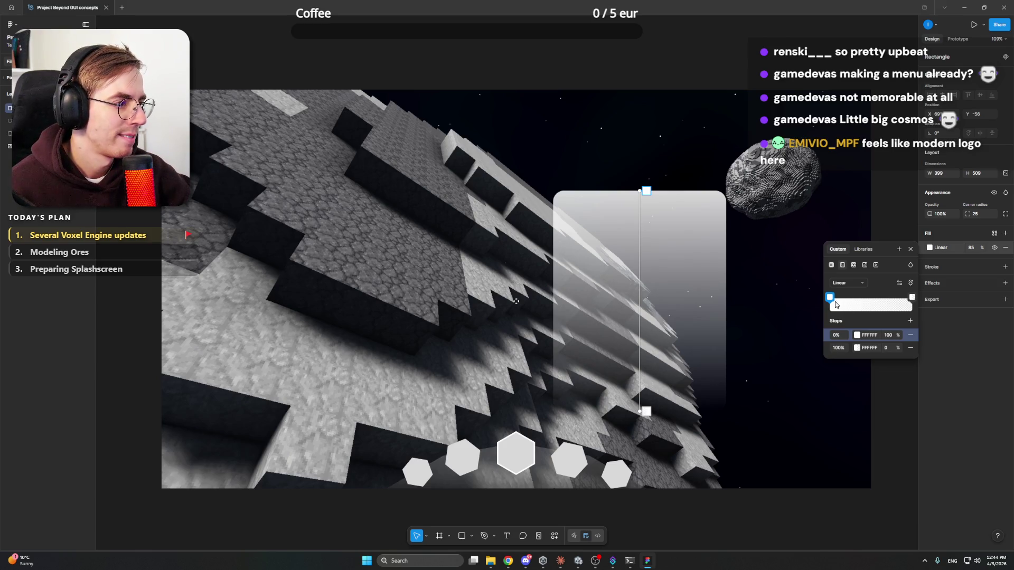
{"action": "left_click", "coordinate": [830, 297]}
Step: Set the gradient's top stop to muted brown 7C5A41, then bring up the Notion Development board
{"action": "mouse_move", "coordinate": [743, 332]}
{"action": "left_mouse_down"}
{"action": "mouse_move", "coordinate": [768, 346]}
{"action": "mouse_move", "coordinate": [777, 379]}
{"action": "mouse_move", "coordinate": [761, 344]}
{"action": "mouse_move", "coordinate": [793, 348]}
{"action": "left_mouse_up"}
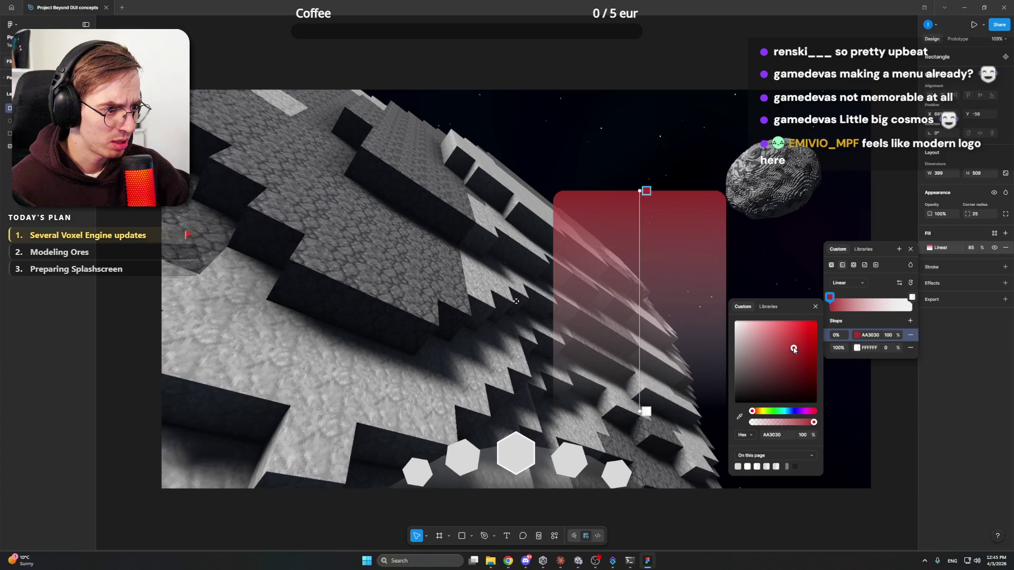
{"action": "left_click_drag", "start_coordinate": [754, 412], "coordinate": [773, 414]}
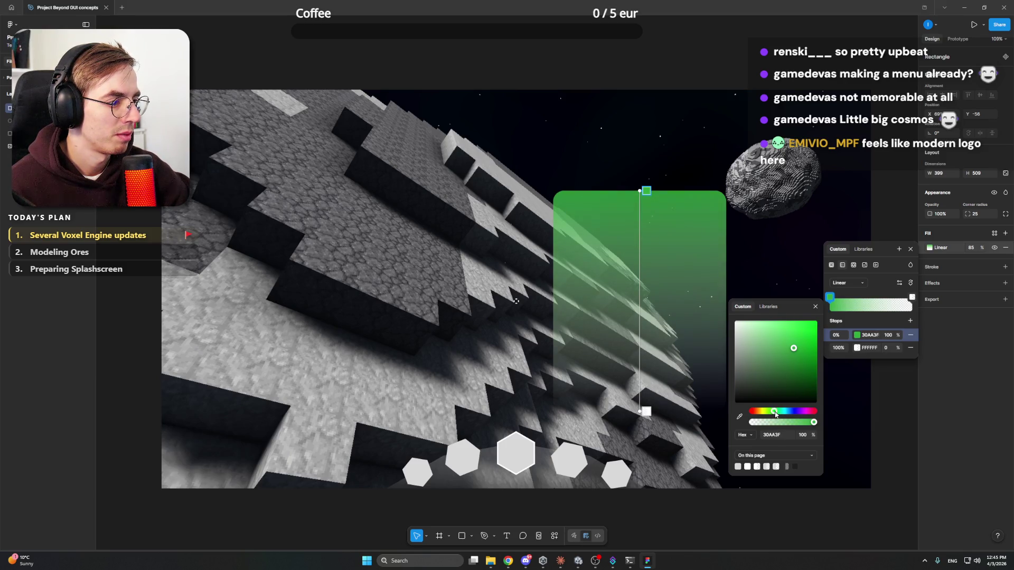
{"action": "left_click_drag", "start_coordinate": [779, 414], "coordinate": [791, 415]}
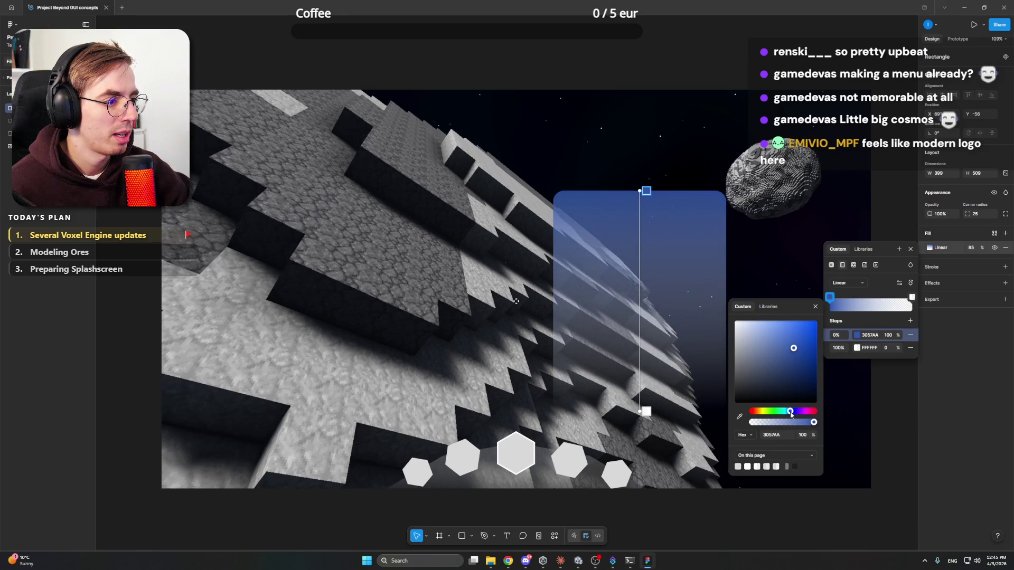
{"action": "left_click_drag", "start_coordinate": [791, 415], "coordinate": [757, 413]}
{"action": "mouse_move", "coordinate": [793, 348]}
{"action": "left_mouse_down"}
{"action": "mouse_move", "coordinate": [760, 335]}
{"action": "mouse_move", "coordinate": [761, 382]}
{"action": "mouse_move", "coordinate": [774, 369]}
{"action": "left_mouse_up"}
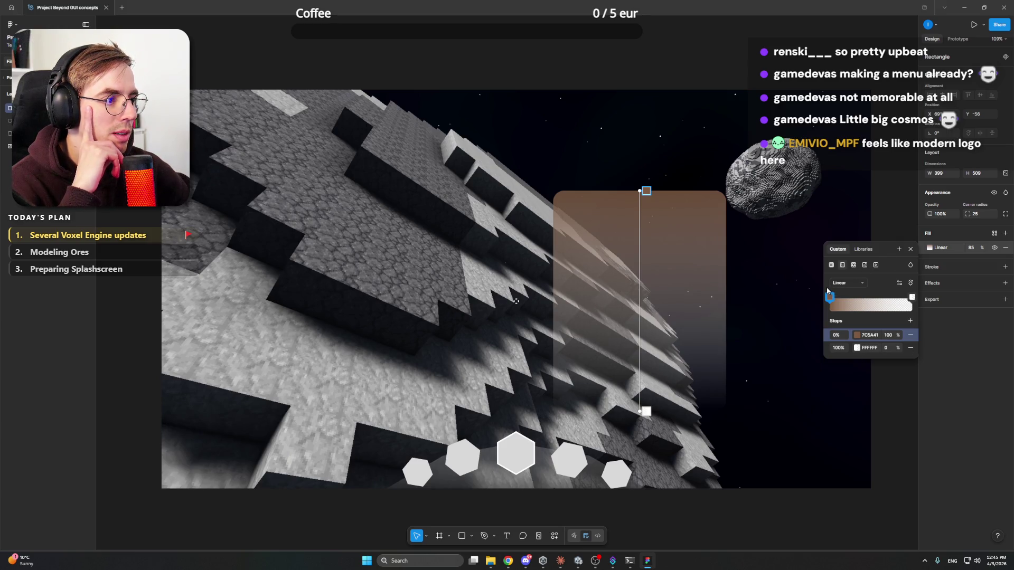
{"action": "left_click", "coordinate": [825, 346]}
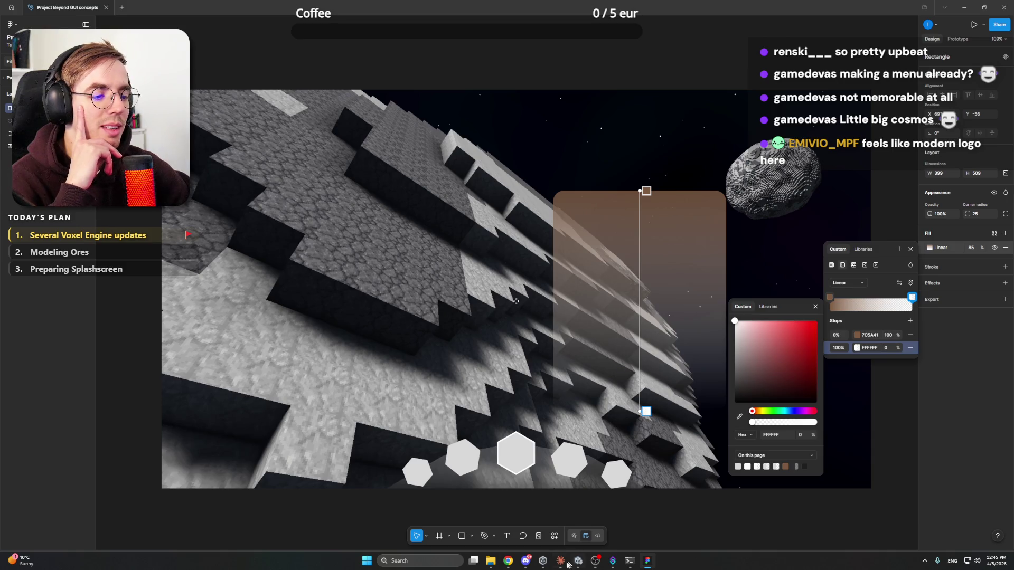
{"action": "left_click", "coordinate": [508, 561]}
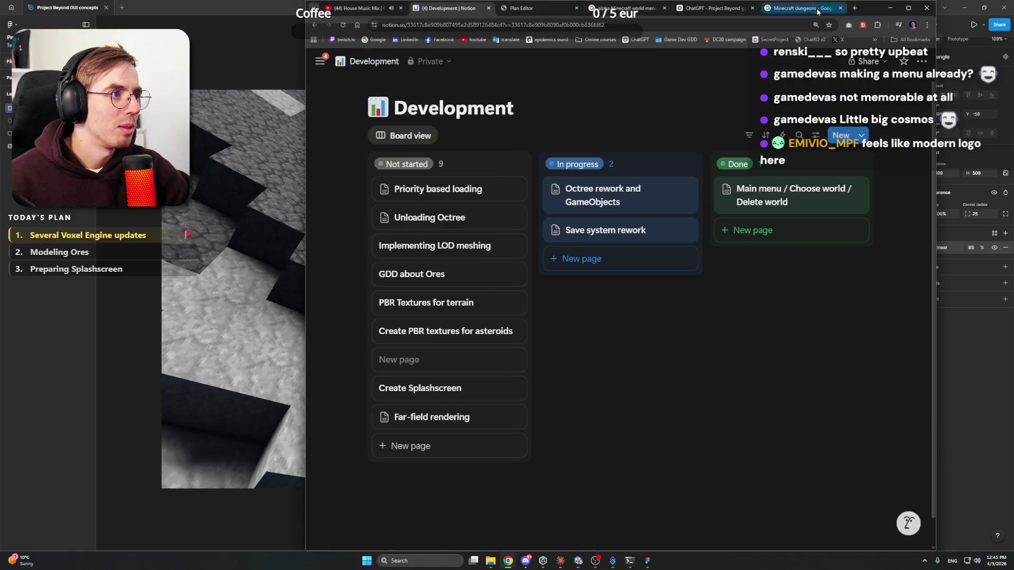
Step: Search Google Images for 'animal crossing UI'
{"action": "left_click", "coordinate": [817, 11]}
{"action": "left_click", "coordinate": [796, 21]}
{"action": "type", "text": "animal crossing"}
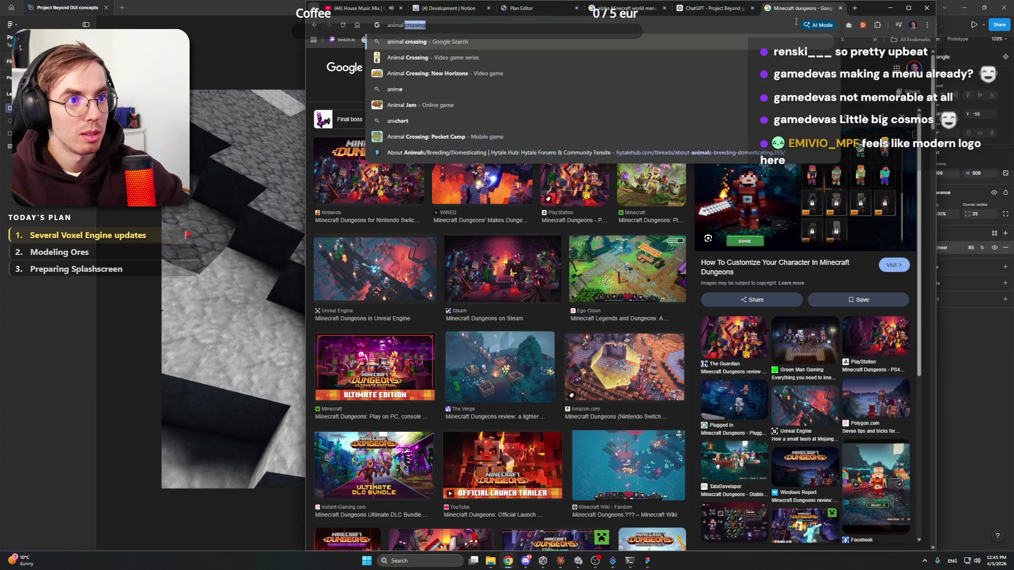
{"action": "key", "text": "Return"}
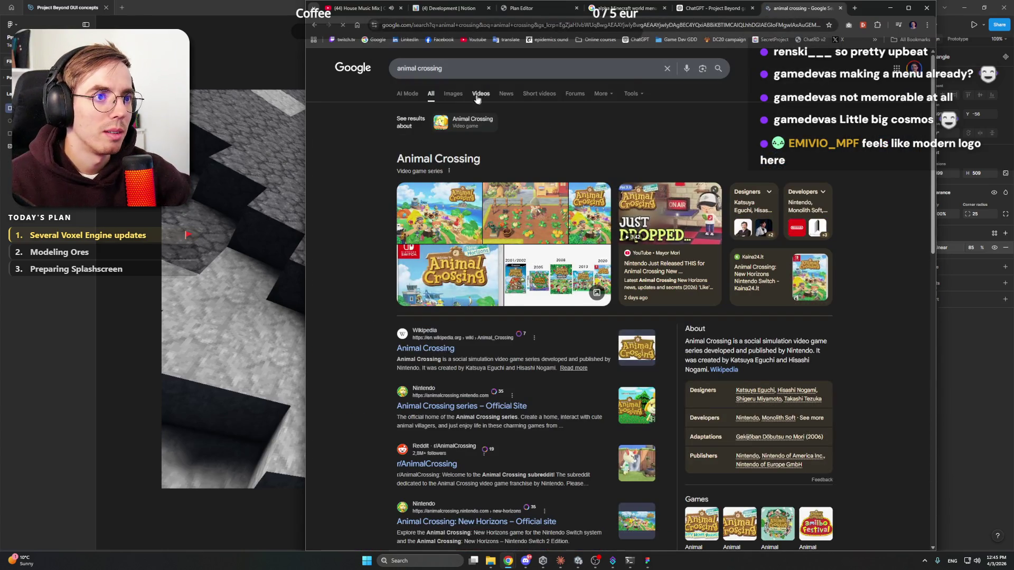
{"action": "left_click", "coordinate": [482, 98]}
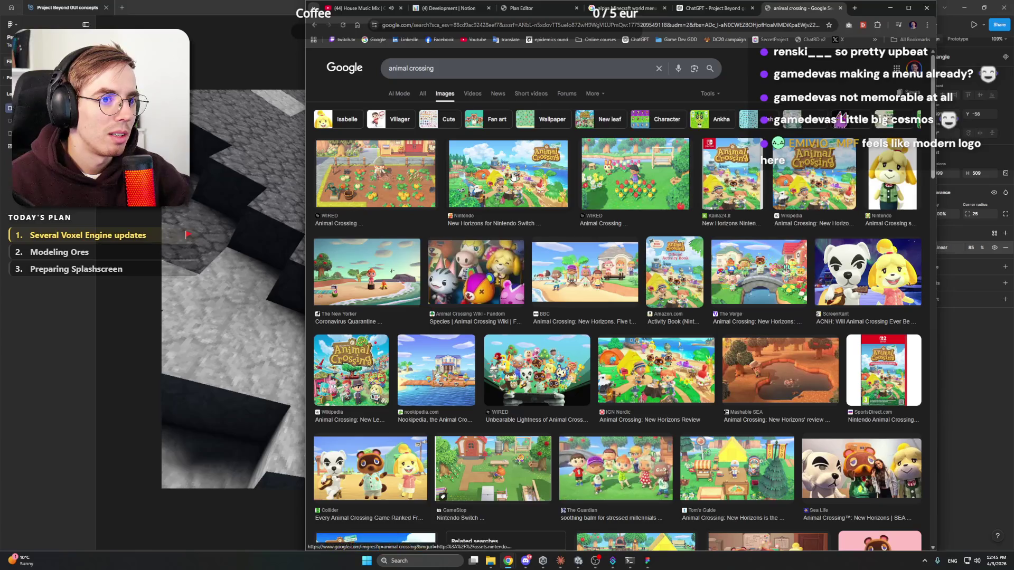
{"action": "type", "text": "UI"}
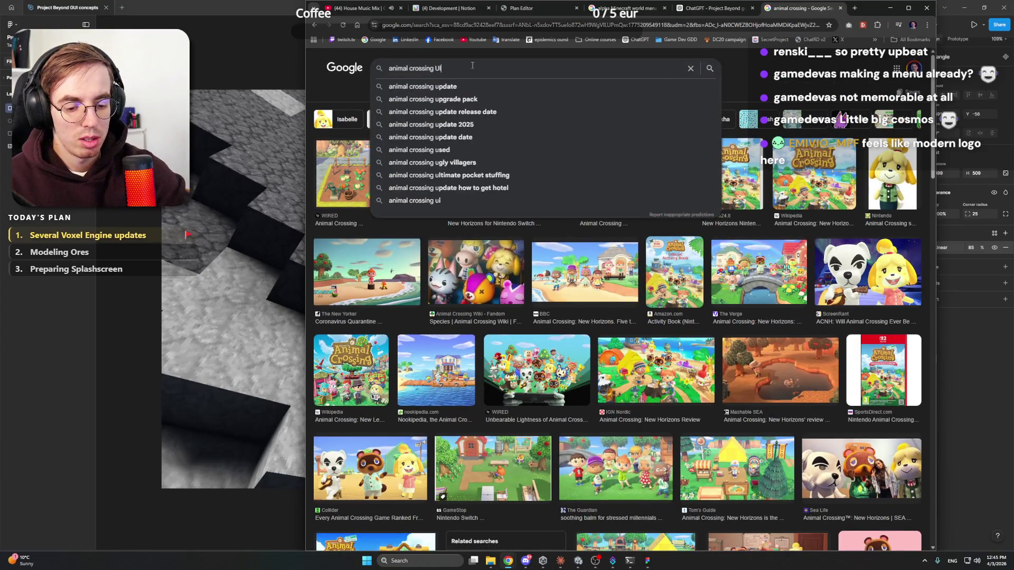
{"action": "key", "text": "Return"}
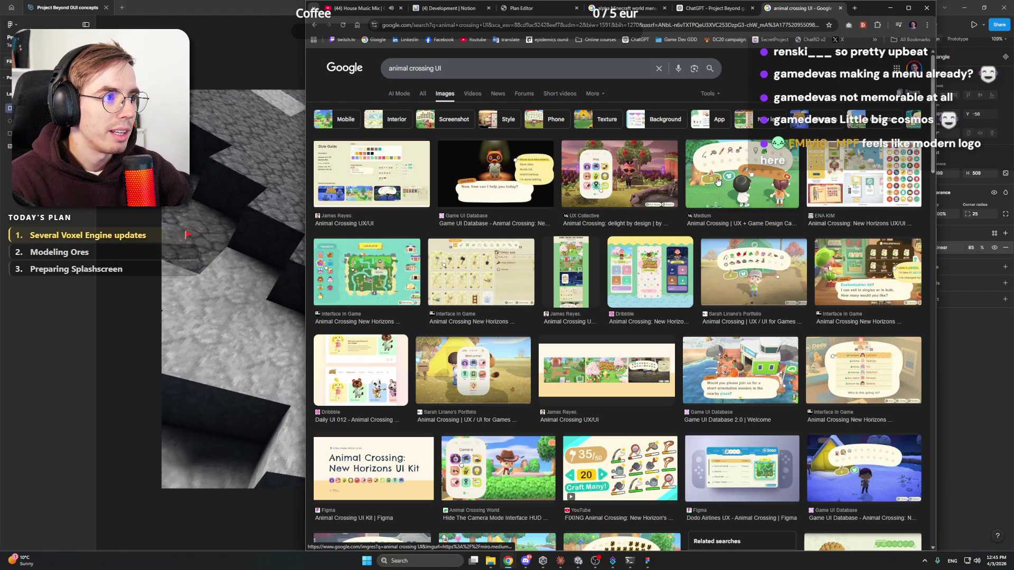
Step: Preview UI references: UX case studies, style guide, Tom Nook dialogue, inventory and customization kit
{"action": "left_click", "coordinate": [726, 175]}
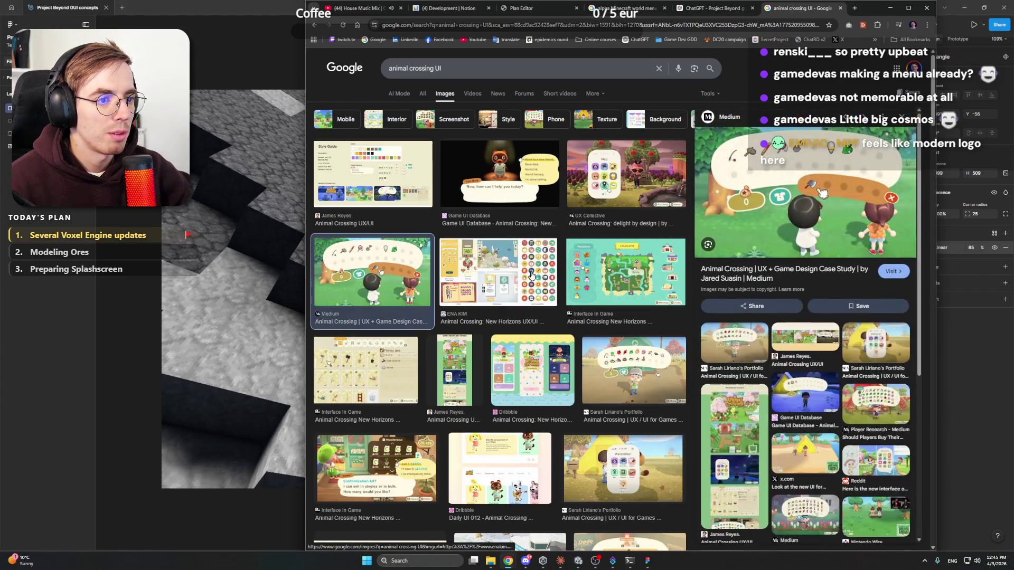
{"action": "left_click", "coordinate": [331, 195]}
{"action": "left_click", "coordinate": [504, 173]}
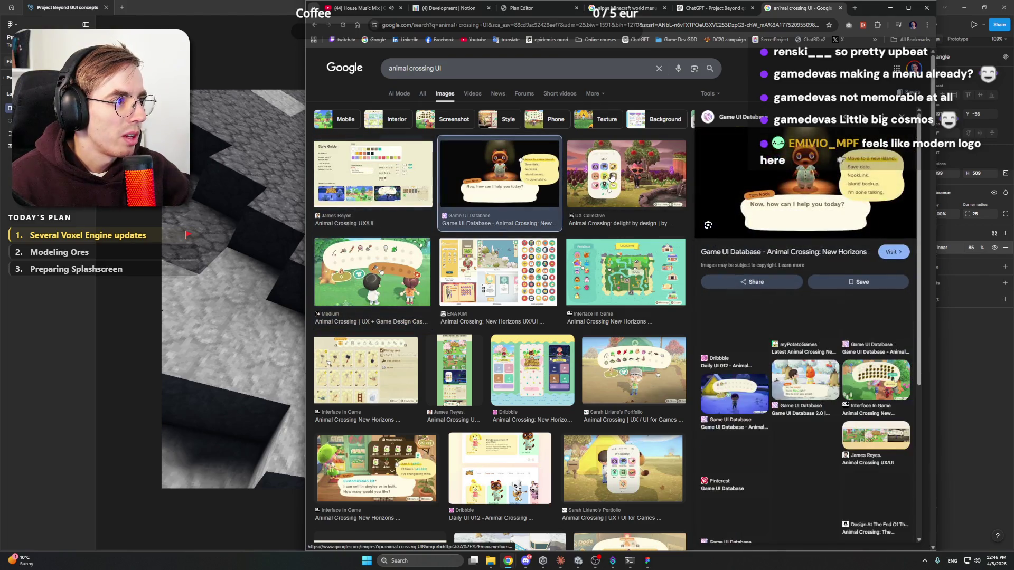
{"action": "left_click", "coordinate": [627, 180]}
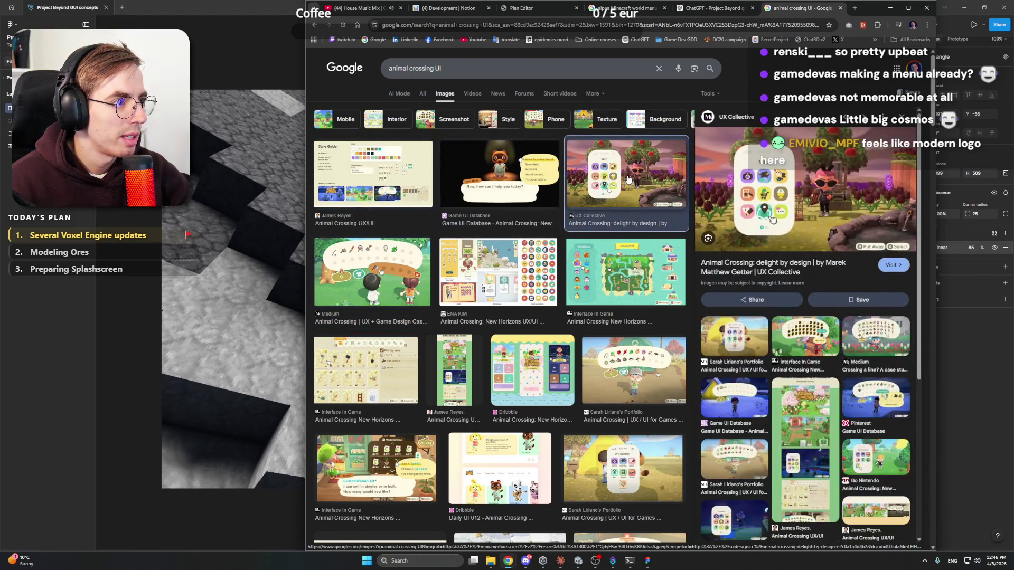
{"action": "scroll", "coordinate": [496, 204], "scroll_direction": "down", "scroll_amount": 2}
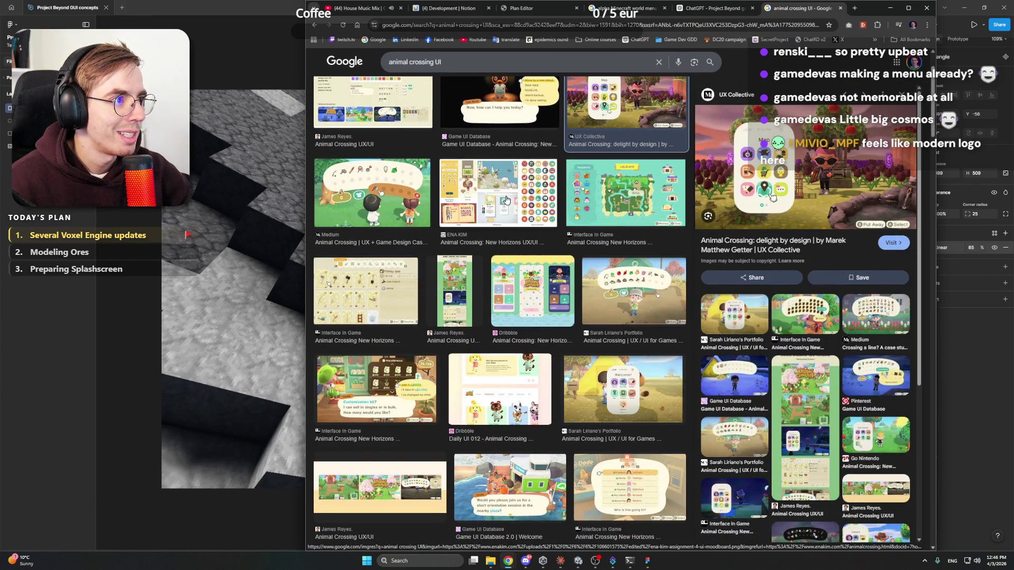
{"action": "left_click", "coordinate": [506, 200]}
{"action": "left_click", "coordinate": [377, 200]}
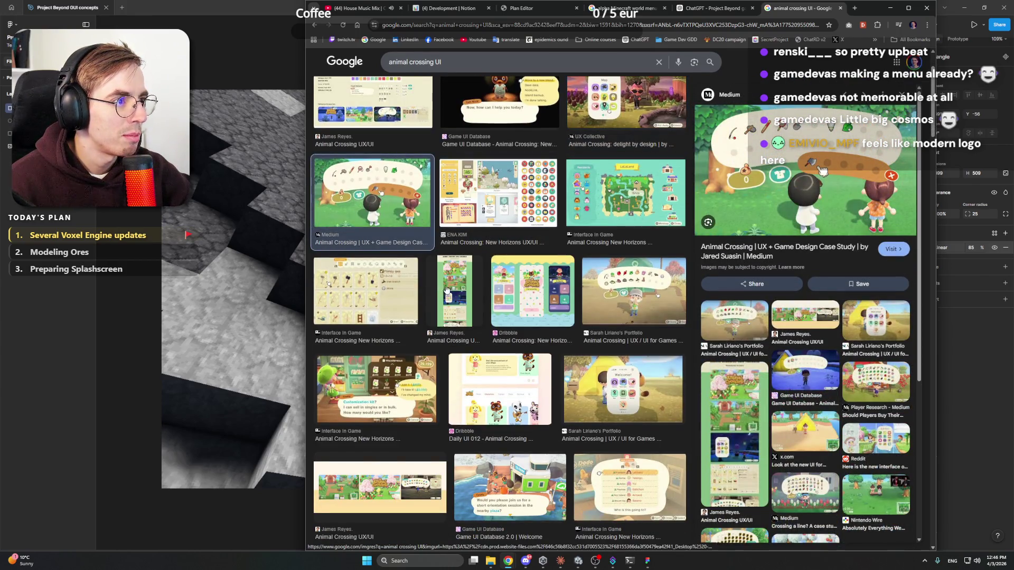
{"action": "left_click", "coordinate": [404, 289]}
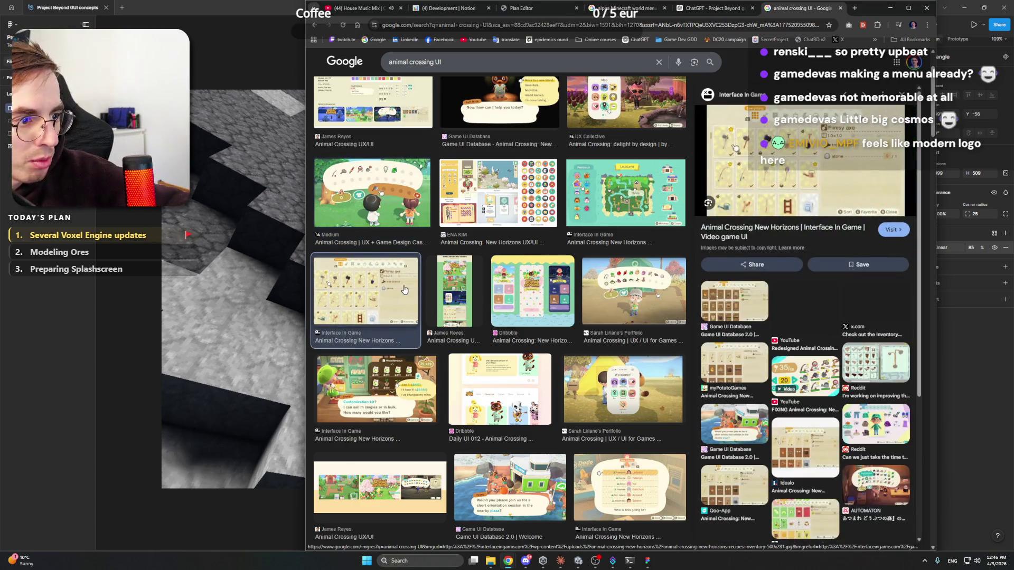
{"action": "left_click", "coordinate": [409, 383]}
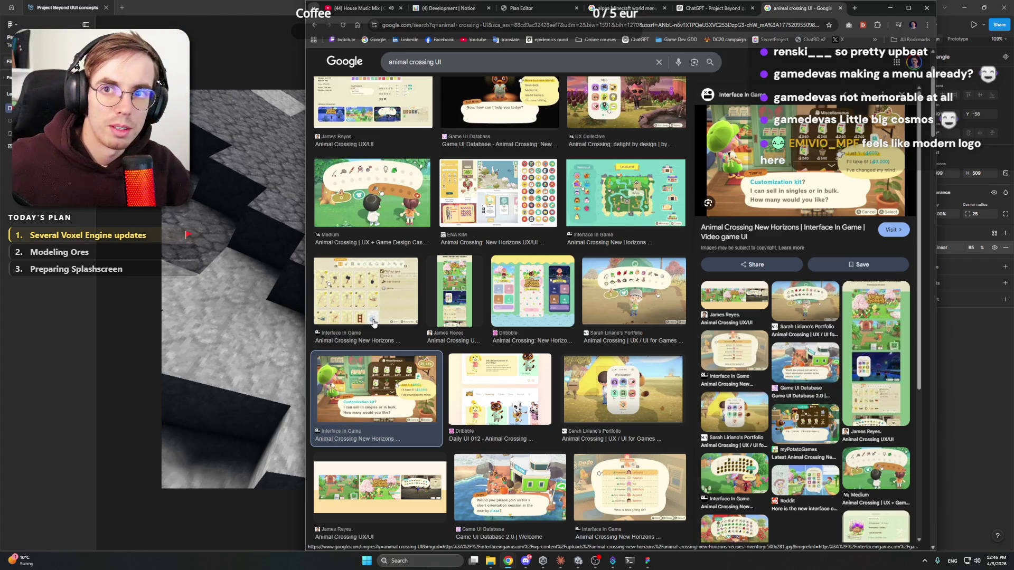
Step: Preview the Dodo dialogue, phone menu and camera HUD images, then minimise Chrome back to Figma
{"action": "scroll", "coordinate": [476, 327], "scroll_direction": "down", "scroll_amount": 2}
{"action": "left_click", "coordinate": [629, 370]}
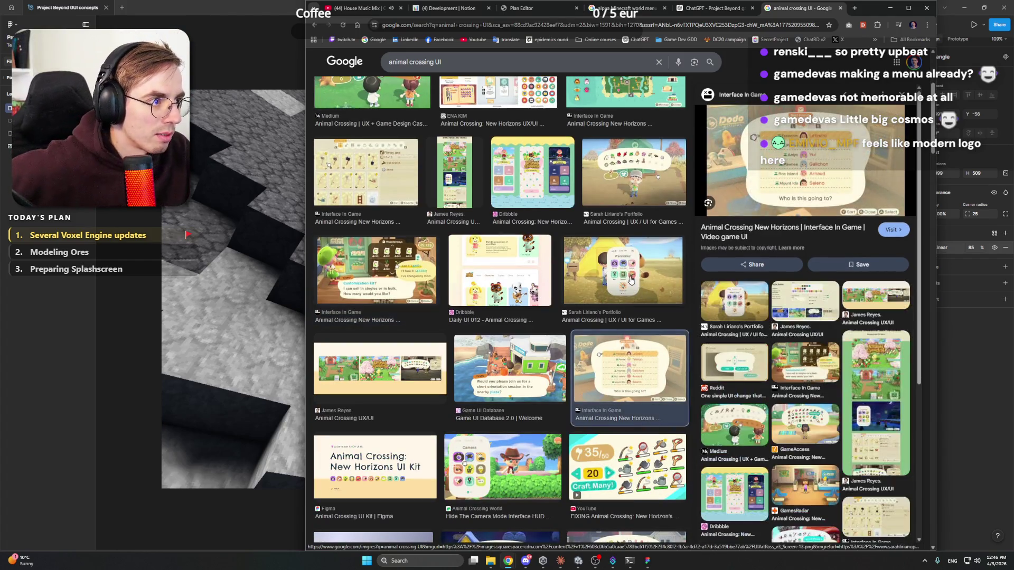
{"action": "left_click", "coordinate": [631, 280]}
{"action": "scroll", "coordinate": [531, 305], "scroll_direction": "down", "scroll_amount": 3}
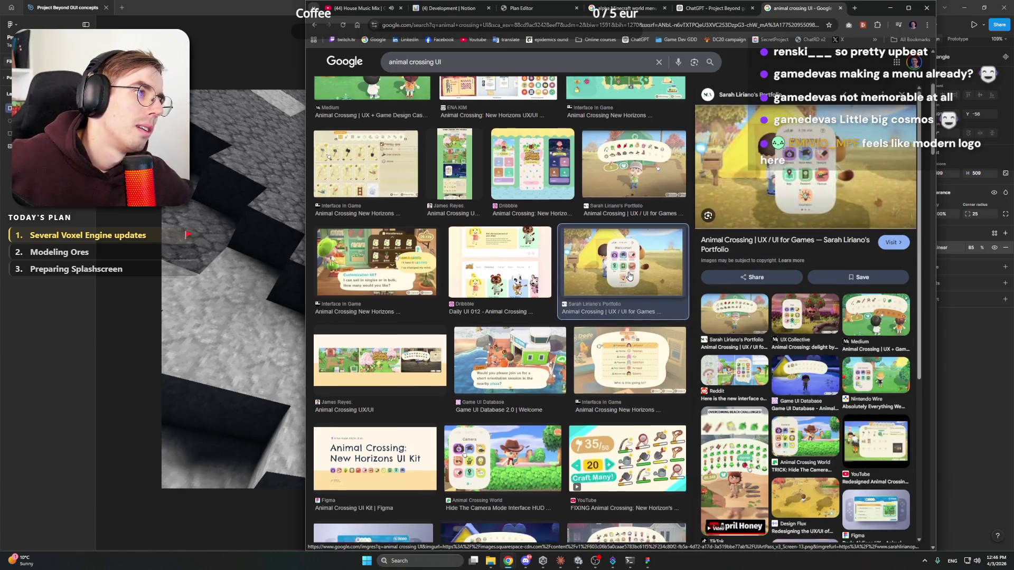
{"action": "left_click", "coordinate": [531, 305]}
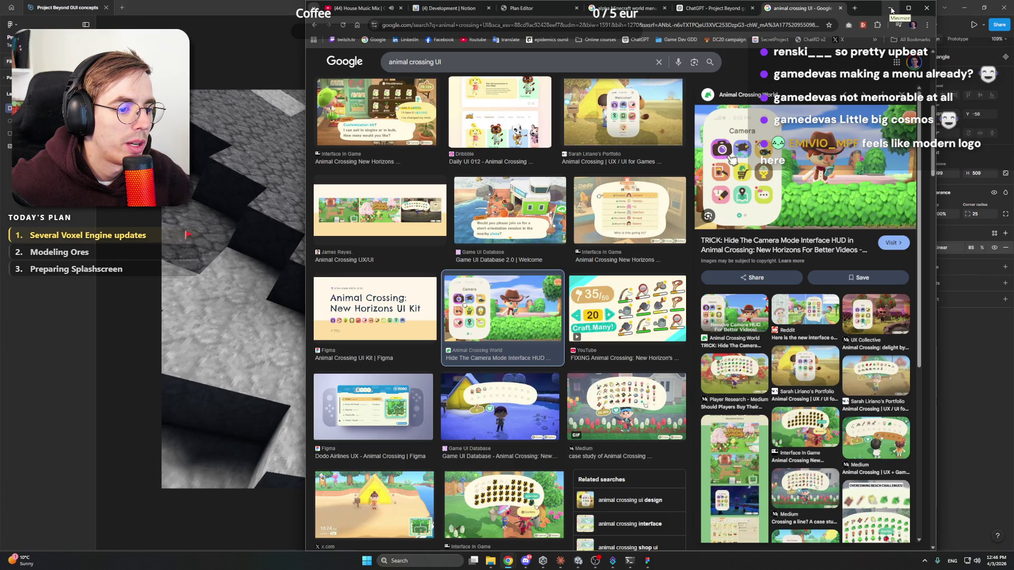
{"action": "left_click", "coordinate": [891, 10]}
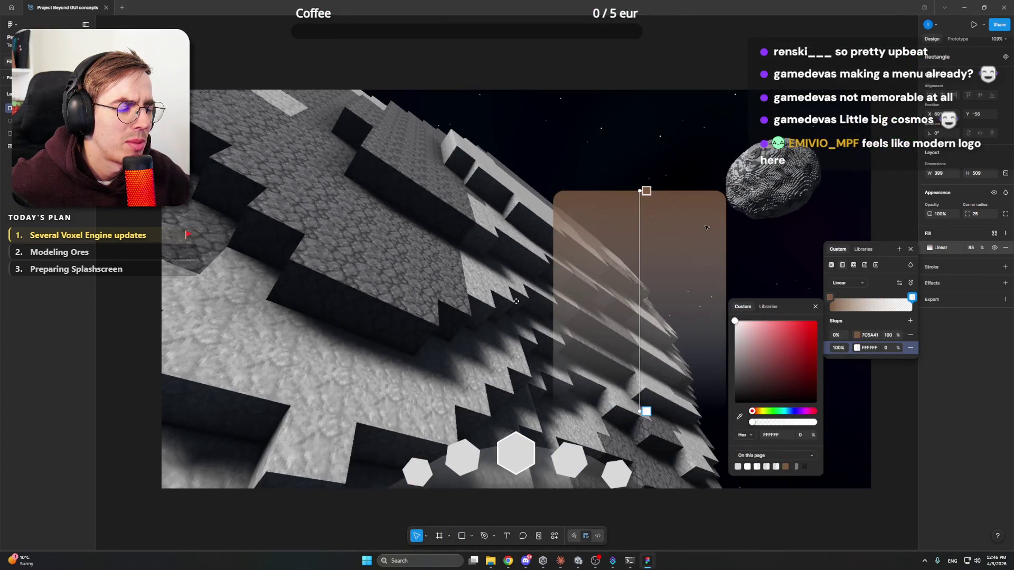
Step: Set the gradient's top stop to peach orange #FFAF76
{"action": "left_click", "coordinate": [829, 297]}
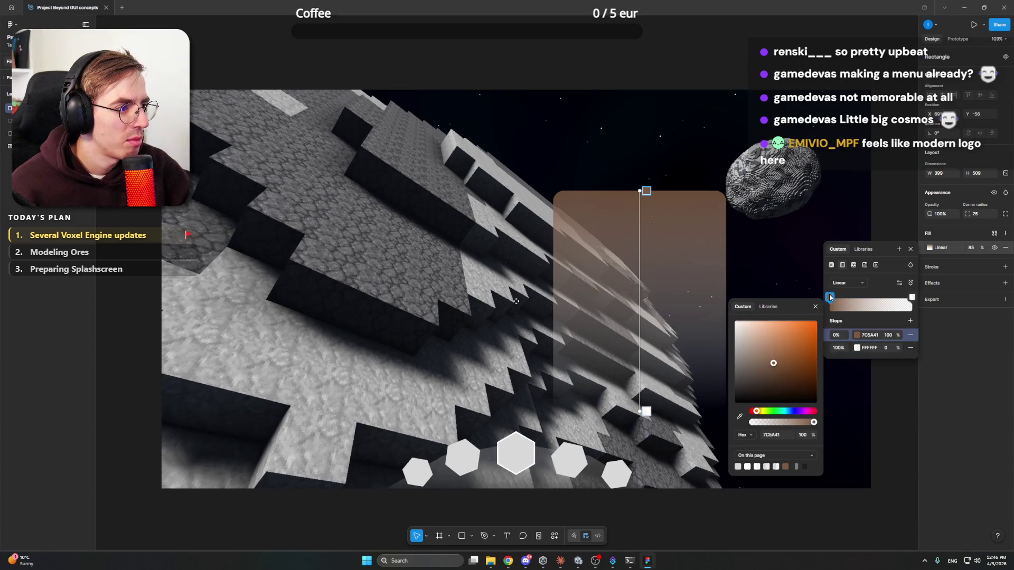
{"action": "mouse_move", "coordinate": [797, 364]}
{"action": "left_mouse_down"}
{"action": "mouse_move", "coordinate": [773, 340]}
{"action": "mouse_move", "coordinate": [781, 329]}
{"action": "mouse_move", "coordinate": [758, 324]}
{"action": "left_mouse_up"}
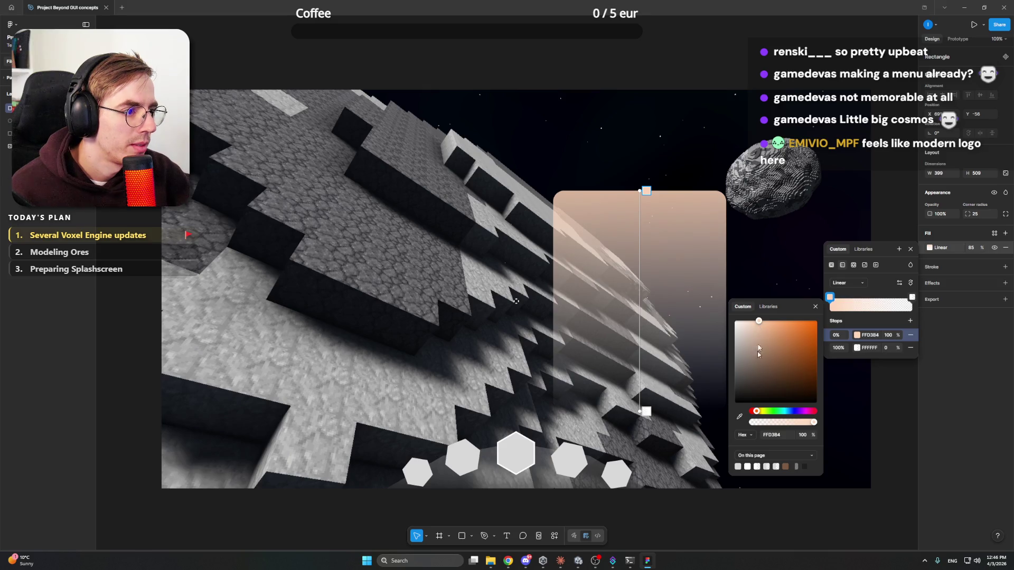
{"action": "left_click", "coordinate": [754, 412]}
{"action": "left_click_drag", "start_coordinate": [756, 413], "coordinate": [759, 414]}
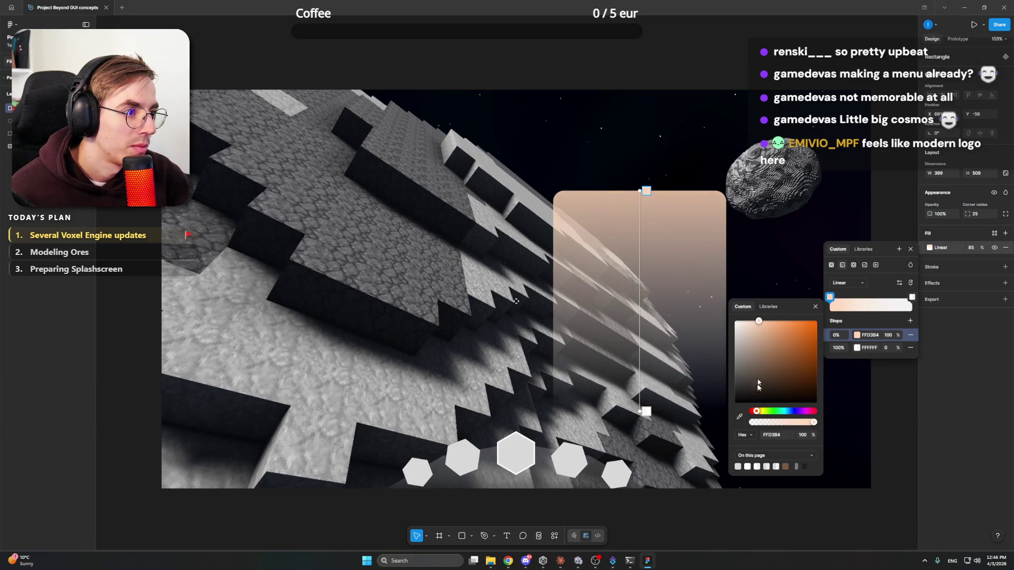
{"action": "mouse_move", "coordinate": [761, 323]}
{"action": "left_mouse_down"}
{"action": "mouse_move", "coordinate": [783, 323]}
{"action": "mouse_move", "coordinate": [734, 372]}
{"action": "mouse_move", "coordinate": [720, 407]}
{"action": "mouse_move", "coordinate": [718, 338]}
{"action": "left_mouse_up"}
Step: Make the bottom stop light grey D4D4D4 at 17% opacity, move it up, and raise the panel
{"action": "left_click", "coordinate": [912, 296]}
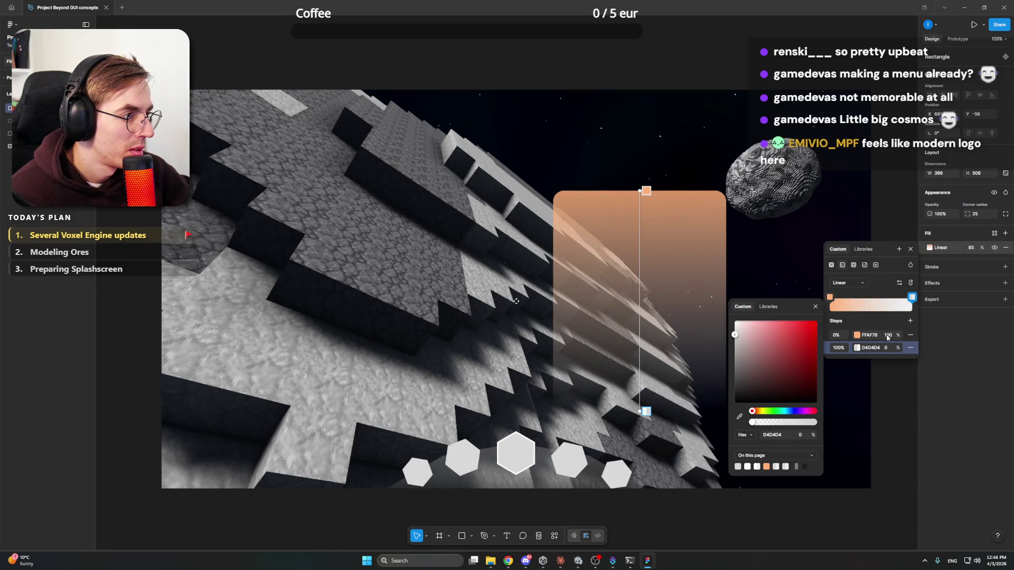
{"action": "left_click", "coordinate": [897, 348]}
{"action": "mouse_move", "coordinate": [897, 348]}
{"action": "left_mouse_down"}
{"action": "mouse_move", "coordinate": [935, 348]}
{"action": "mouse_move", "coordinate": [918, 349]}
{"action": "left_mouse_up"}
{"action": "mouse_move", "coordinate": [646, 411]}
{"action": "left_mouse_down"}
{"action": "mouse_move", "coordinate": [653, 301]}
{"action": "mouse_move", "coordinate": [648, 413]}
{"action": "left_mouse_up"}
{"action": "left_click", "coordinate": [831, 301]}
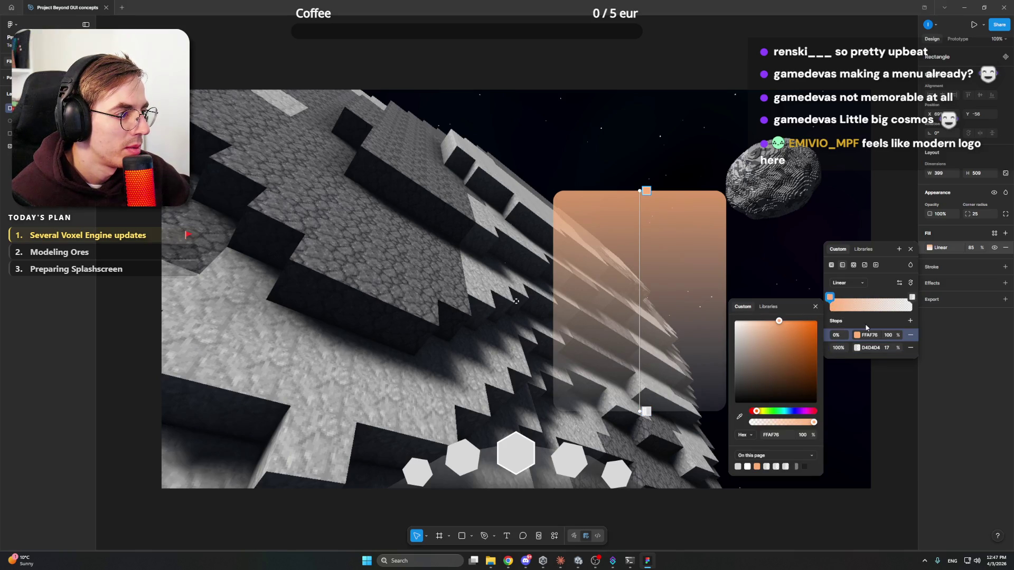
{"action": "left_click", "coordinate": [815, 307]}
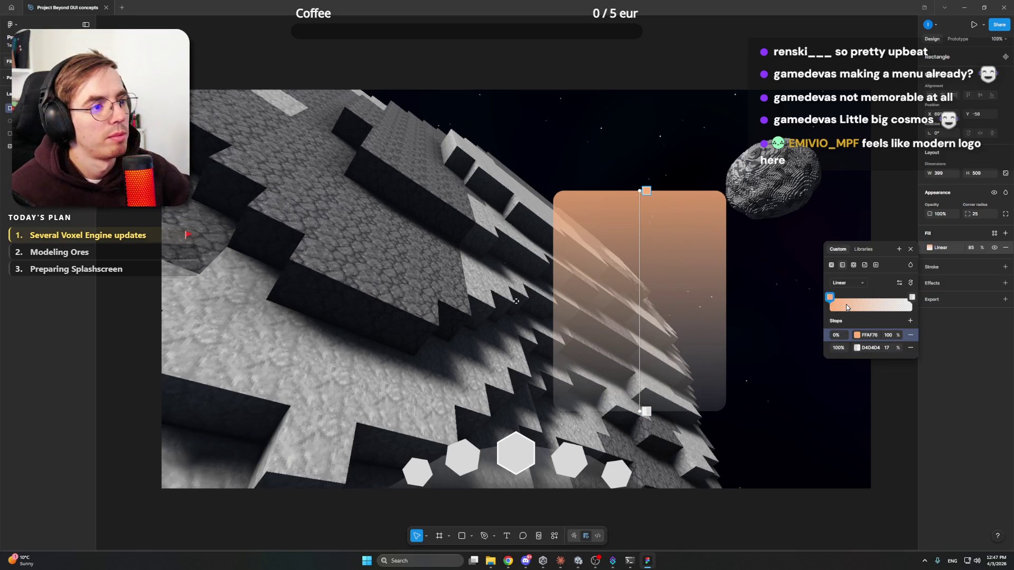
{"action": "key", "text": "Escape"}
{"action": "left_click_drag", "start_coordinate": [682, 310], "coordinate": [683, 298]}
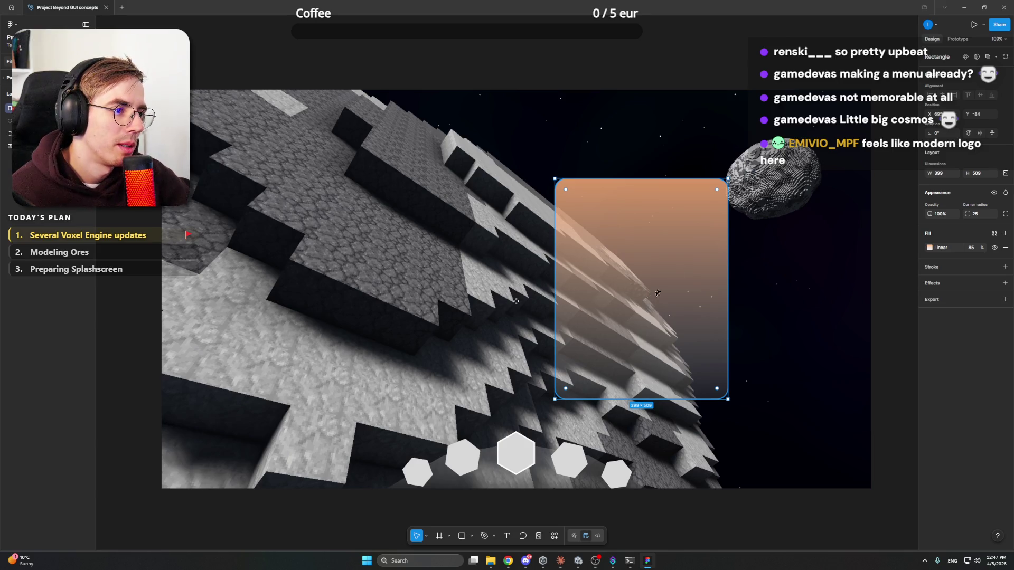
Step: Round the panel's corners to about 30 and shift it slightly left
{"action": "left_click_drag", "start_coordinate": [714, 192], "coordinate": [716, 194]}
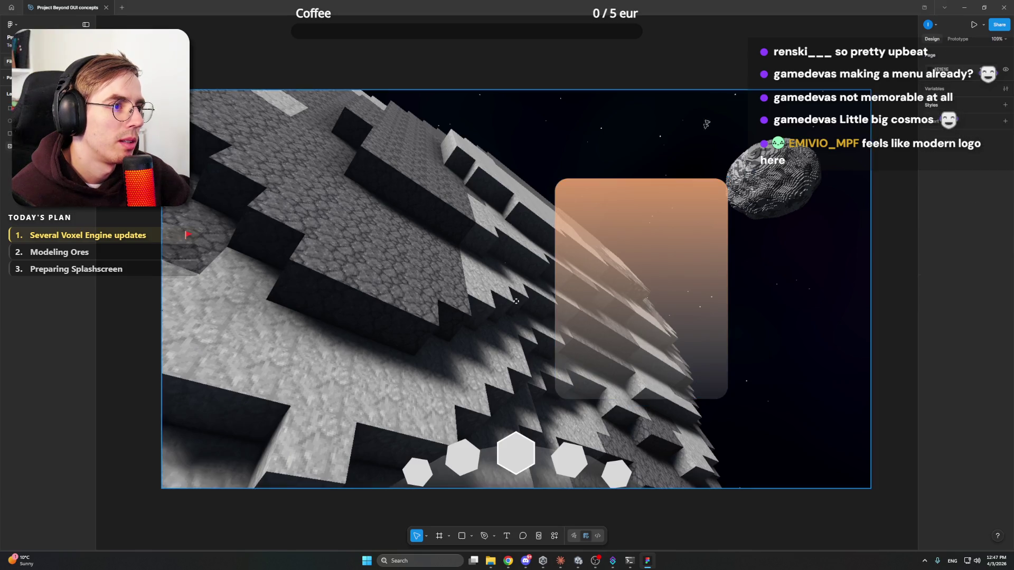
{"action": "mouse_move", "coordinate": [679, 237]}
{"action": "left_mouse_down"}
{"action": "mouse_move", "coordinate": [552, 241]}
{"action": "mouse_move", "coordinate": [552, 249]}
{"action": "mouse_move", "coordinate": [520, 222]}
{"action": "mouse_move", "coordinate": [665, 226]}
{"action": "left_mouse_up"}
{"action": "key", "text": "Escape"}
{"action": "left_click", "coordinate": [604, 80]}
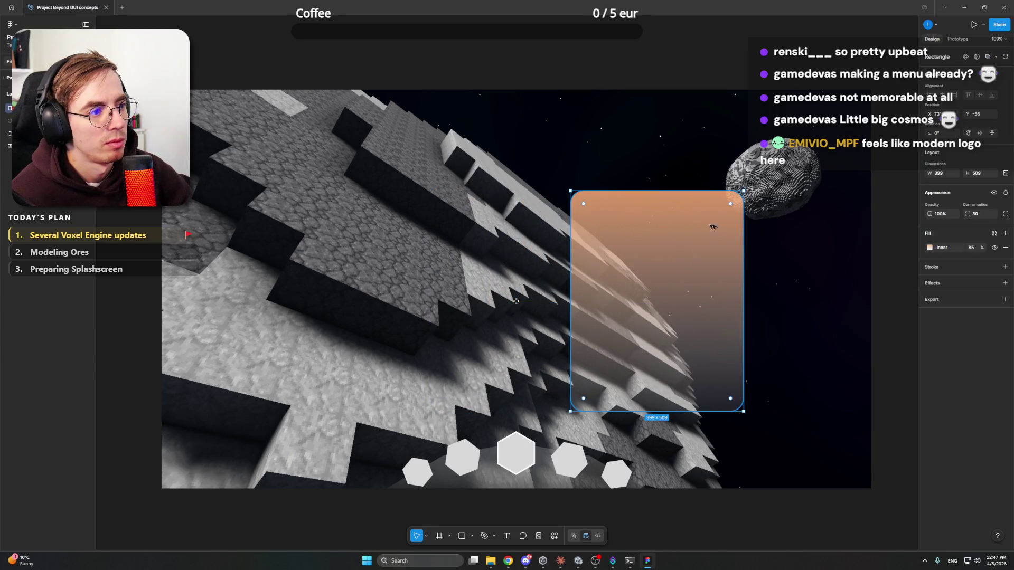
Step: Change the gradient's top stop colour to pale grey-white #EEEEEE
{"action": "left_click", "coordinate": [930, 247]}
{"action": "left_click", "coordinate": [852, 333]}
{"action": "mouse_move", "coordinate": [785, 337]}
{"action": "left_mouse_down"}
{"action": "mouse_move", "coordinate": [790, 322]}
{"action": "mouse_move", "coordinate": [821, 317]}
{"action": "mouse_move", "coordinate": [808, 343]}
{"action": "mouse_move", "coordinate": [731, 359]}
{"action": "mouse_move", "coordinate": [711, 415]}
{"action": "mouse_move", "coordinate": [713, 292]}
{"action": "mouse_move", "coordinate": [703, 332]}
{"action": "left_mouse_up"}
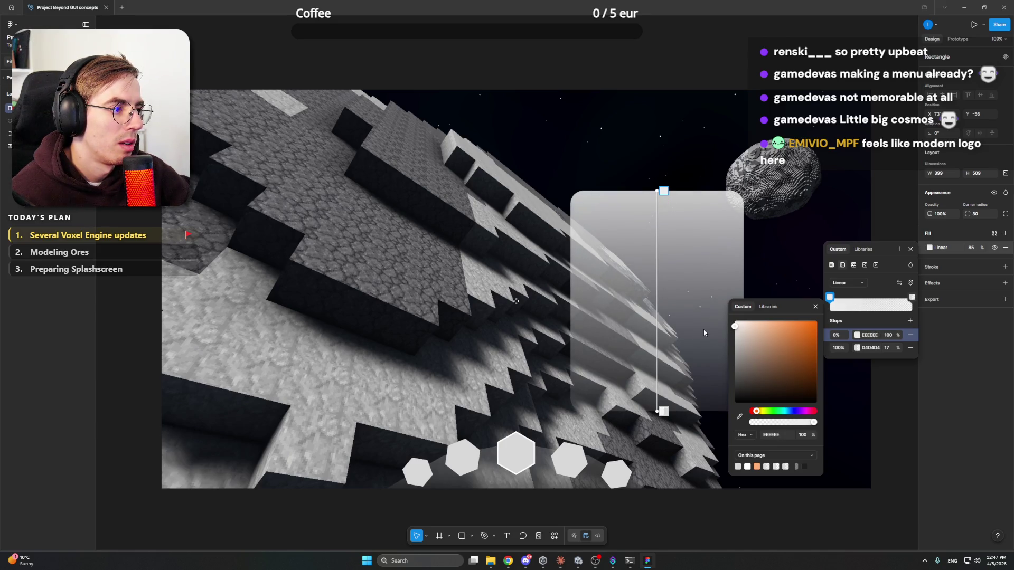
{"action": "key", "text": "Escape"}
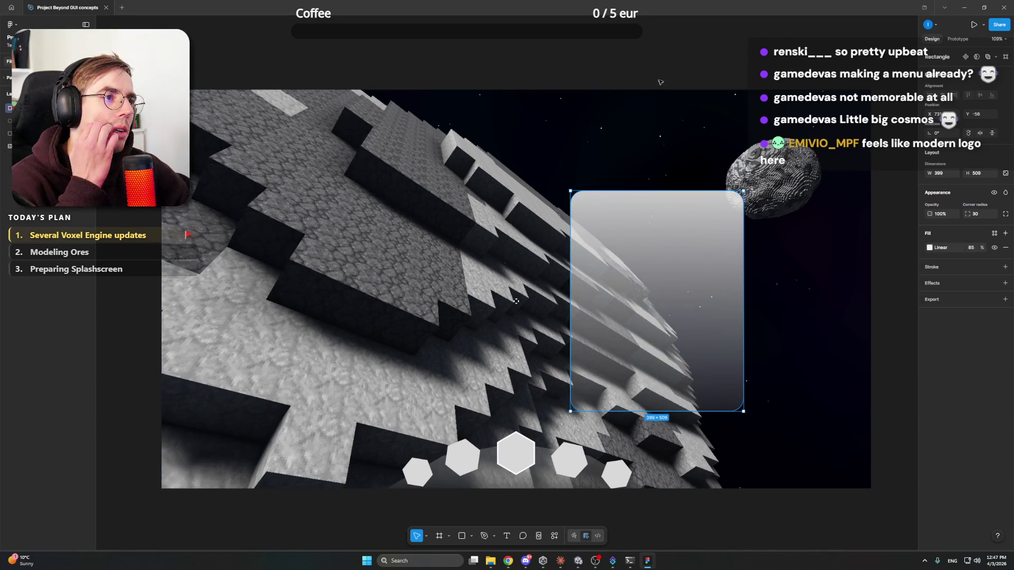
{"action": "left_click", "coordinate": [663, 75]}
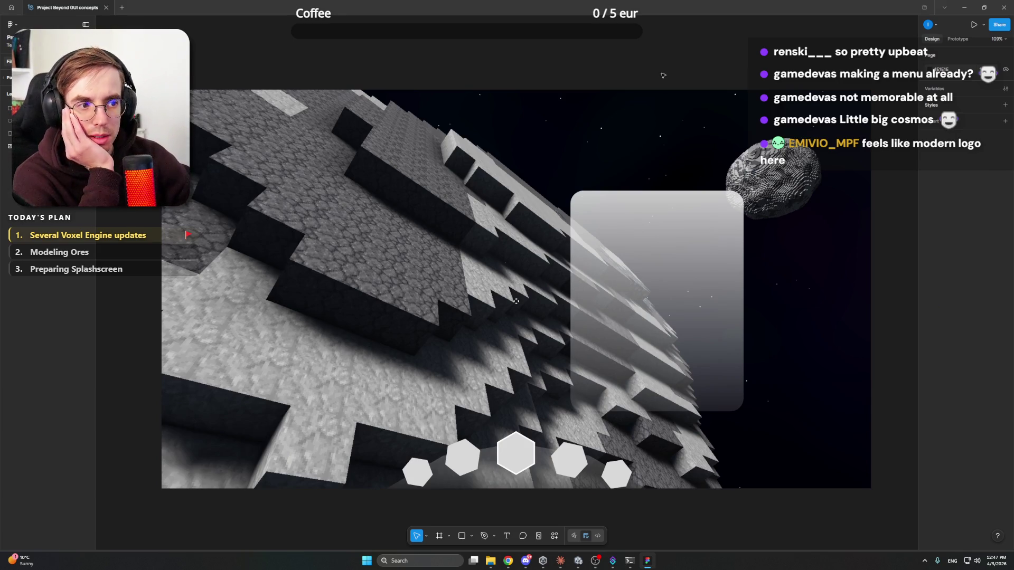
Step: Move the glass panel to the middle of the scene
{"action": "left_click", "coordinate": [686, 206]}
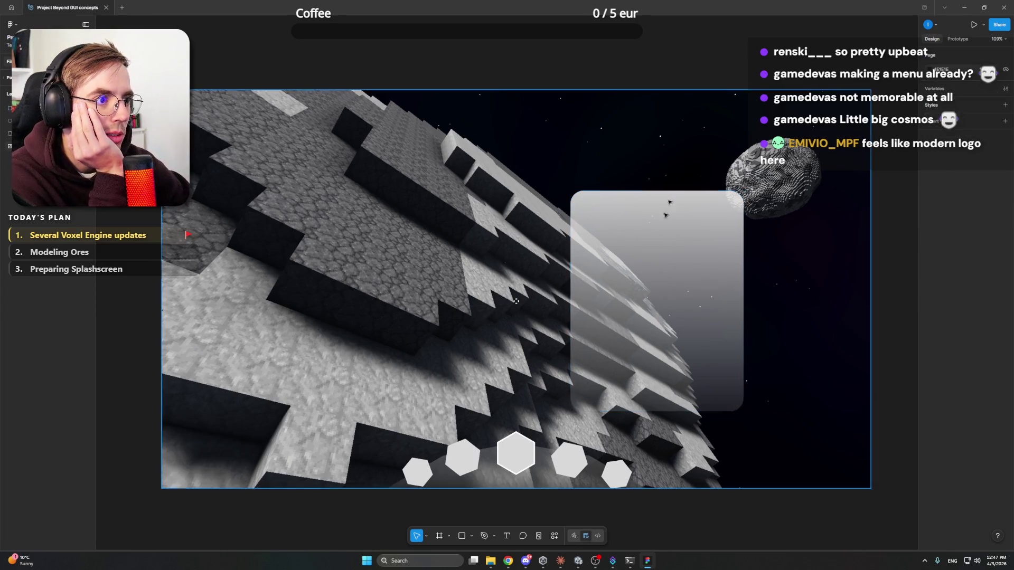
{"action": "left_click_drag", "start_coordinate": [679, 272], "coordinate": [677, 271]}
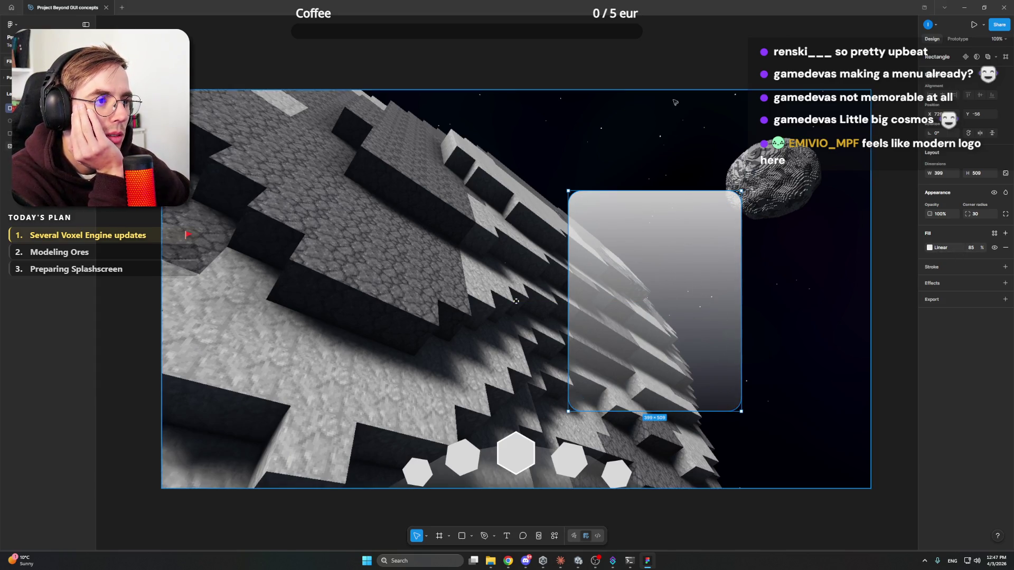
{"action": "left_click_drag", "start_coordinate": [672, 259], "coordinate": [542, 254]}
{"action": "left_click", "coordinate": [577, 78]}
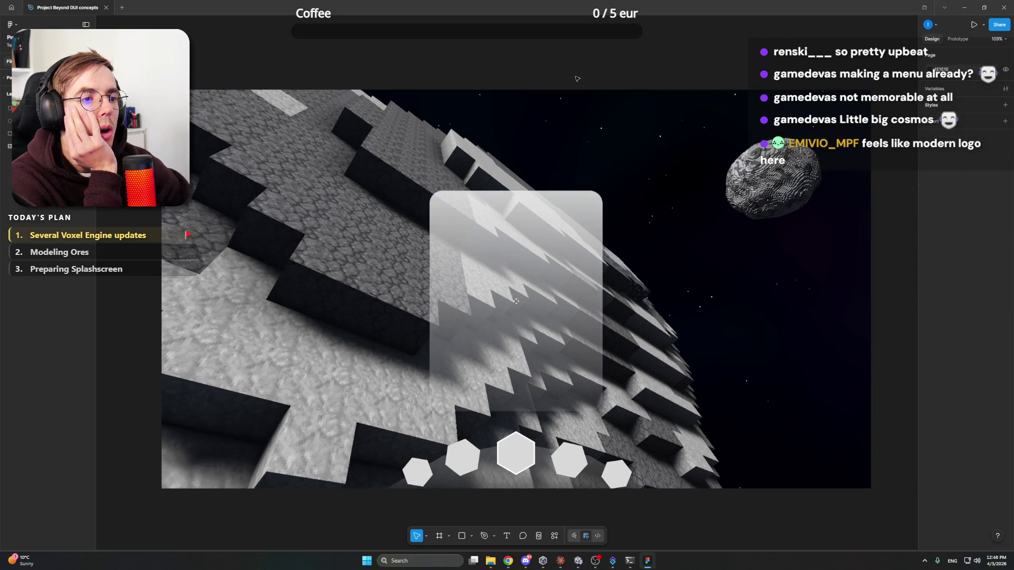
Step: Draw a small rectangle inside the panel, then delete it
{"action": "left_click", "coordinate": [34, 109]}
{"action": "right_click", "coordinate": [34, 108]}
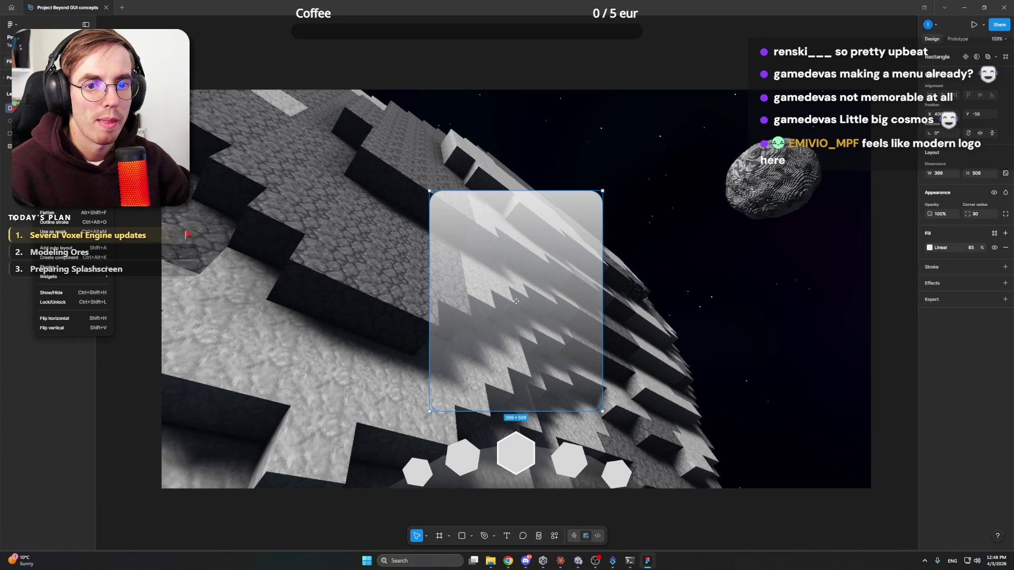
{"action": "left_click", "coordinate": [464, 538]}
{"action": "left_click", "coordinate": [463, 536]}
{"action": "left_click_drag", "start_coordinate": [478, 238], "coordinate": [569, 273]}
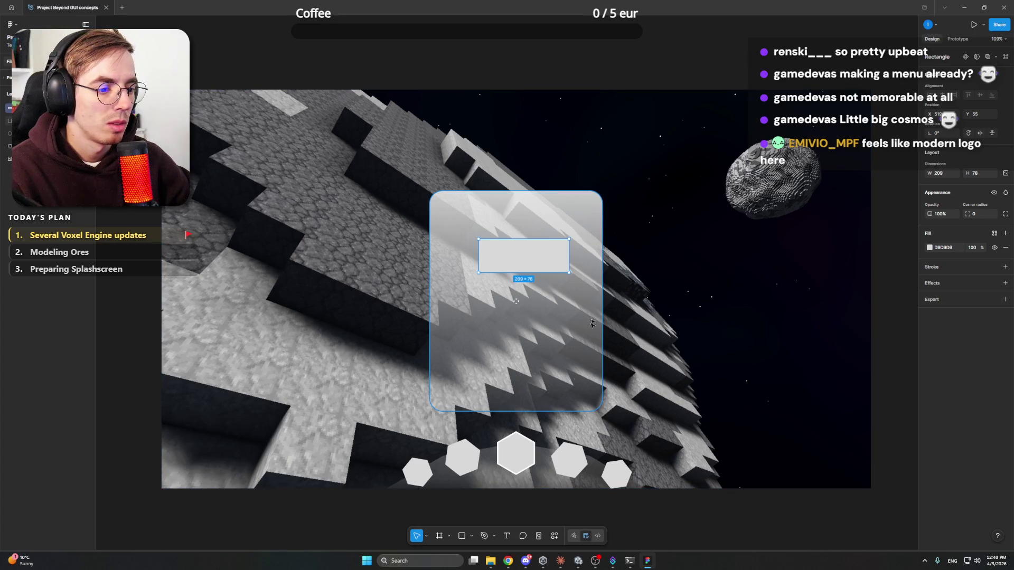
{"action": "key", "text": "Delete"}
Step: Draw a rectangle, round its corners and place it at the top of the panel
{"action": "left_click", "coordinate": [473, 537]}
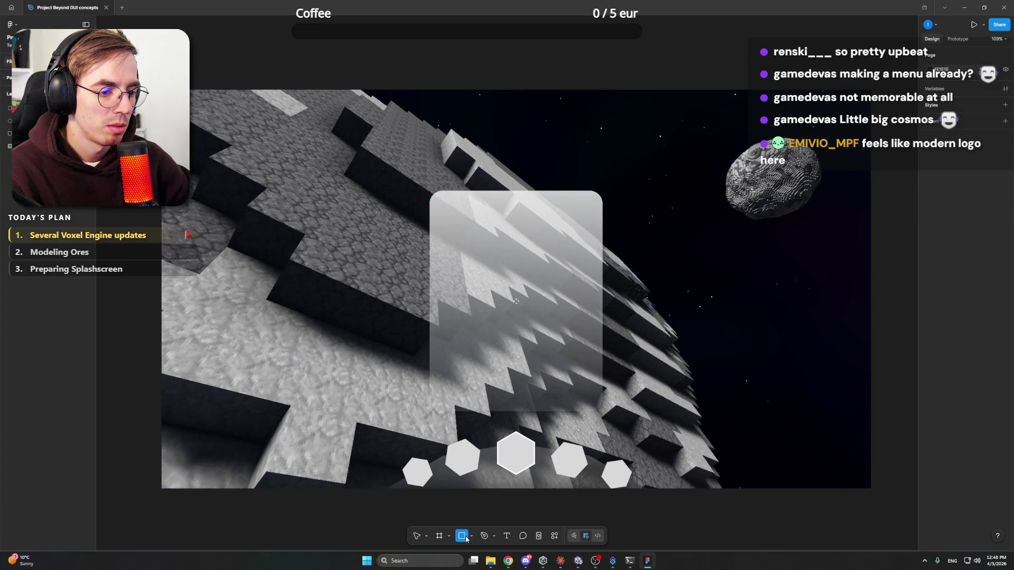
{"action": "left_click", "coordinate": [514, 463]}
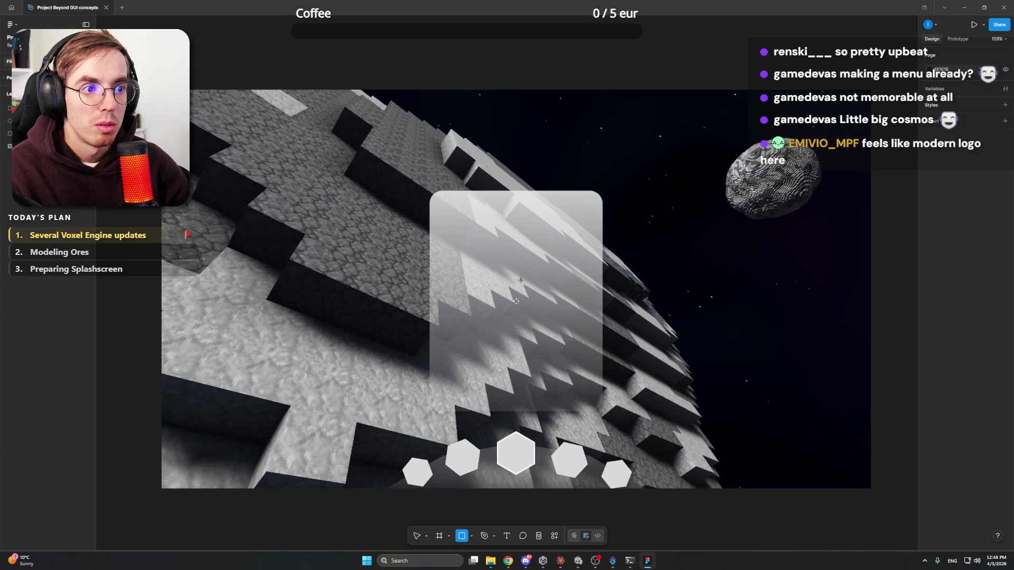
{"action": "mouse_move", "coordinate": [327, 238]}
{"action": "left_mouse_down"}
{"action": "mouse_move", "coordinate": [364, 269]}
{"action": "mouse_move", "coordinate": [418, 286]}
{"action": "left_mouse_up"}
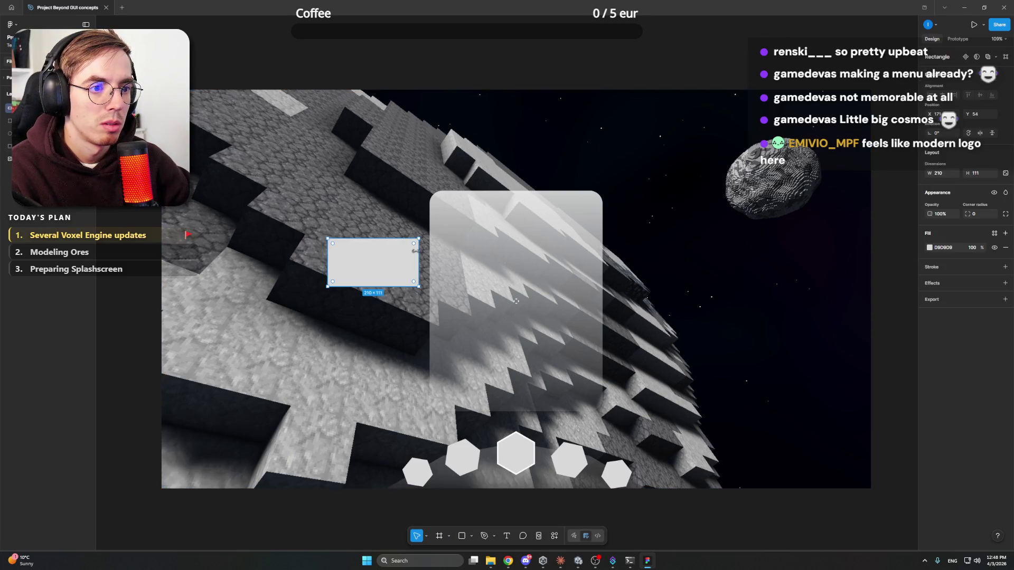
{"action": "mouse_move", "coordinate": [415, 245]}
{"action": "left_mouse_down"}
{"action": "mouse_move", "coordinate": [488, 257]}
{"action": "mouse_move", "coordinate": [541, 224]}
{"action": "mouse_move", "coordinate": [527, 239]}
{"action": "mouse_move", "coordinate": [574, 236]}
{"action": "mouse_move", "coordinate": [538, 235]}
{"action": "left_mouse_up"}
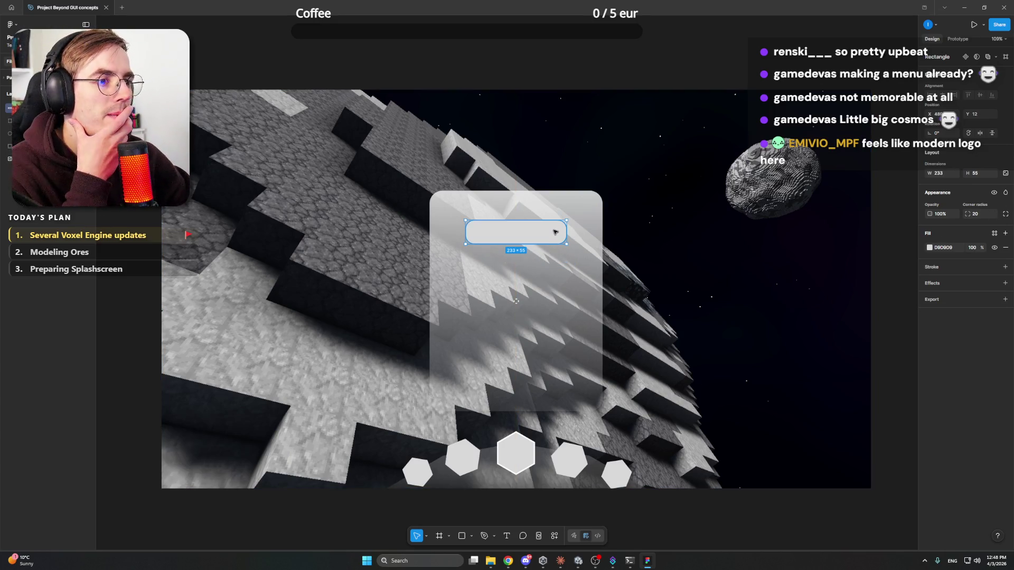
Step: Give the button a pale beige fill and centre it on the menu card
{"action": "left_click", "coordinate": [929, 247]}
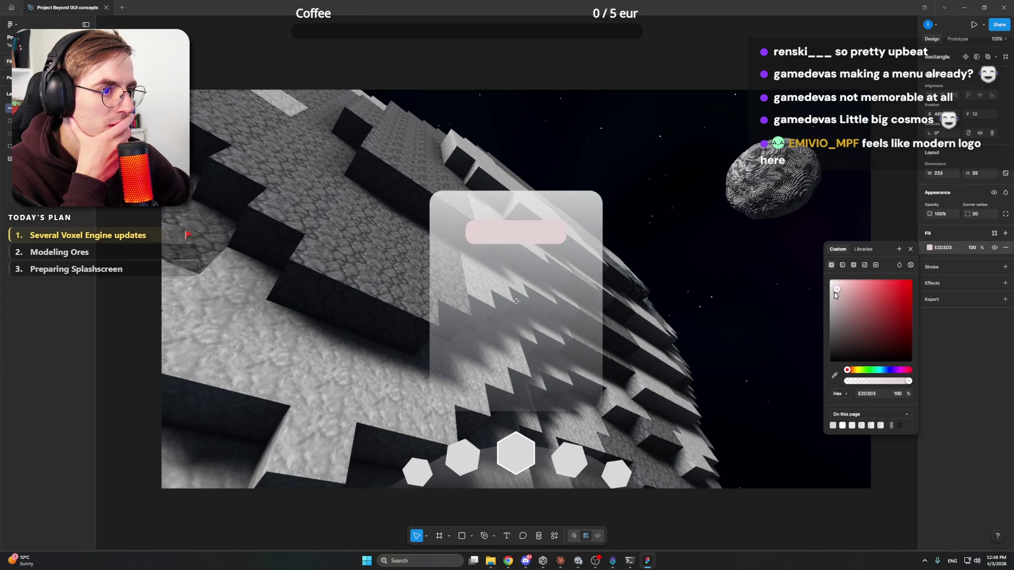
{"action": "left_click_drag", "start_coordinate": [849, 370], "coordinate": [871, 374]}
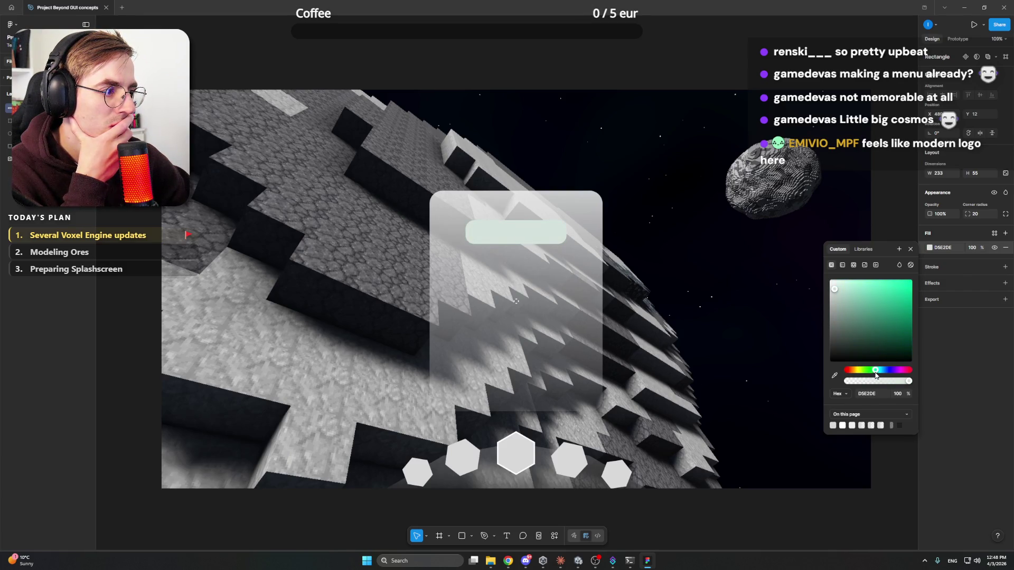
{"action": "left_click_drag", "start_coordinate": [837, 287], "coordinate": [841, 287]}
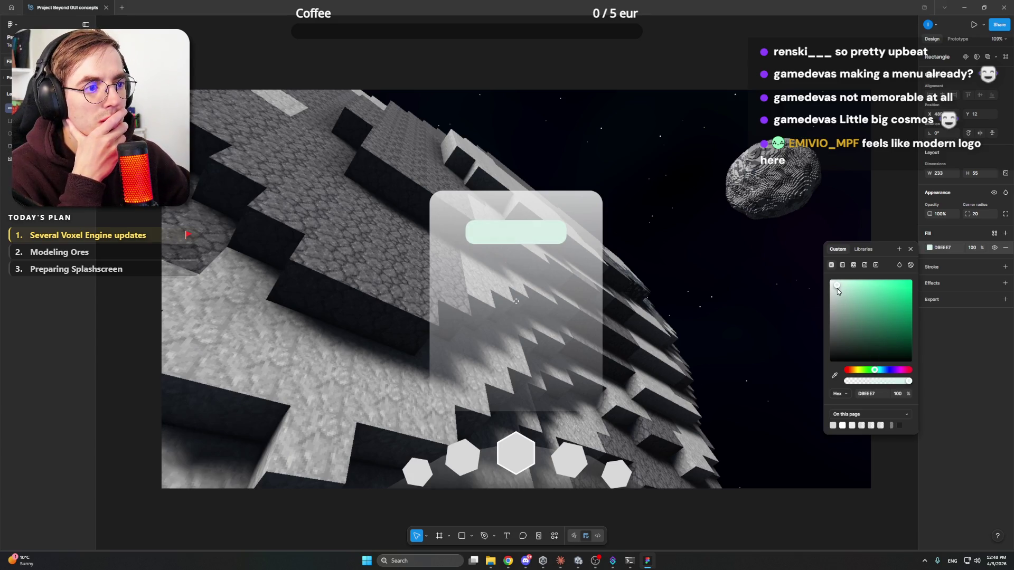
{"action": "left_click_drag", "start_coordinate": [838, 289], "coordinate": [838, 293]}
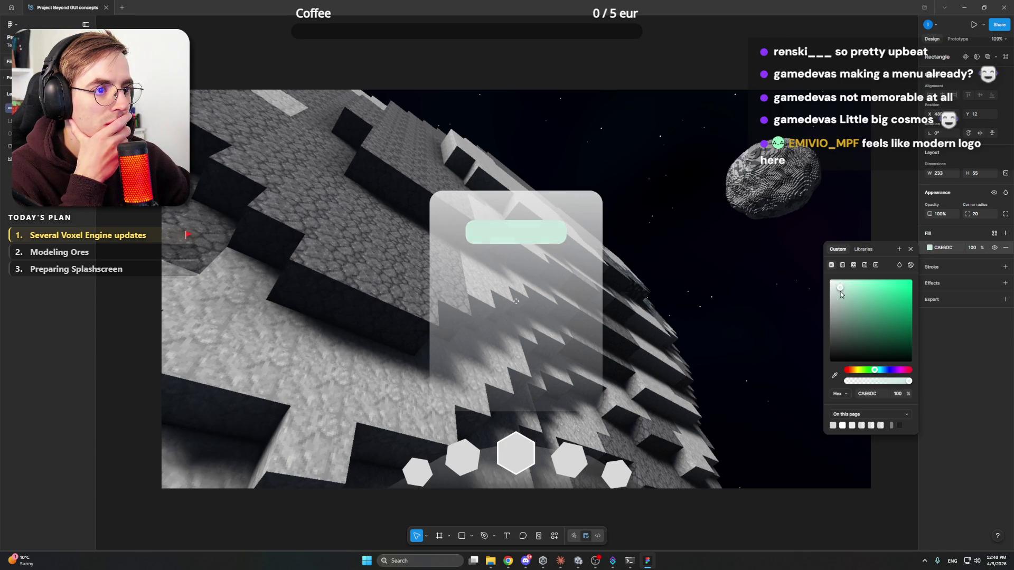
{"action": "left_click_drag", "start_coordinate": [836, 292], "coordinate": [835, 292]}
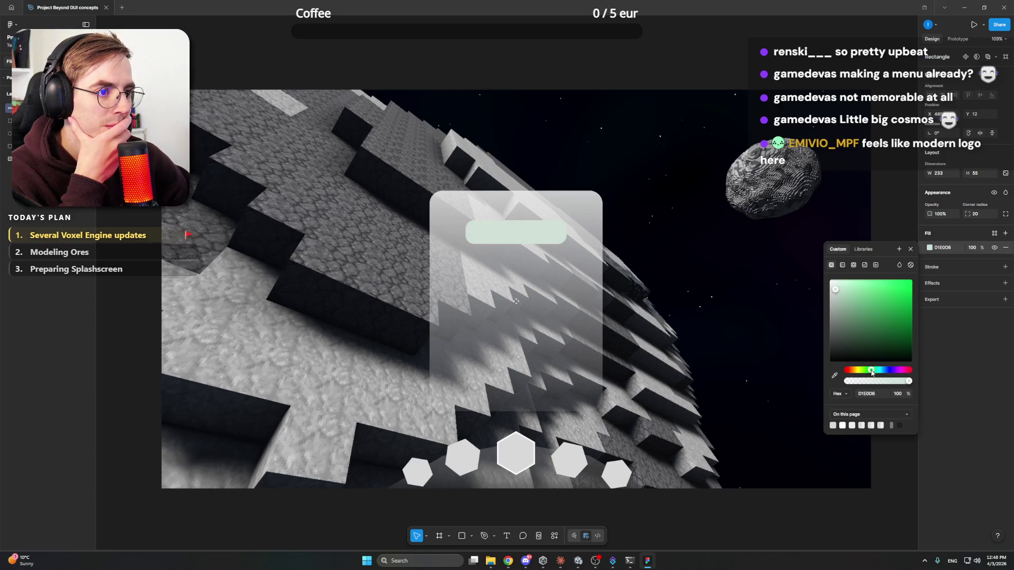
{"action": "mouse_move", "coordinate": [884, 373]}
{"action": "left_mouse_down"}
{"action": "mouse_move", "coordinate": [908, 374]}
{"action": "mouse_move", "coordinate": [853, 372]}
{"action": "left_mouse_up"}
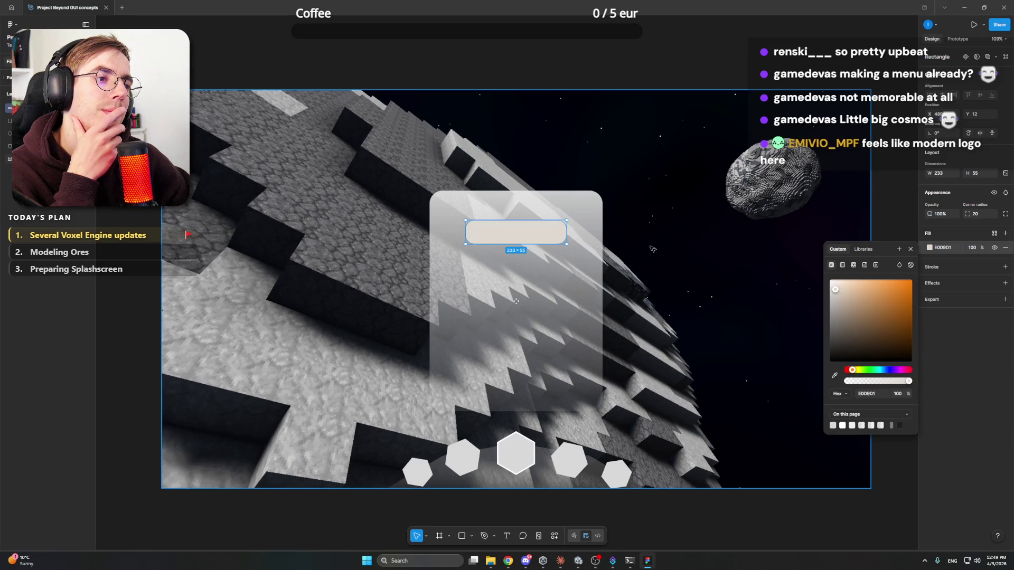
{"action": "left_click", "coordinate": [530, 236]}
{"action": "mouse_move", "coordinate": [543, 233]}
{"action": "left_mouse_down"}
{"action": "mouse_move", "coordinate": [544, 224]}
{"action": "mouse_move", "coordinate": [546, 245]}
{"action": "left_mouse_up"}
{"action": "left_click", "coordinate": [649, 48]}
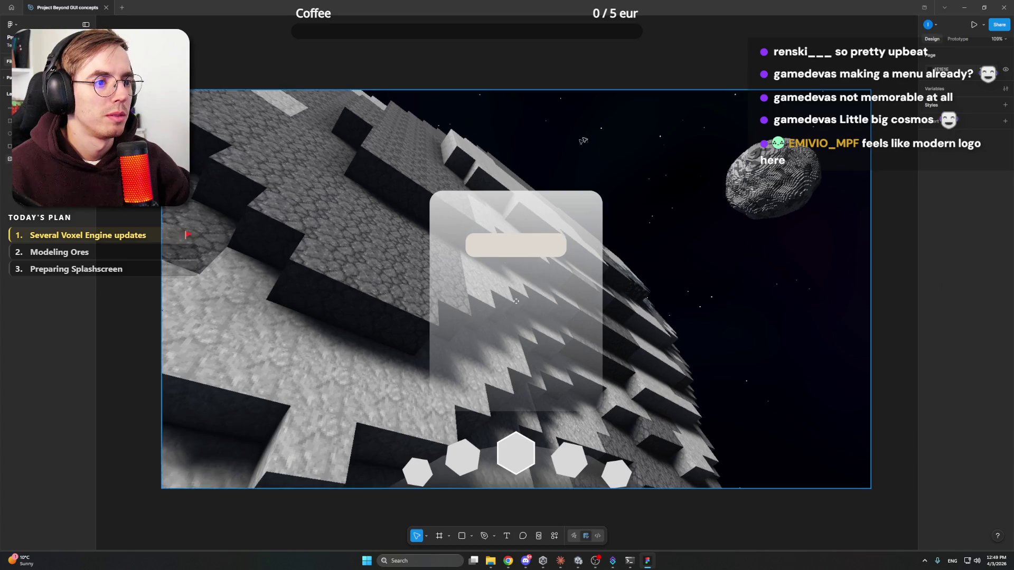
Step: Delete the white stroke from the large centre hotbar hexagon, then bring up Claude
{"action": "scroll", "coordinate": [523, 174], "scroll_direction": "down", "scroll_amount": 5}
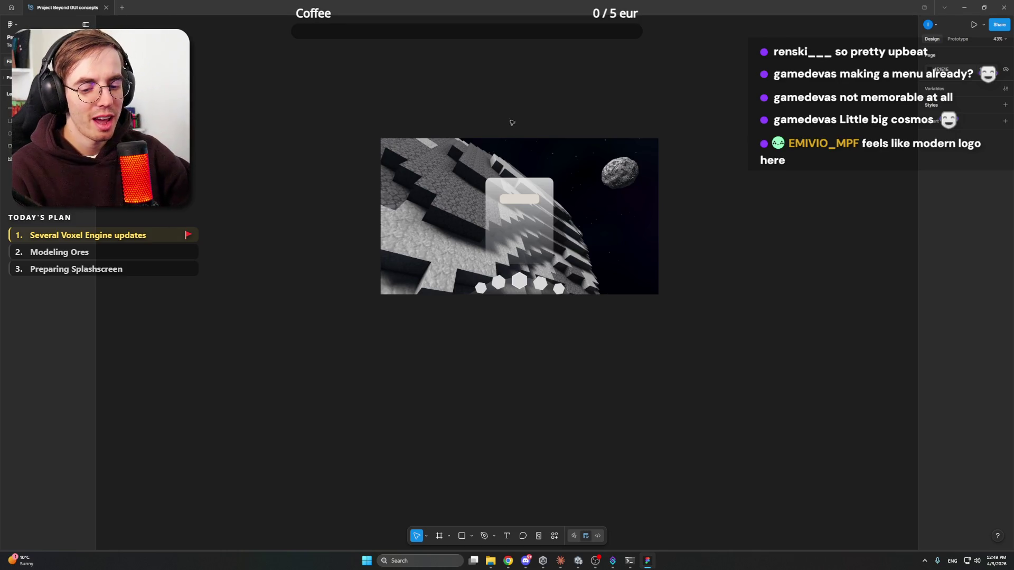
{"action": "scroll", "coordinate": [522, 214], "scroll_direction": "up", "scroll_amount": 5}
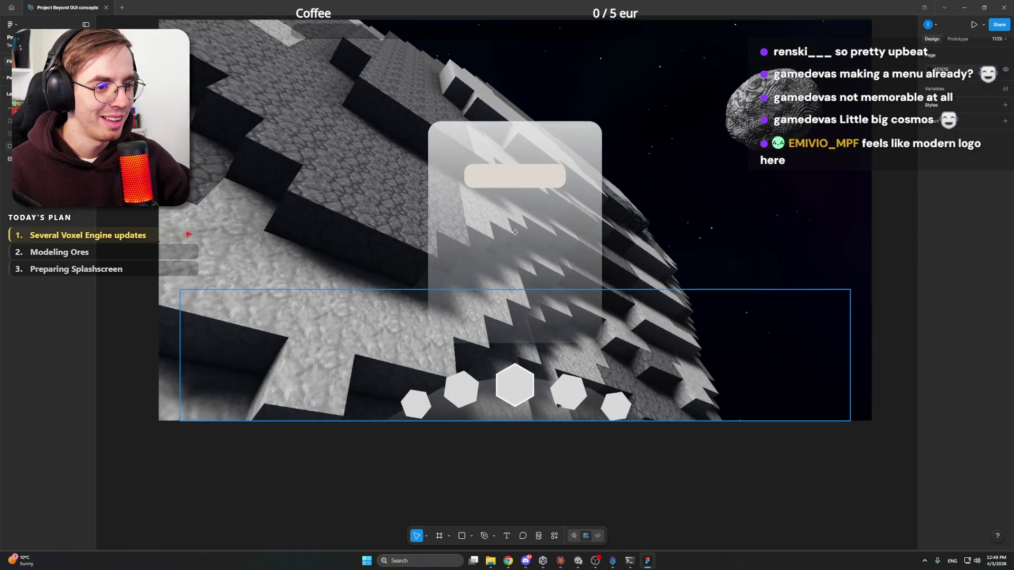
{"action": "double_click", "coordinate": [525, 388]}
{"action": "double_click", "coordinate": [521, 385]}
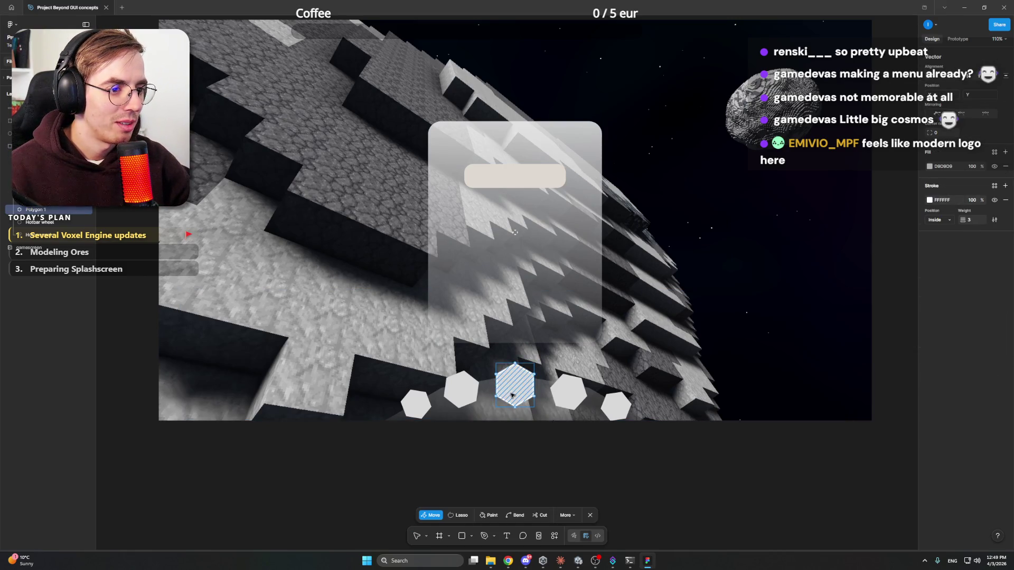
{"action": "scroll", "coordinate": [512, 399], "scroll_direction": "up", "scroll_amount": 3}
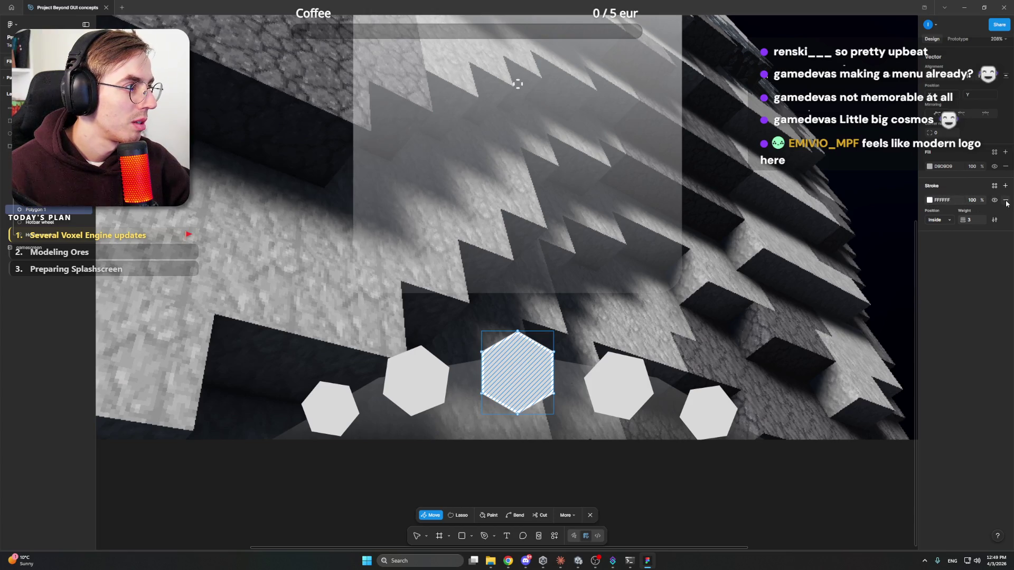
{"action": "left_click", "coordinate": [1005, 201]}
{"action": "scroll", "coordinate": [743, 490], "scroll_direction": "down", "scroll_amount": 5}
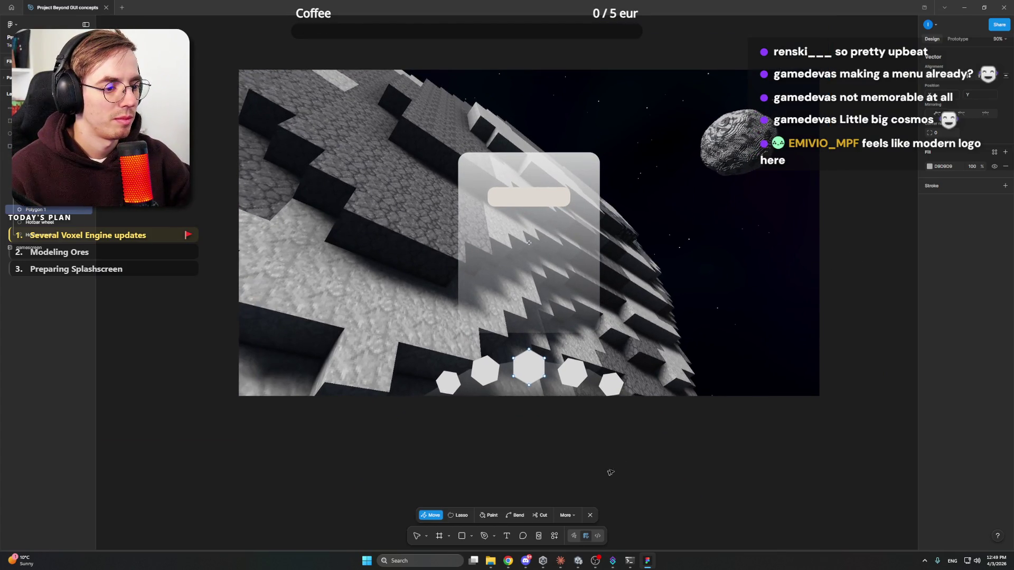
{"action": "key", "text": "Escape"}
{"action": "left_click", "coordinate": [640, 412]}
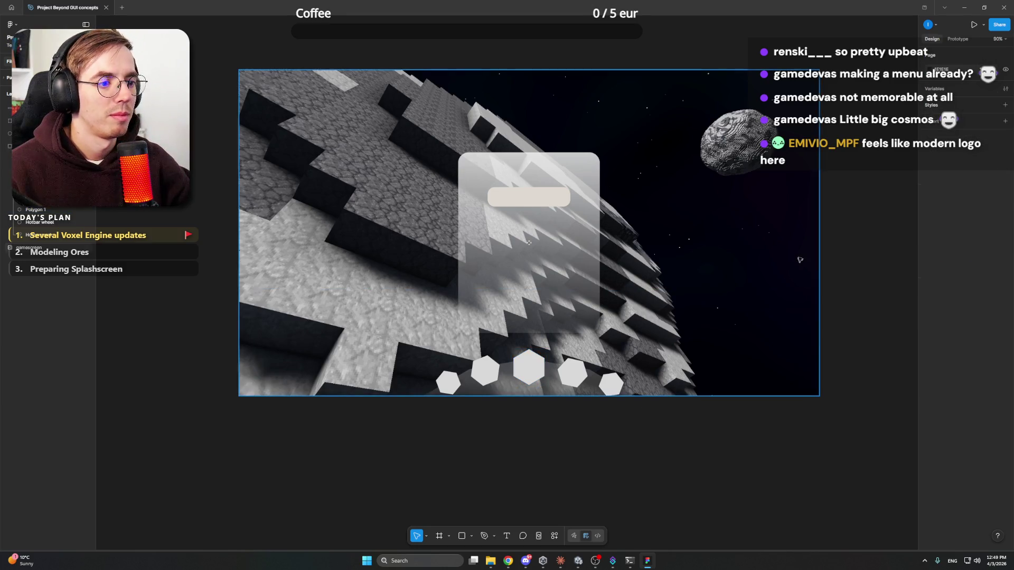
{"action": "mouse_move", "coordinate": [817, 212]}
{"action": "left_mouse_down"}
{"action": "mouse_move", "coordinate": [801, 241]}
{"action": "mouse_move", "coordinate": [822, 255]}
{"action": "mouse_move", "coordinate": [806, 241]}
{"action": "left_mouse_up"}
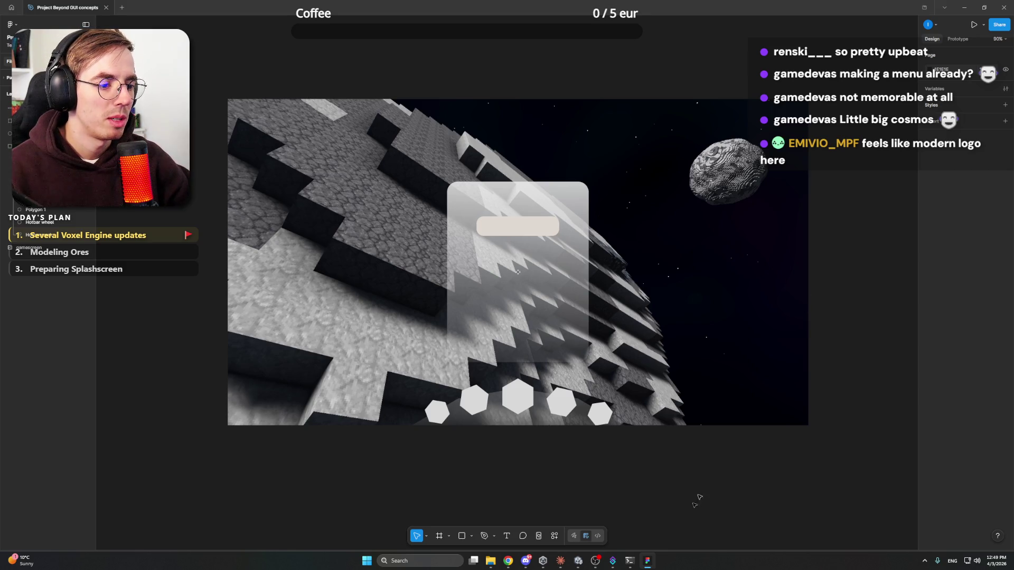
{"action": "left_click", "coordinate": [558, 562]}
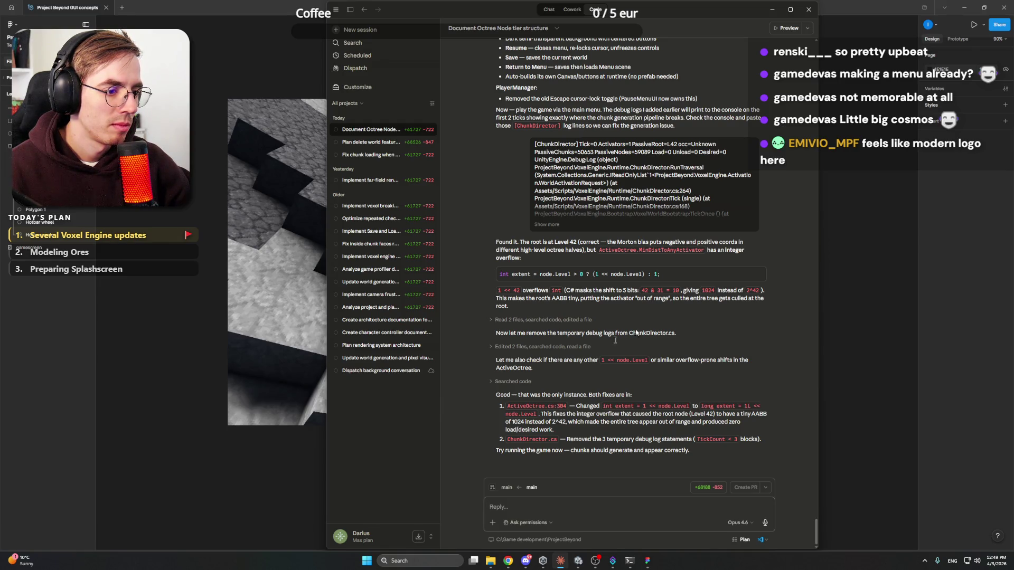
Step: Minimise the Figma and Claude windows and restore the Unity editor
{"action": "key", "text": "alt+Tab"}
{"action": "left_click", "coordinate": [970, 5]}
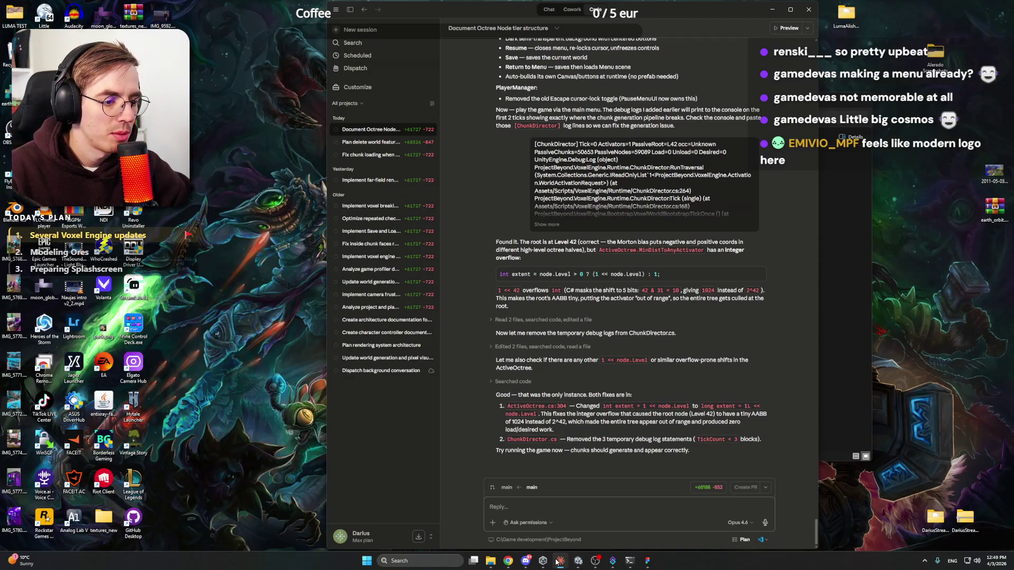
{"action": "left_click", "coordinate": [772, 10]}
{"action": "left_click", "coordinate": [862, 99]}
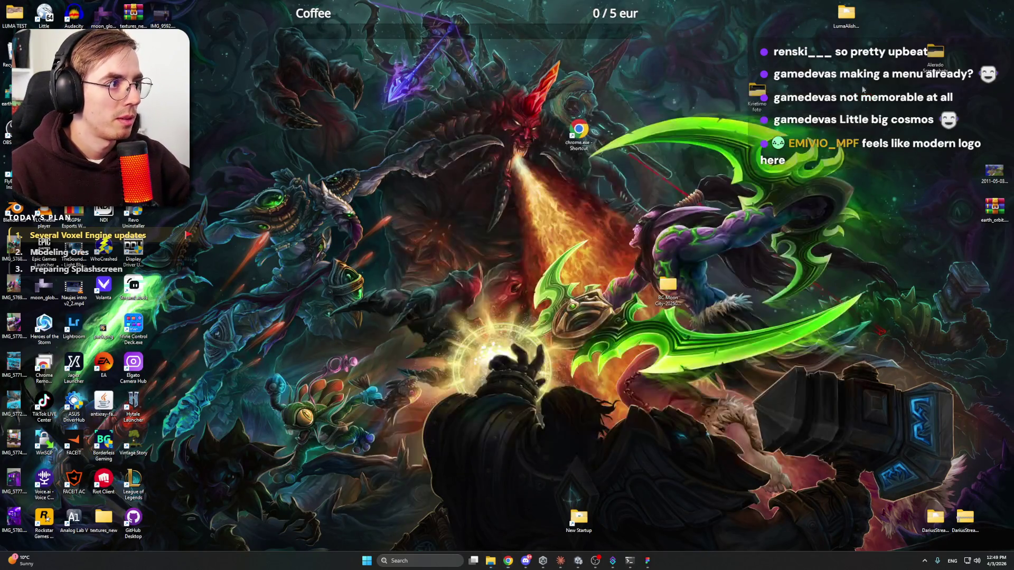
{"action": "left_click", "coordinate": [578, 564]}
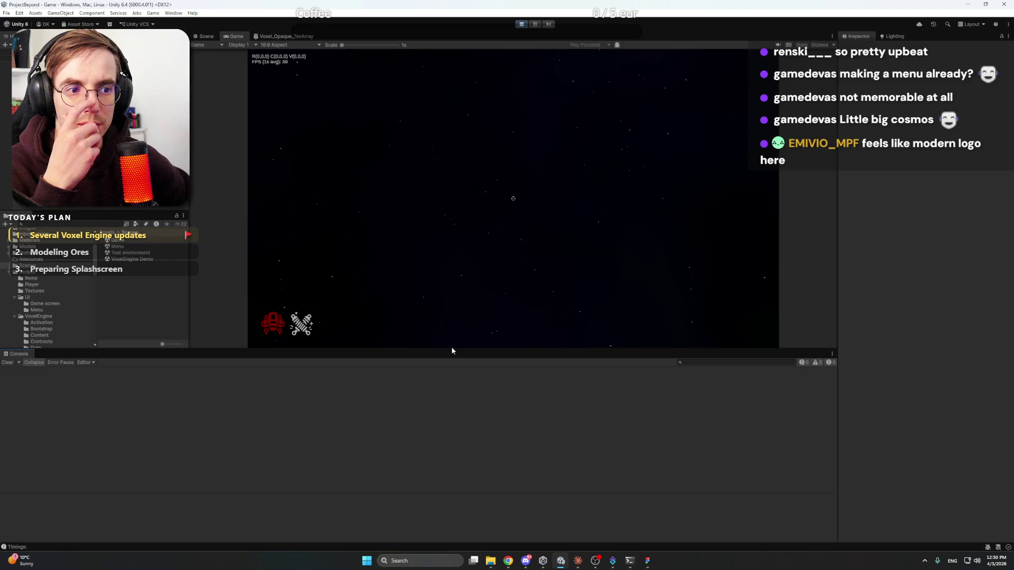
Step: Stop and restart Play mode, then load the first world slot from the game's menu
{"action": "left_click_drag", "start_coordinate": [454, 347], "coordinate": [455, 400]}
{"action": "left_click", "coordinate": [522, 25]}
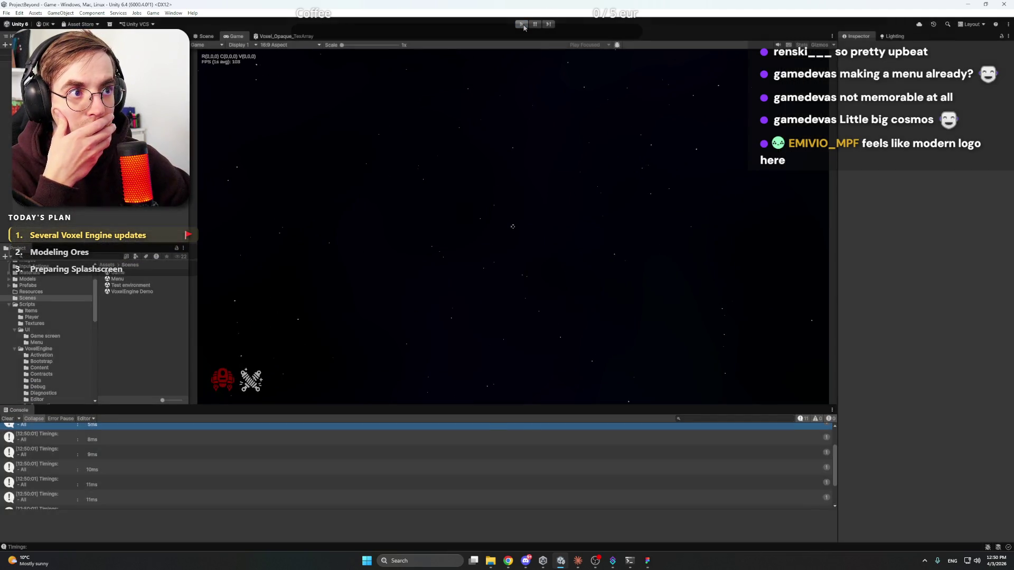
{"action": "left_click", "coordinate": [522, 25]}
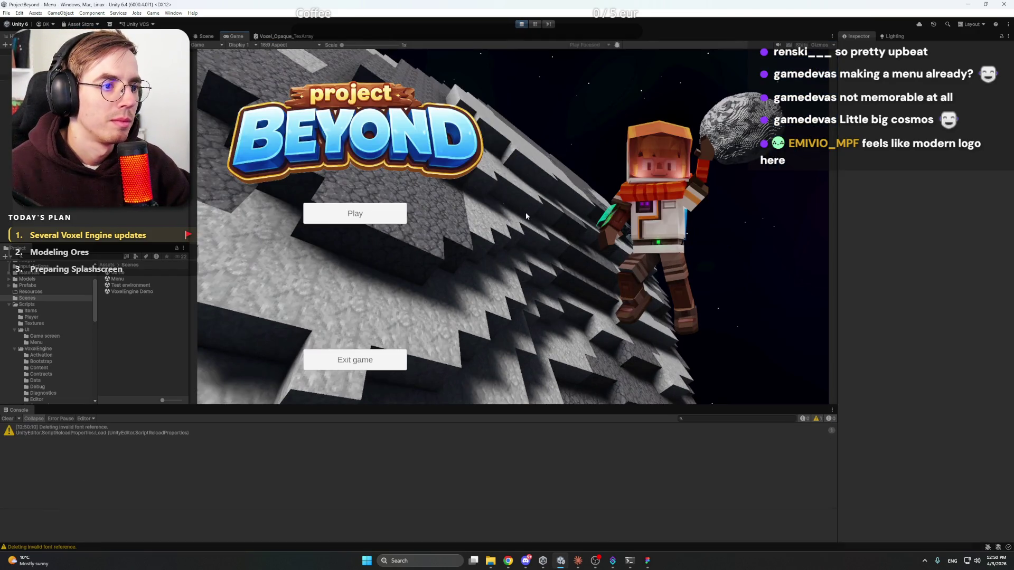
{"action": "left_click", "coordinate": [379, 220]}
{"action": "left_click", "coordinate": [379, 220]}
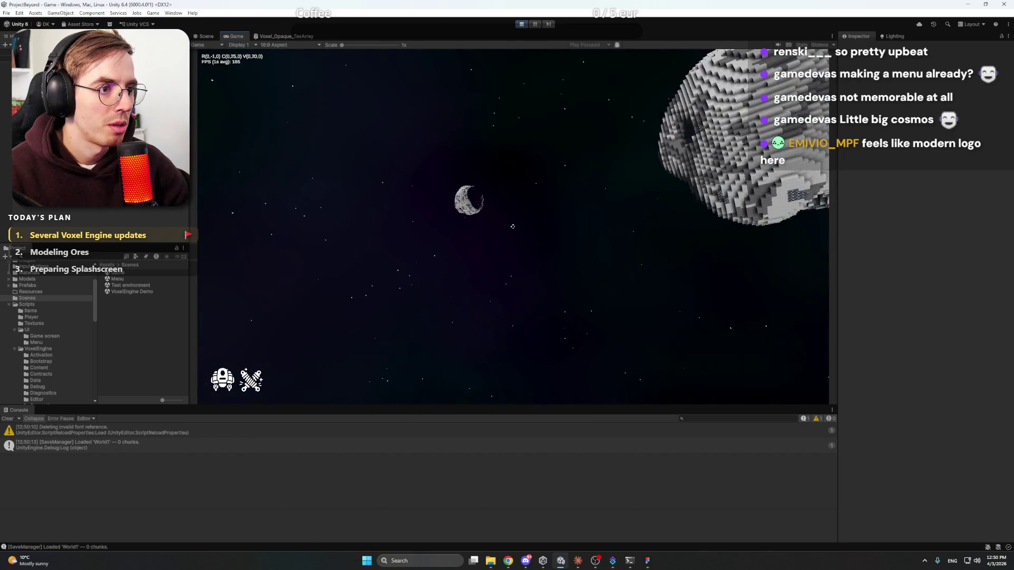
Step: Toggle the F3 chunk debug overlay on, off and on again while flying down onto the asteroid
{"action": "key", "text": "F3"}
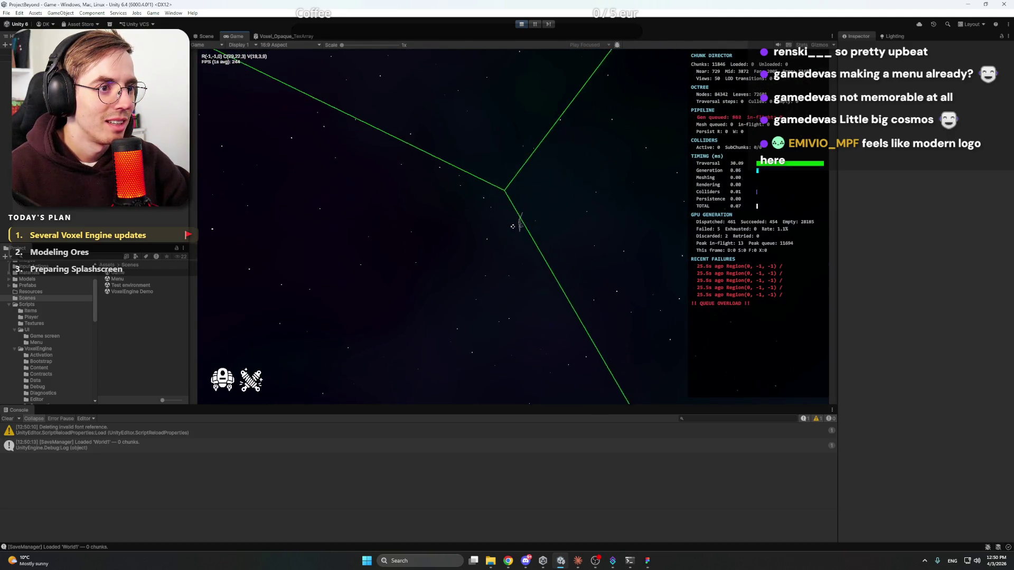
{"action": "key", "text": "F3"}
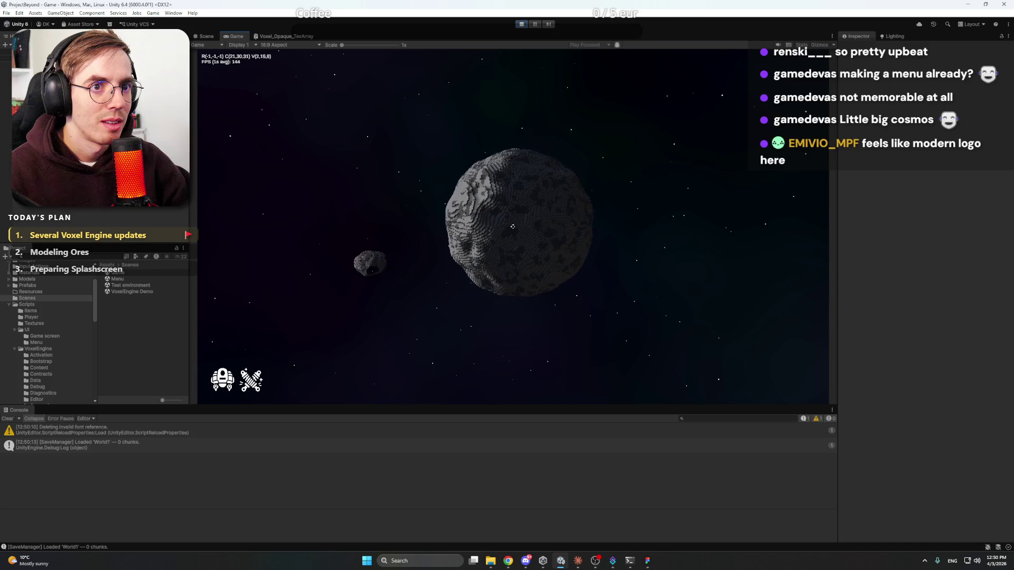
{"action": "key", "text": "F3"}
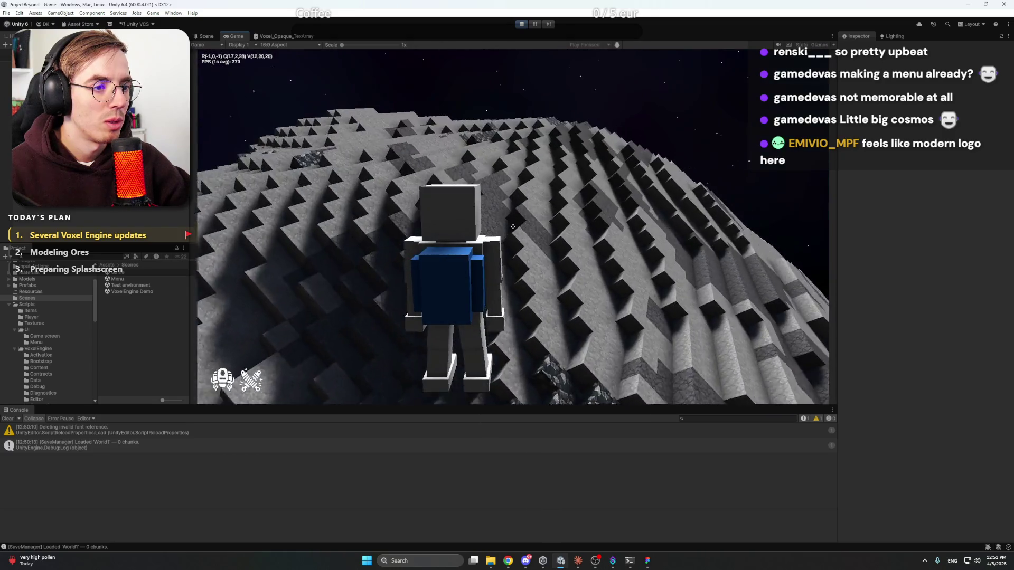
Step: Turn on the debug overlay, inspect the Player object in the Inspector, then stop play with Ctrl+P
{"action": "key", "text": "F3"}
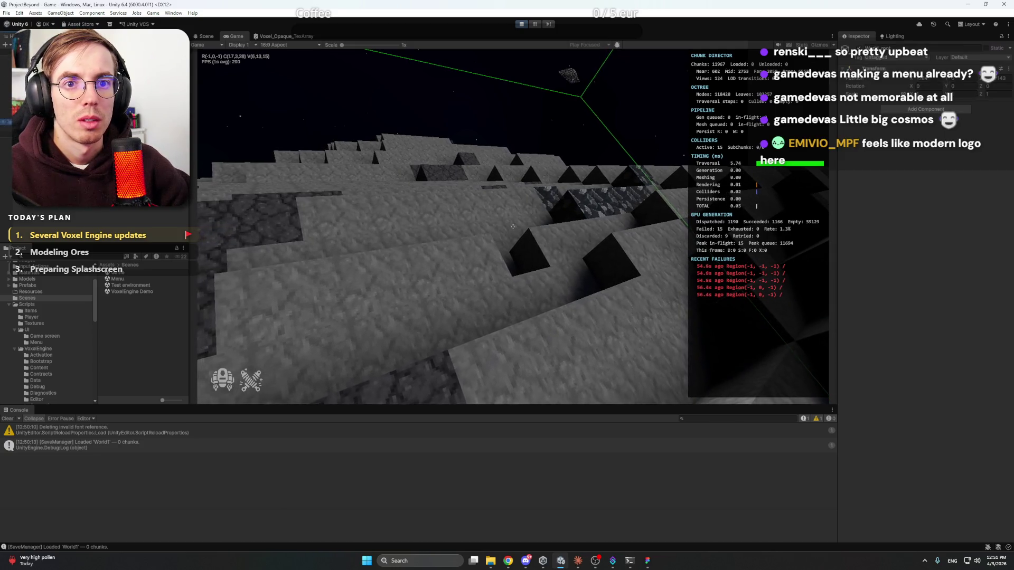
{"action": "left_click", "coordinate": [6, 122]}
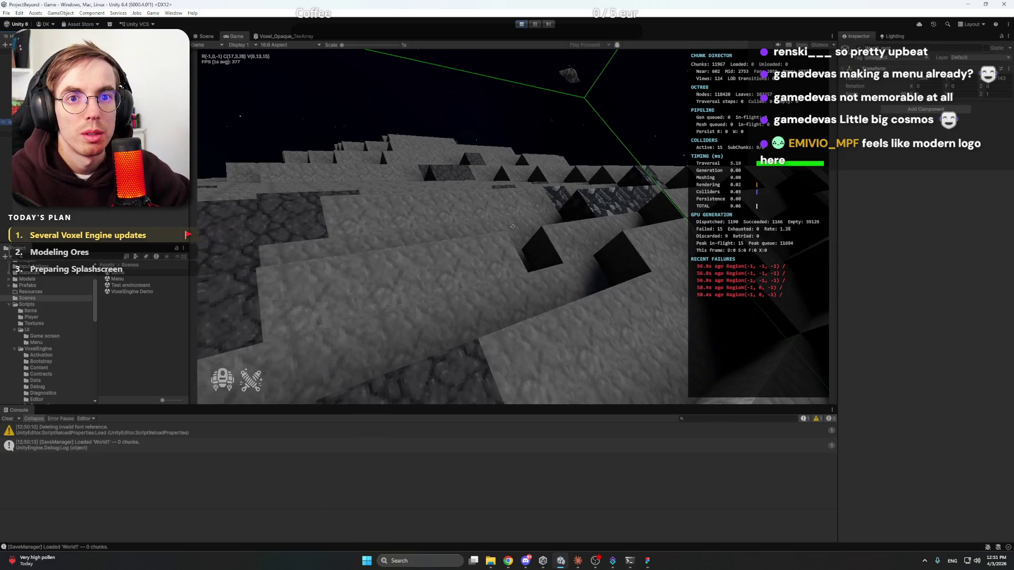
{"action": "left_click", "coordinate": [6, 134]}
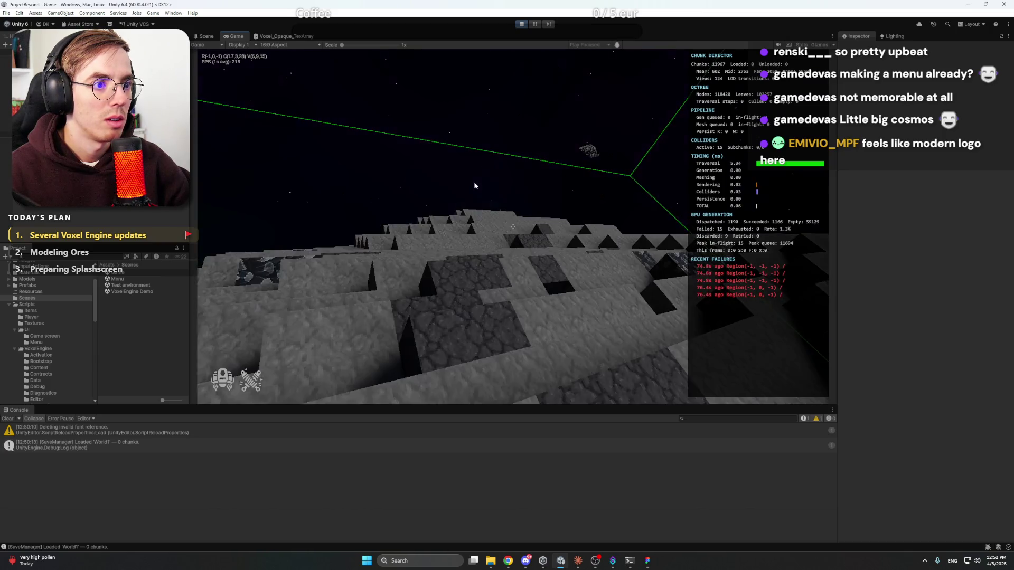
{"action": "key", "text": "ctrl+p"}
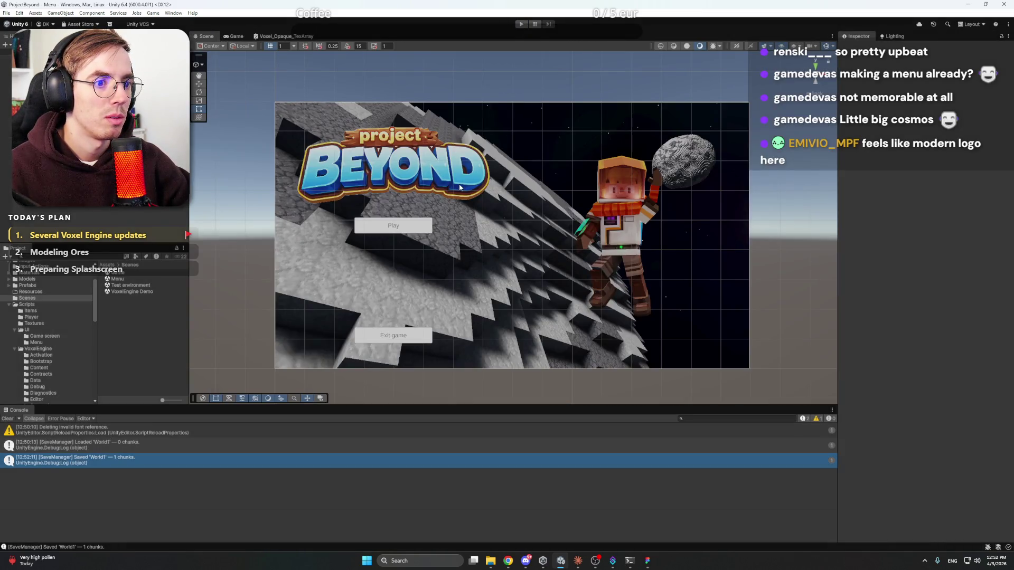
Step: Send Claude 'Why the player is moving with constant speed in one direction when Jetpack and dampers are on?'
{"action": "left_click", "coordinate": [459, 184]}
{"action": "left_click", "coordinate": [495, 88]}
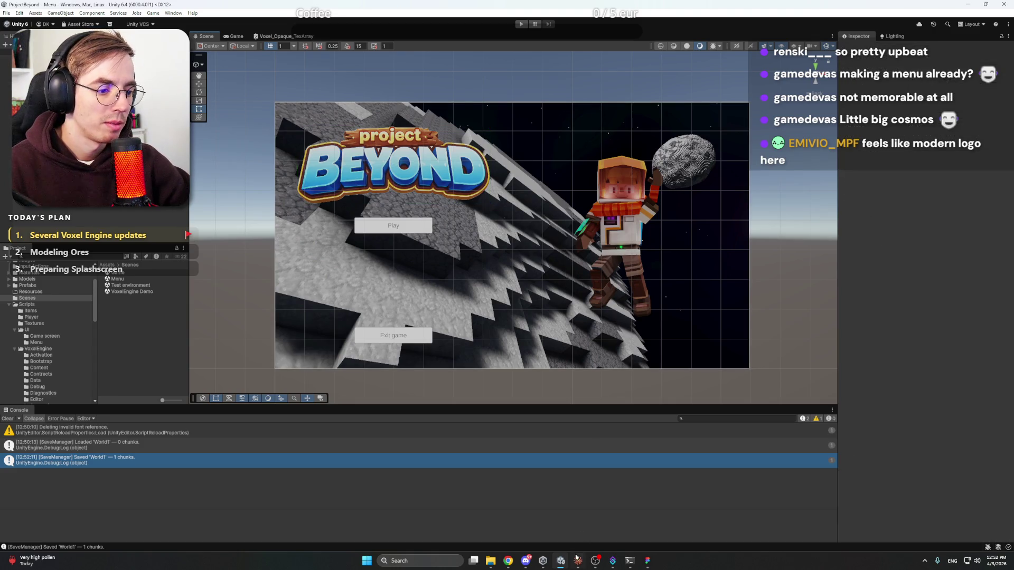
{"action": "left_click", "coordinate": [577, 561]}
{"action": "type", "text": "Why t"}
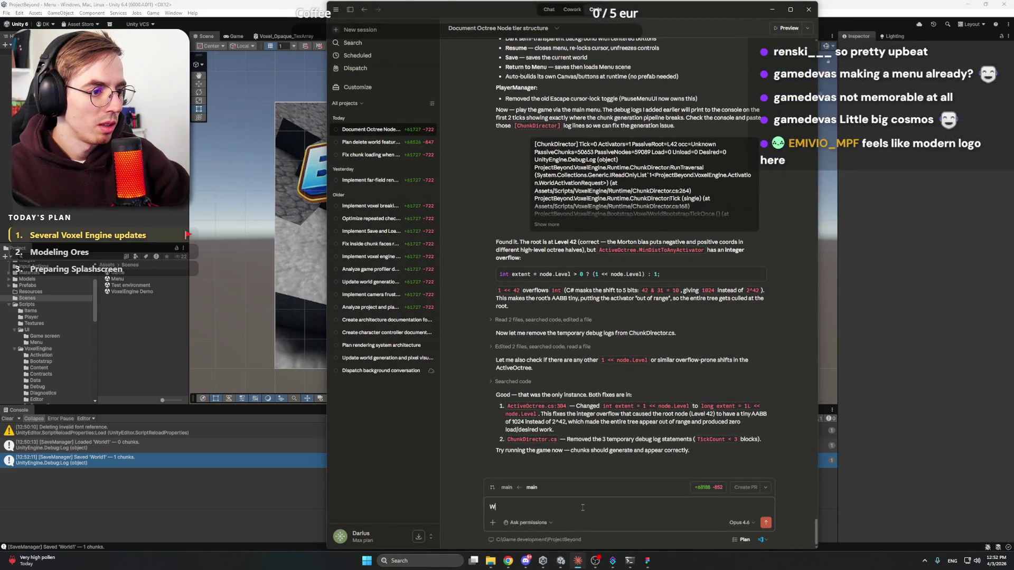
{"action": "type", "text": "he player"}
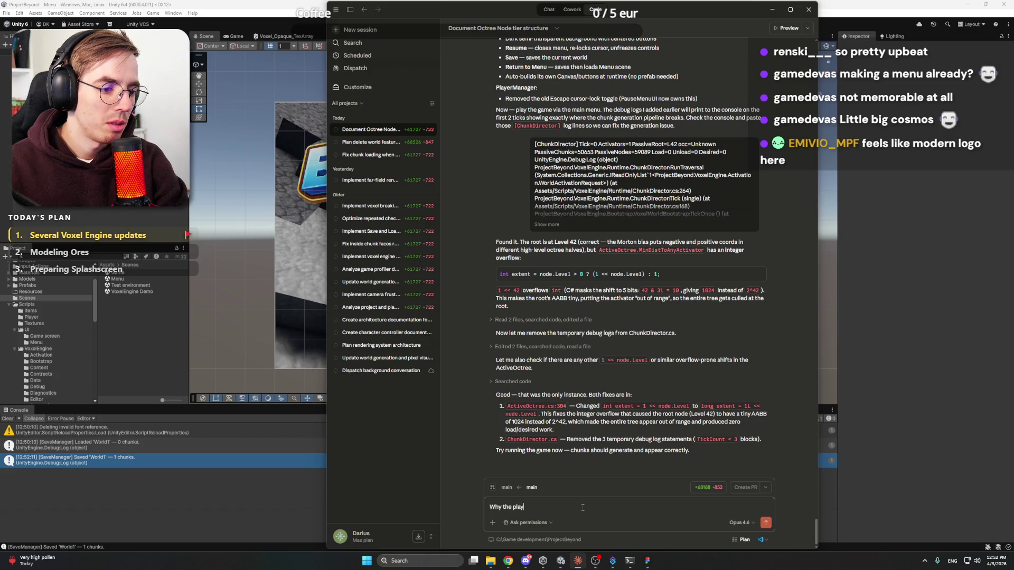
{"action": "type", "text": " is moving whi"}
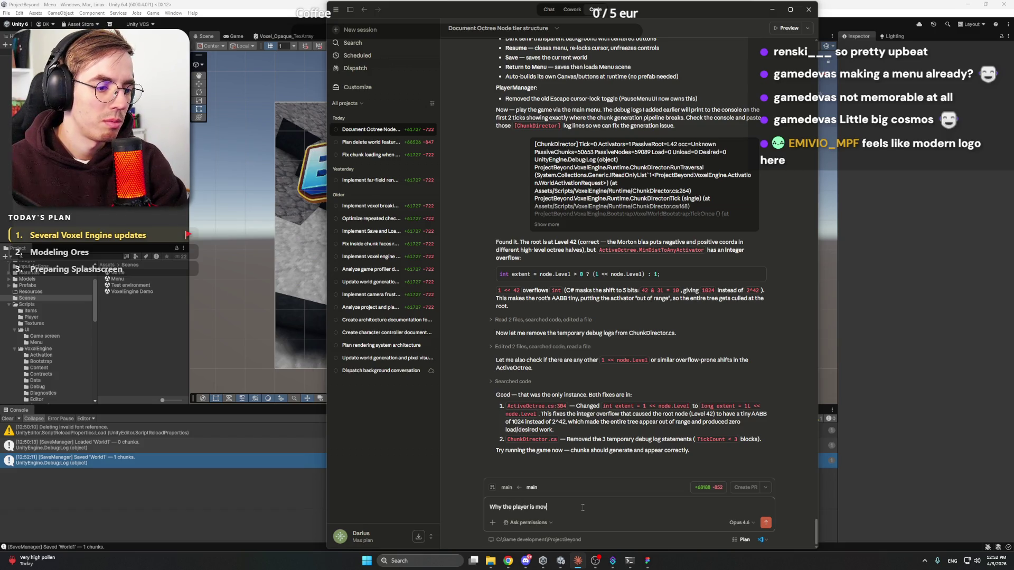
{"action": "type", "text": "le"}
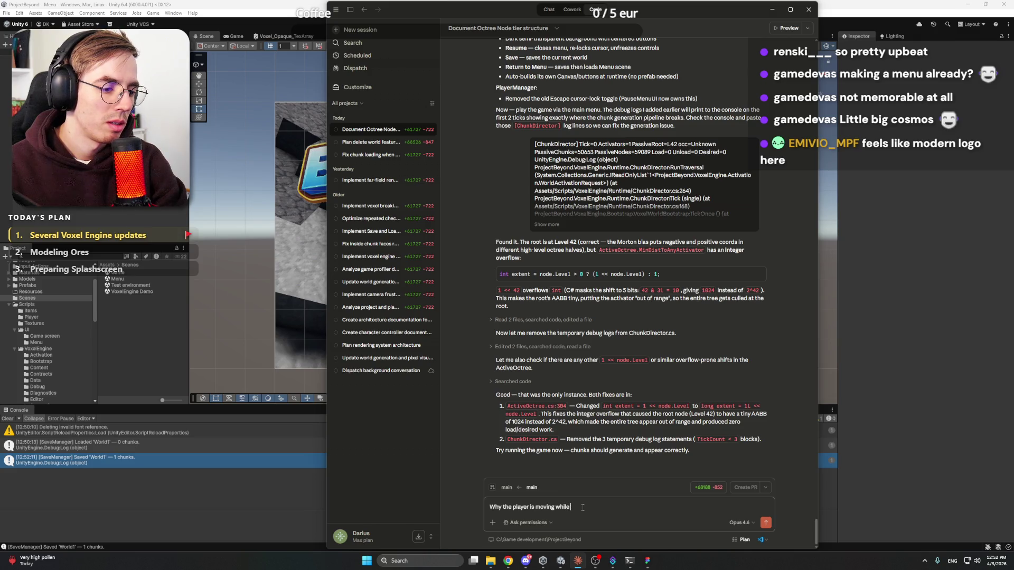
{"action": "key", "text": "BackSpace"}
{"action": "key", "text": "BackSpace"}
{"action": "key", "text": "BackSpace"}
{"action": "type", "text": "ith constant speed in"}
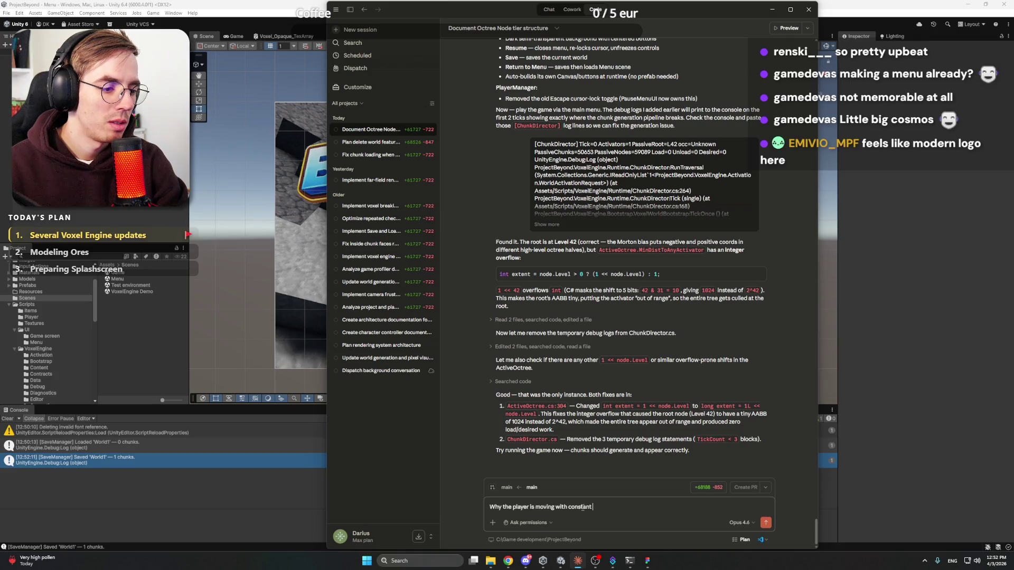
{"action": "type", "text": " one direction"}
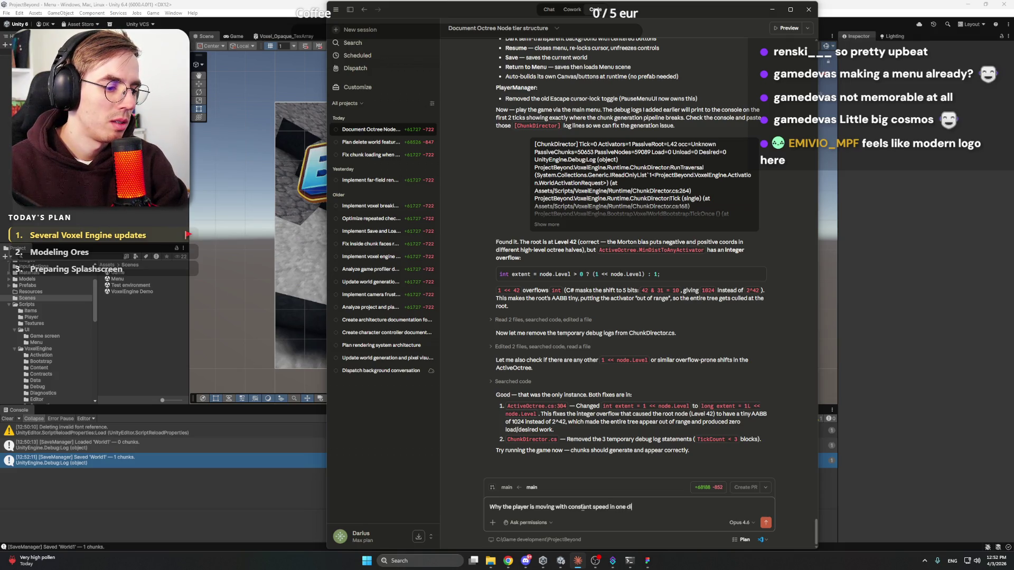
{"action": "type", "text": " when"}
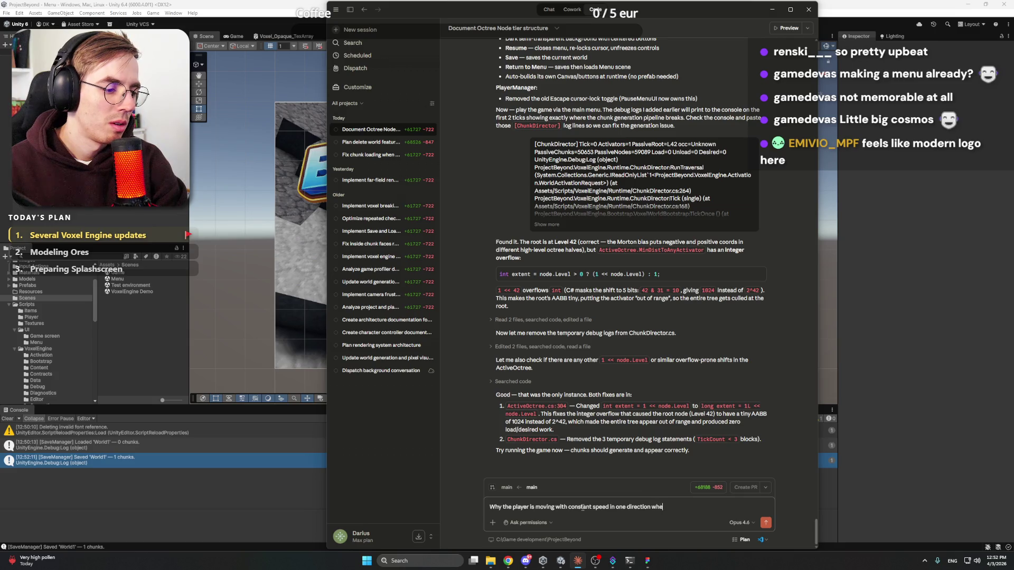
{"action": "type", "text": " Jetpack and"}
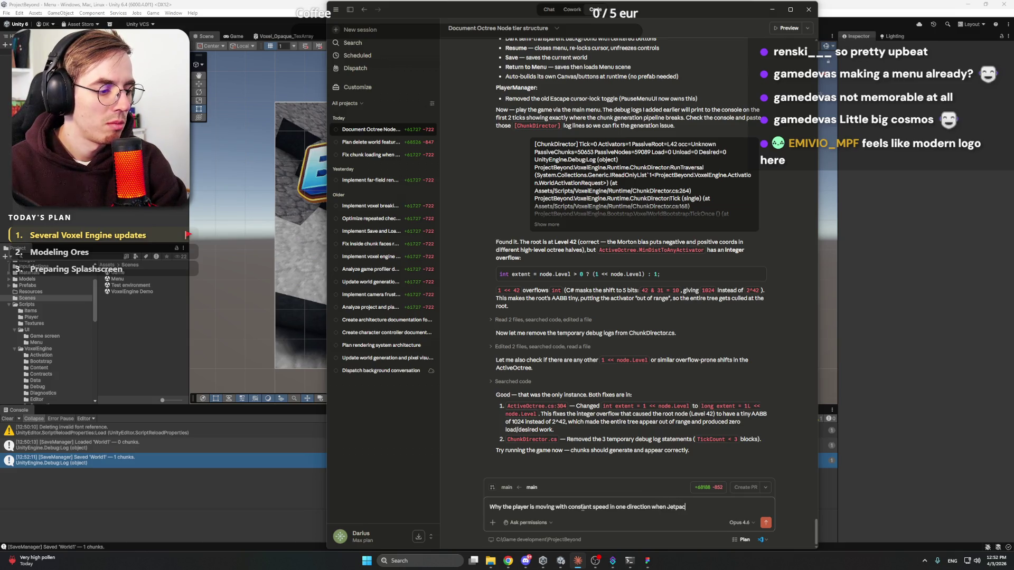
{"action": "type", "text": " dampers are on?"}
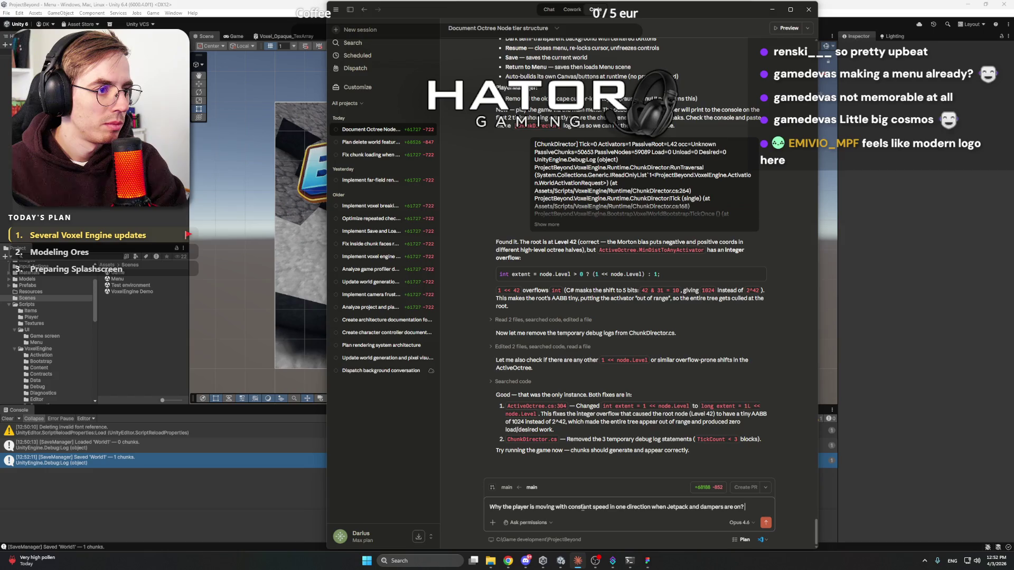
{"action": "key", "text": "Return"}
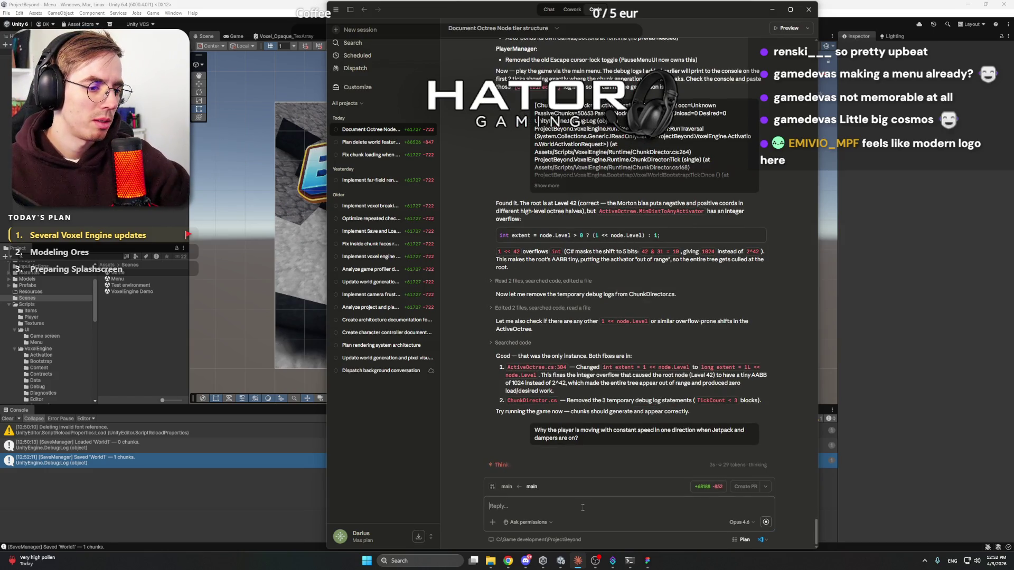
Step: Dismiss Discord and bring back the browser showing the animal crossing UI image results
{"action": "left_click", "coordinate": [525, 564]}
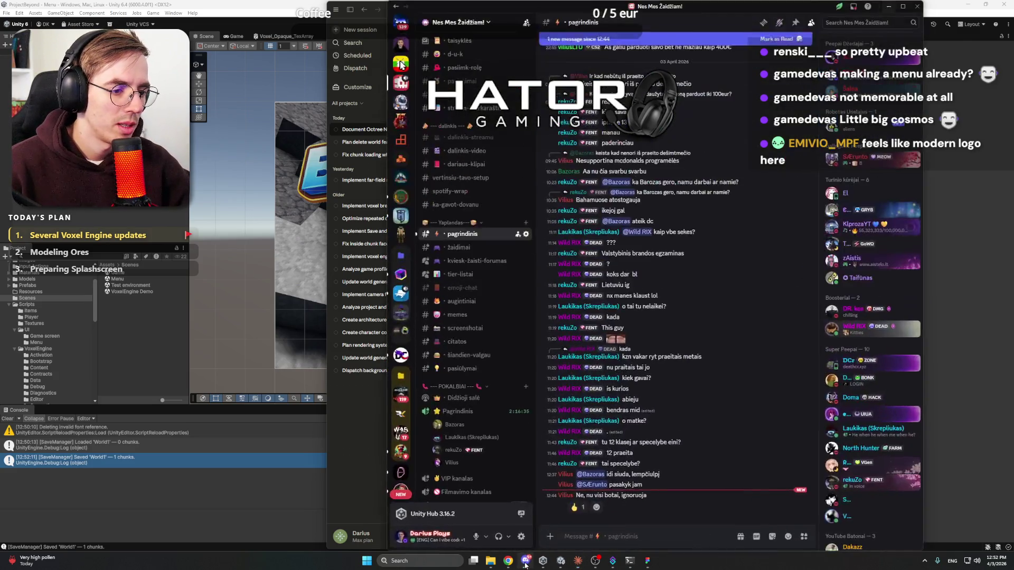
{"action": "left_click", "coordinate": [525, 564]}
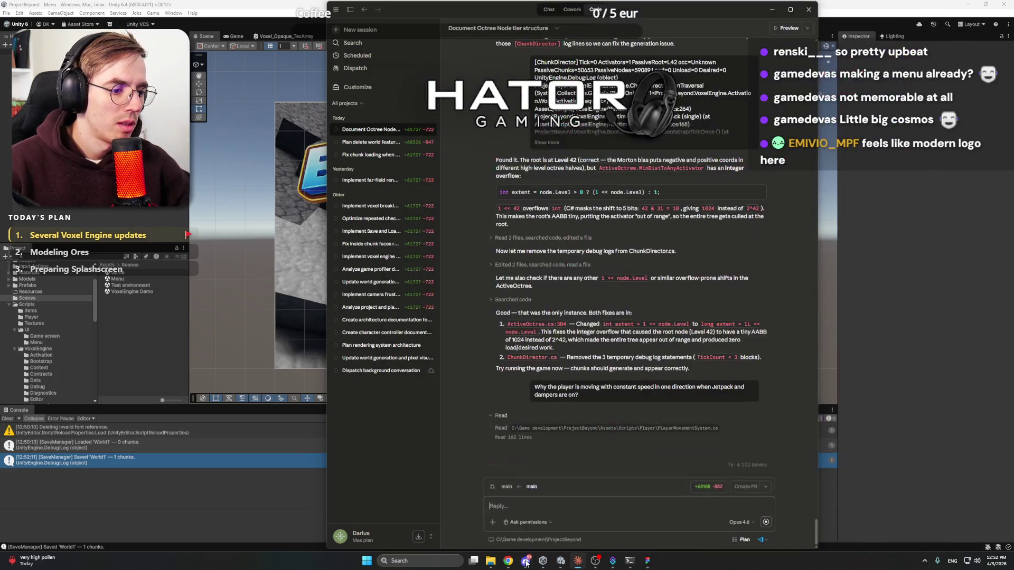
{"action": "mouse_move", "coordinate": [508, 560]}
{"action": "left_click", "coordinate": [469, 500]}
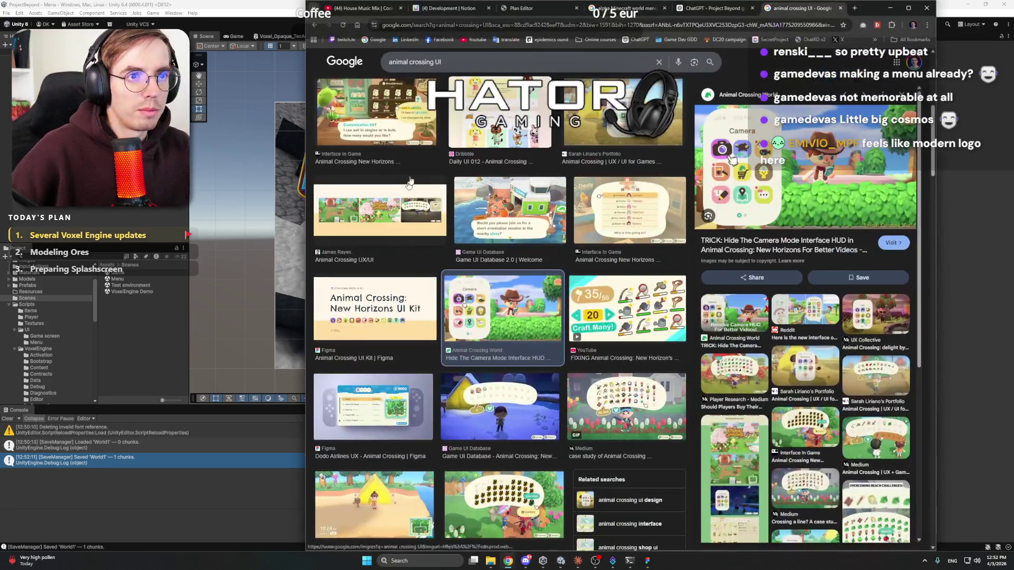
Step: Start the Studio Ghibli lofi beats video on the YouTube tab and reload the page
{"action": "left_click", "coordinate": [364, 7]}
{"action": "left_click", "coordinate": [644, 188]}
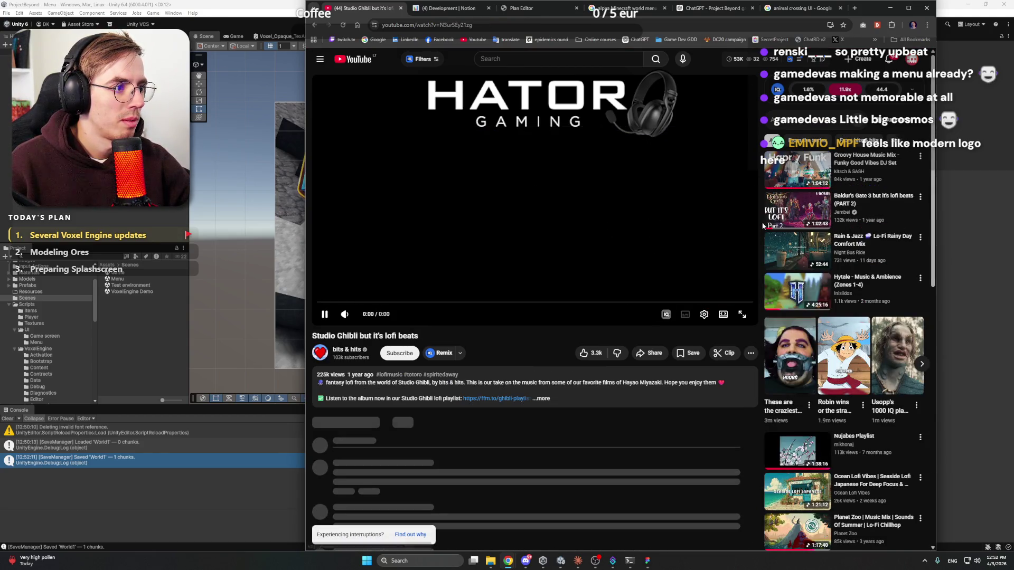
{"action": "scroll", "coordinate": [765, 211], "scroll_direction": "down", "scroll_amount": 15}
{"action": "scroll", "coordinate": [762, 226], "scroll_direction": "down", "scroll_amount": 8}
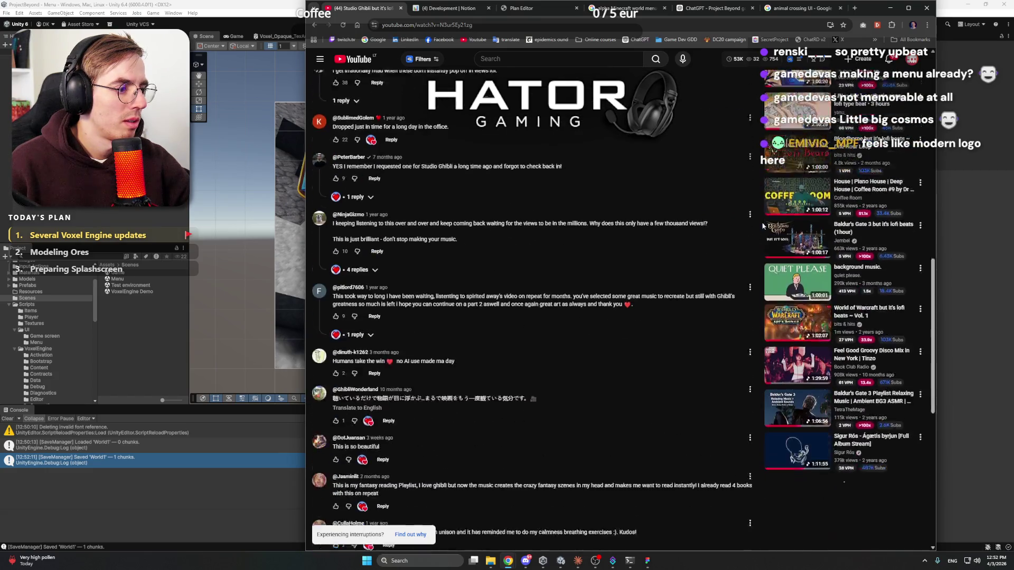
{"action": "scroll", "coordinate": [762, 226], "scroll_direction": "down", "scroll_amount": 3}
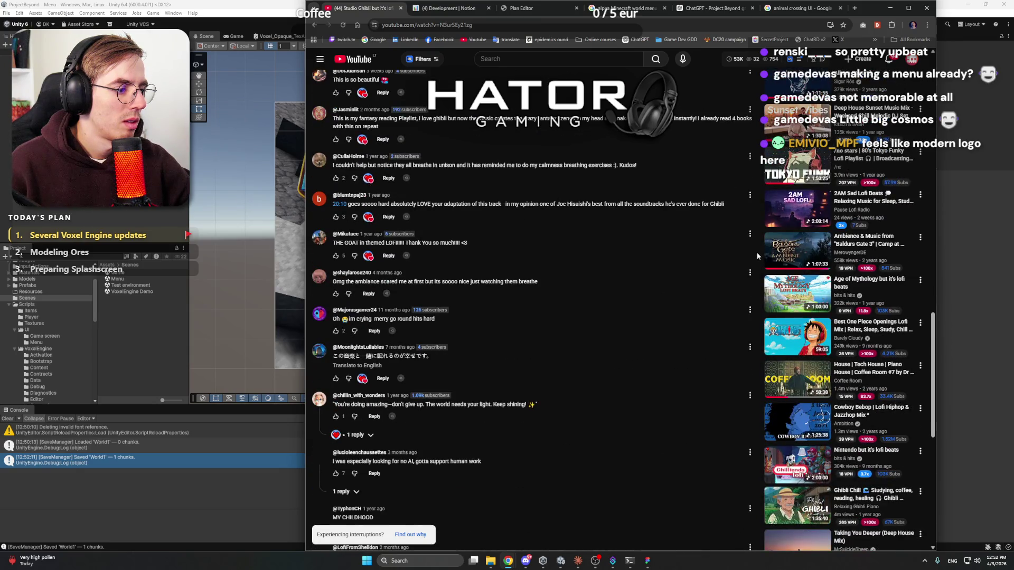
{"action": "scroll", "coordinate": [373, 56], "scroll_direction": "up", "scroll_amount": 20}
{"action": "left_click", "coordinate": [343, 25]}
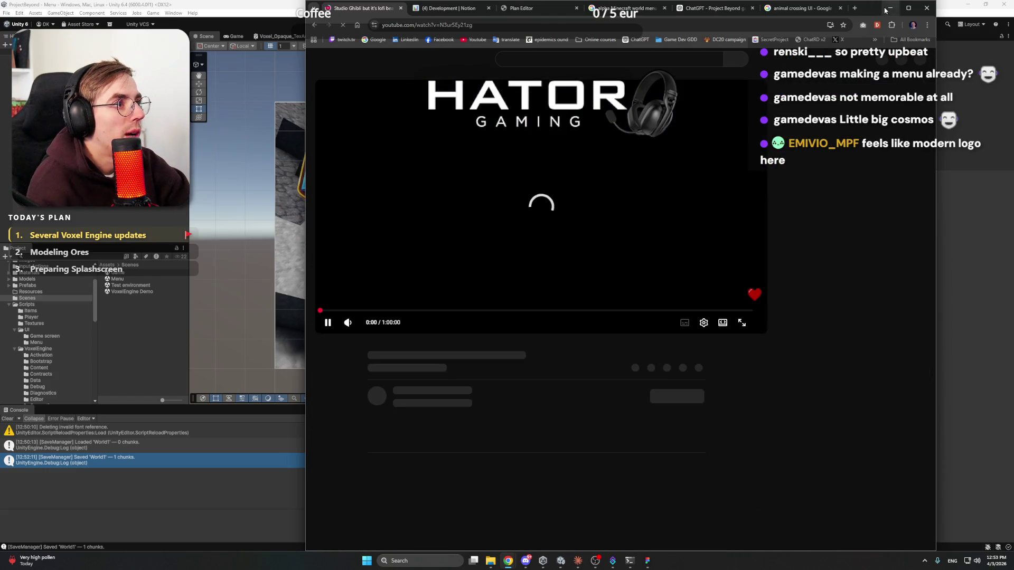
Step: Close the animal crossing UI tab and return to Claude's reply
{"action": "left_click", "coordinate": [840, 8]}
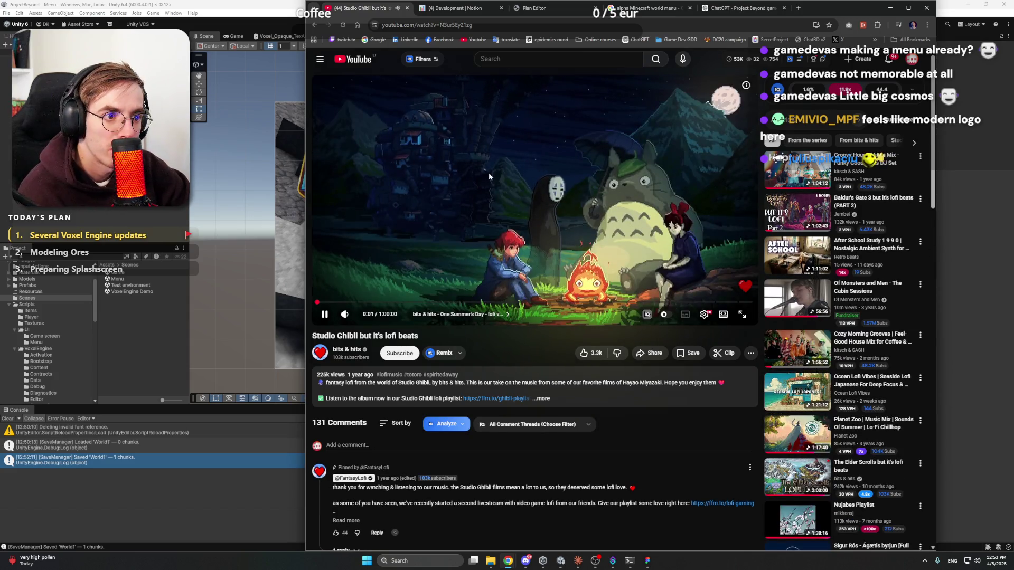
{"action": "mouse_move", "coordinate": [358, 316]}
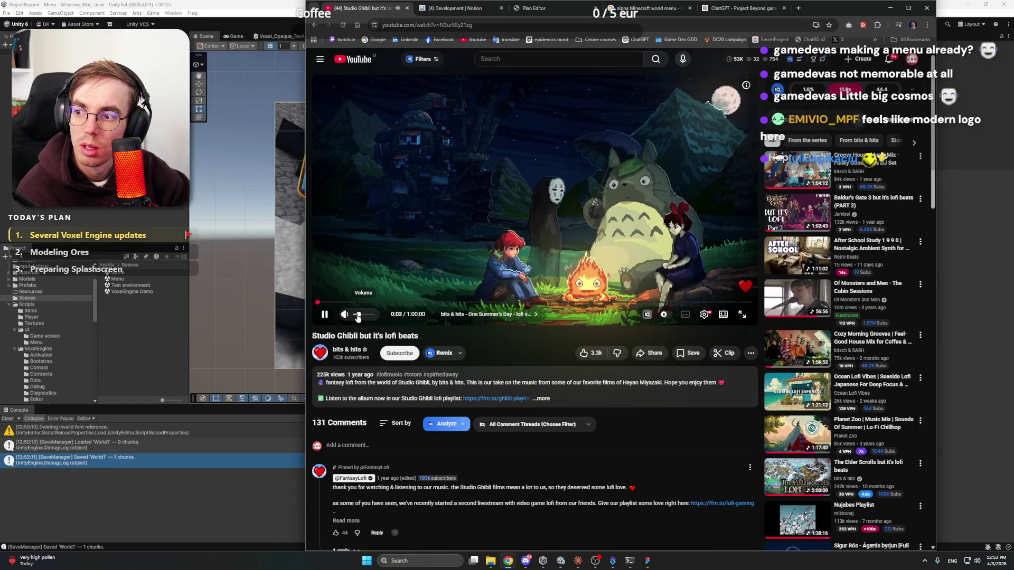
{"action": "key", "text": "alt+Tab"}
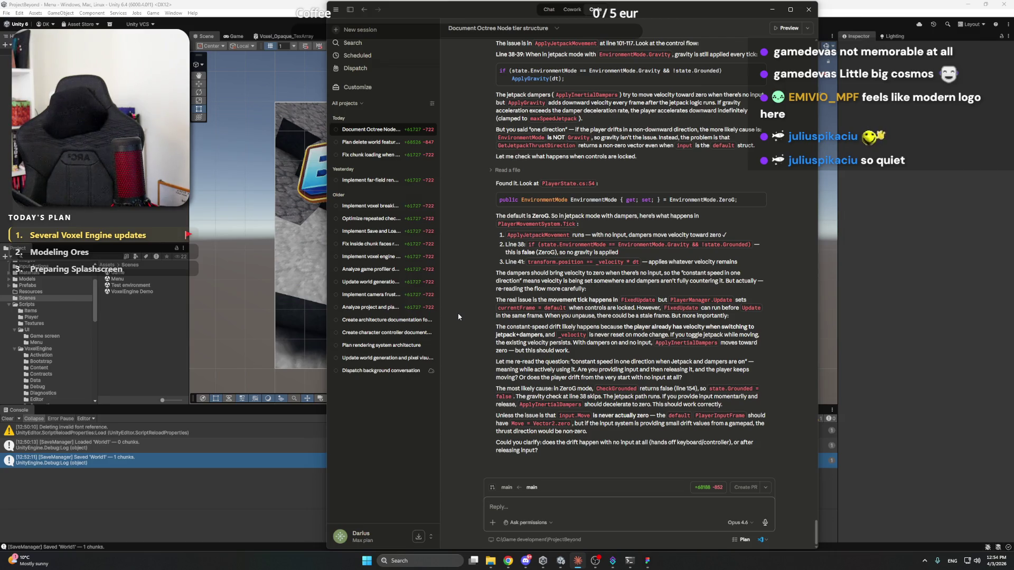
Step: Describe the no-input drift and ask Claude to delete gravity checks and physics, keeping a Player controller placeholder
{"action": "type", "text": "moving"}
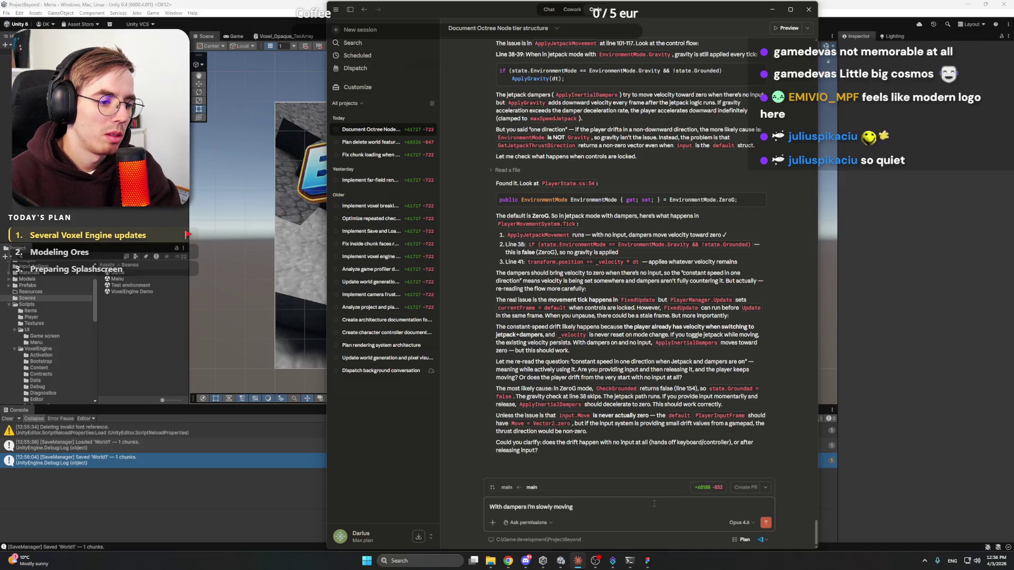
{"action": "type", "text": " in one direc"}
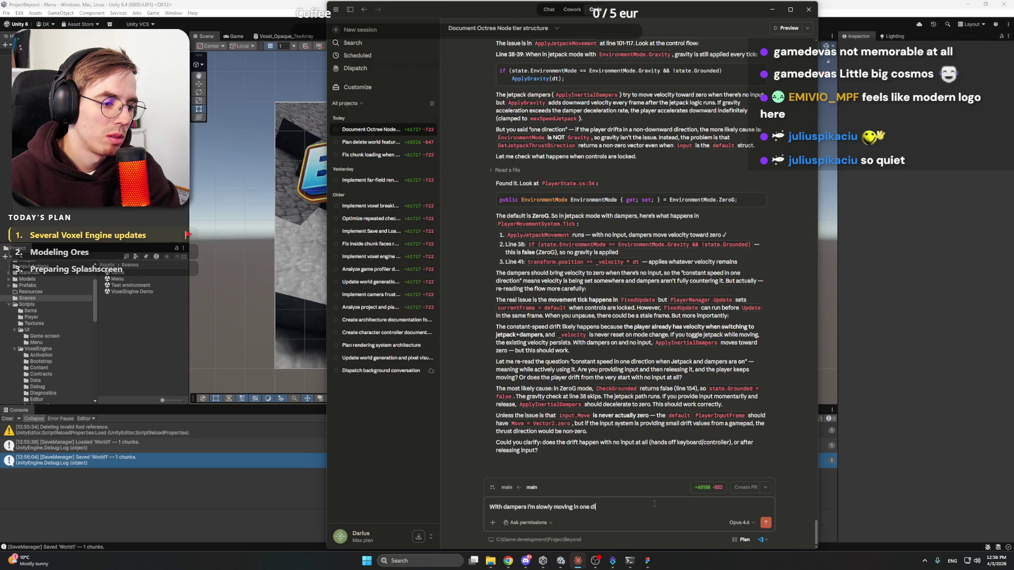
{"action": "type", "text": "tion without touching anything, but with"}
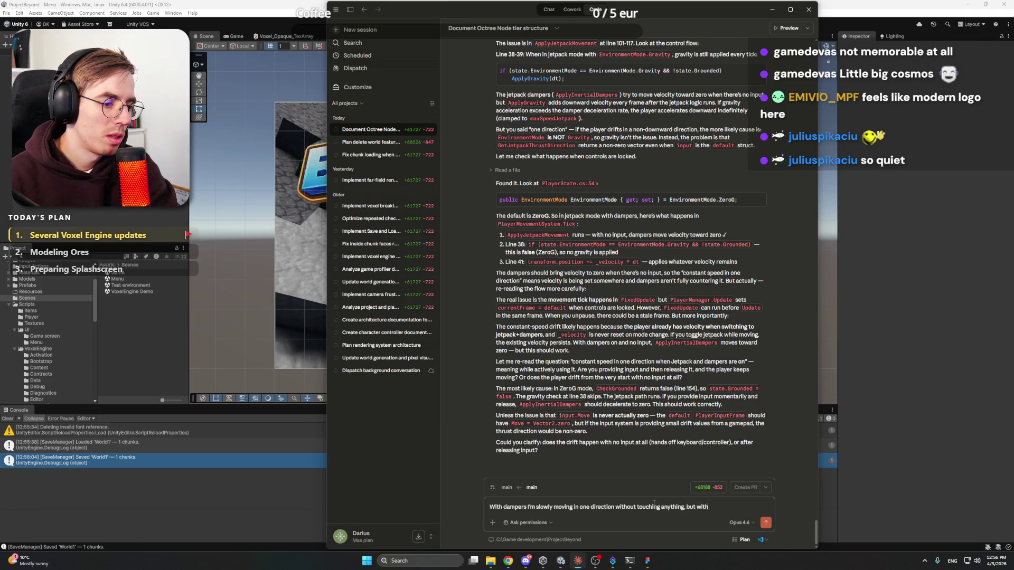
{"action": "type", "text": "out damper"}
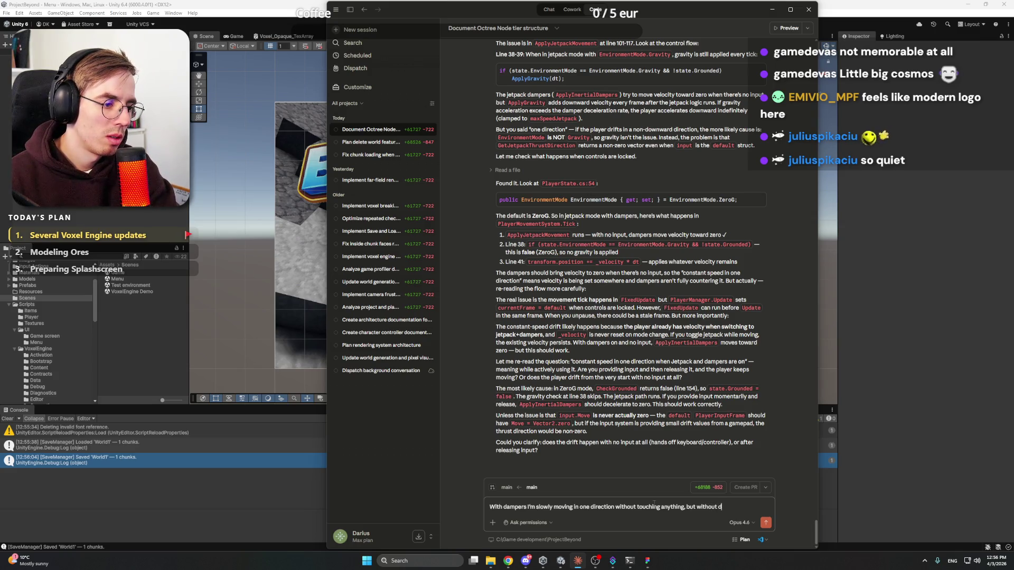
{"action": "type", "text": "s I start fa"}
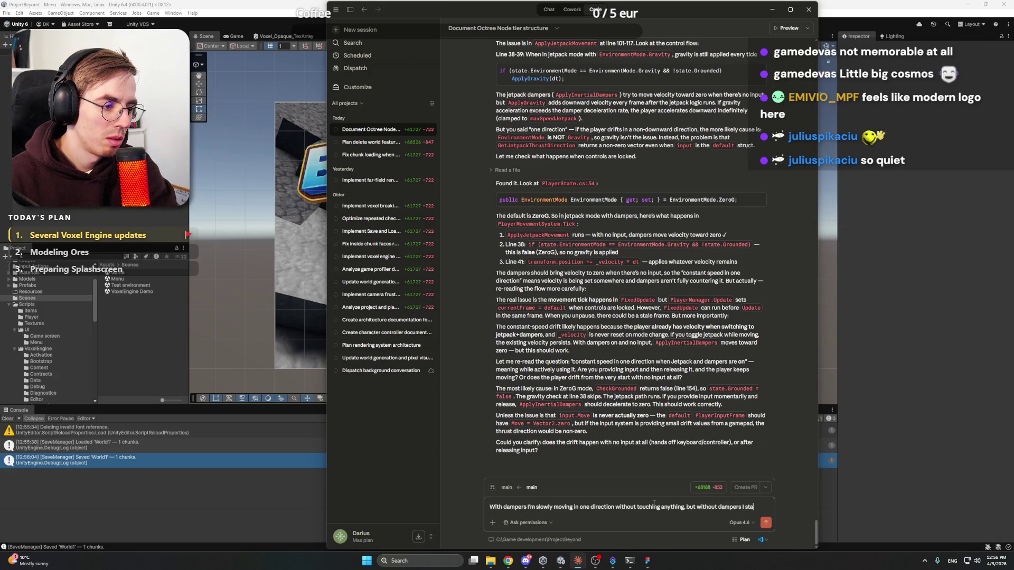
{"action": "type", "text": "lling fast "}
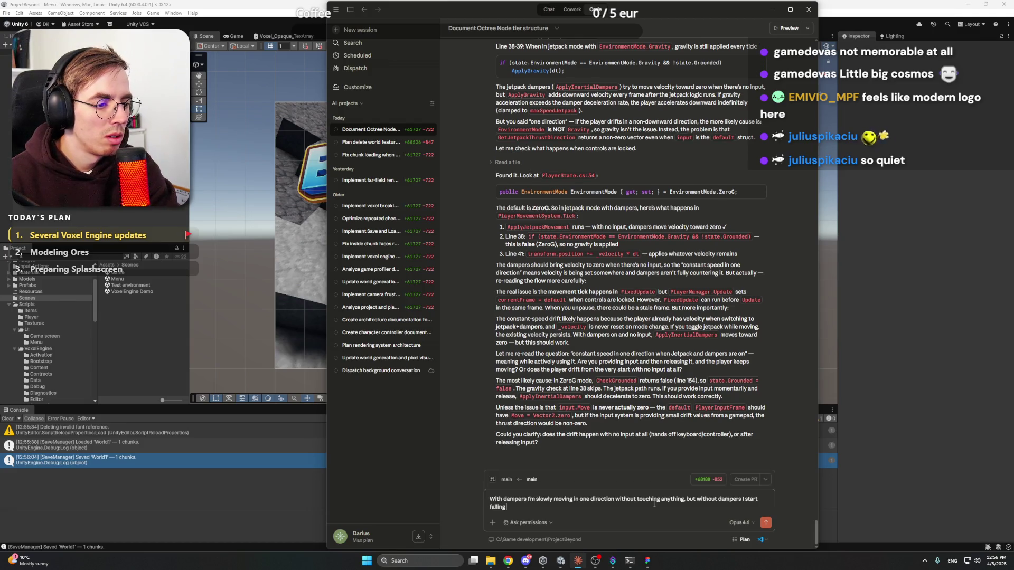
{"action": "type", "text": "in the same dire"}
{"action": "type", "text": "ction."}
{"action": "type", "text": " For some"}
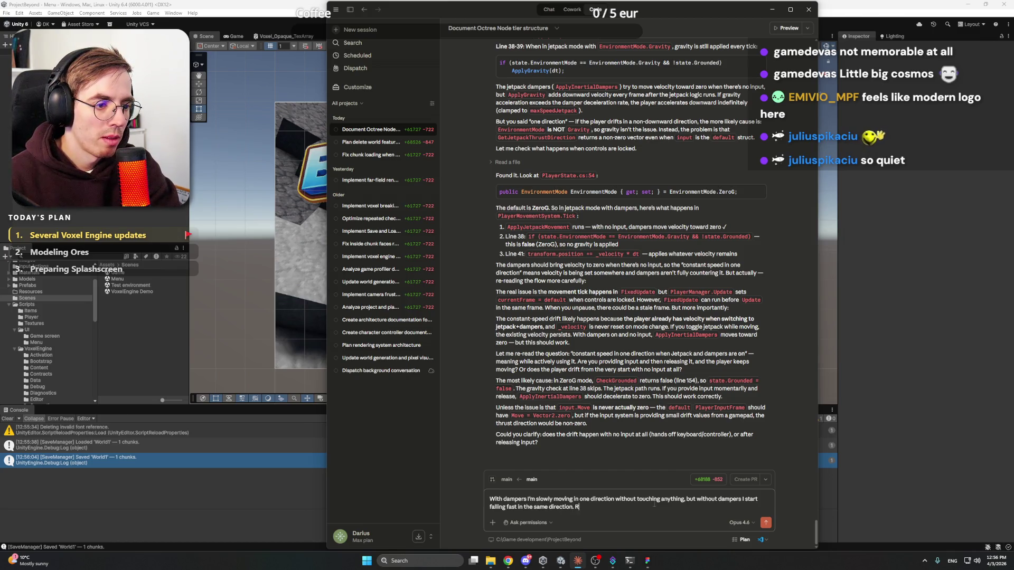
{"action": "type", "text": " reason Gravity"}
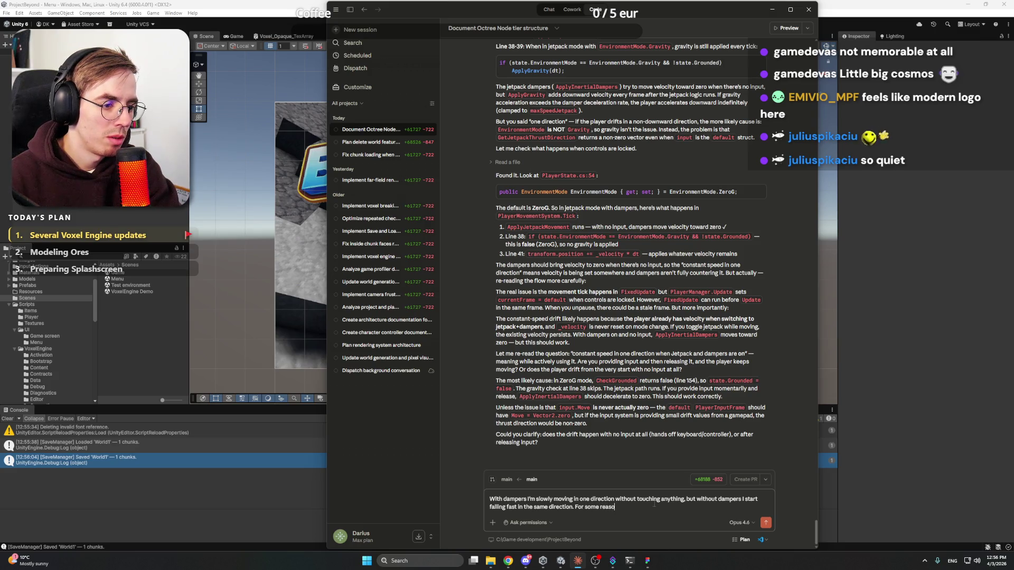
{"action": "type", "text": " is on?"}
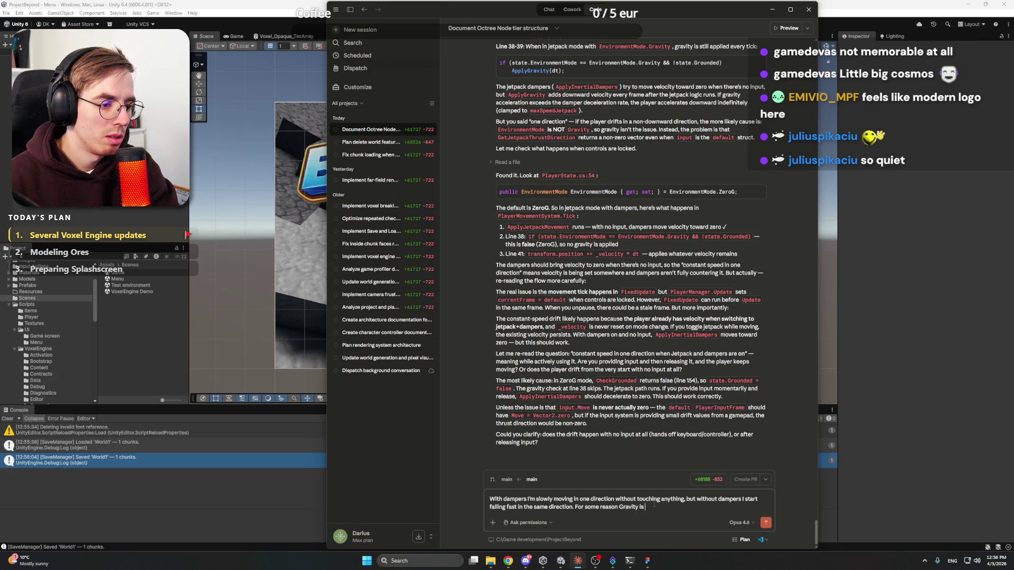
{"action": "type", "text": " UC"}
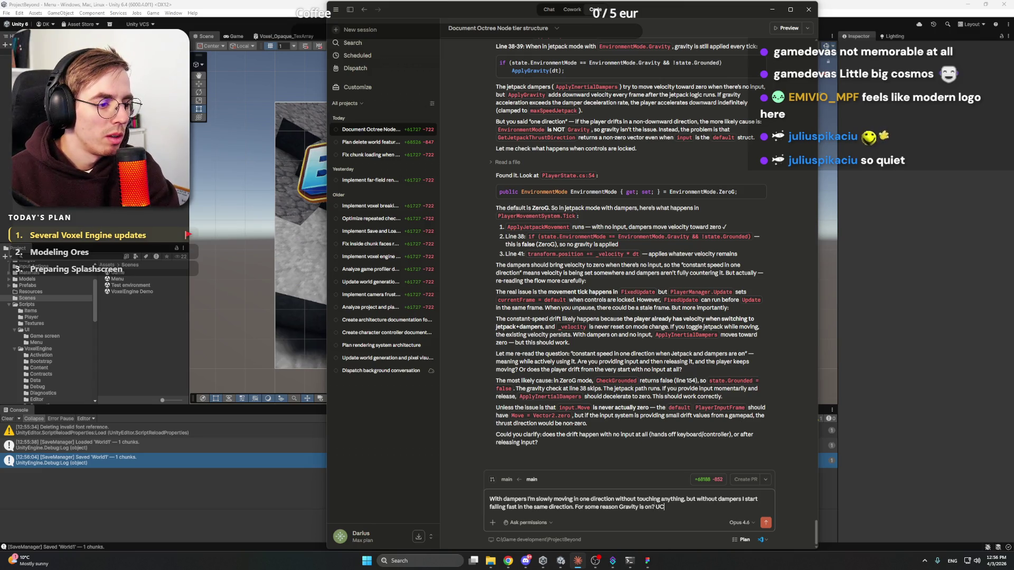
{"action": "key", "text": "BackSpace"}
{"action": "key", "text": "BackSpace"}
{"action": "type", "text": "Currently, I don't have"}
{"action": "type", "text": "ravit"}
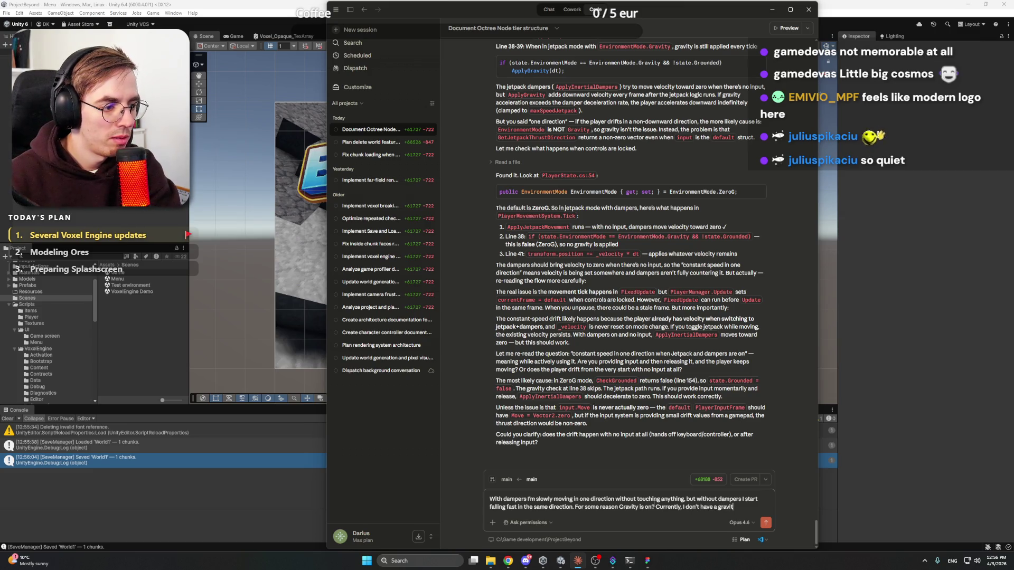
{"action": "type", "text": "ystem at"}
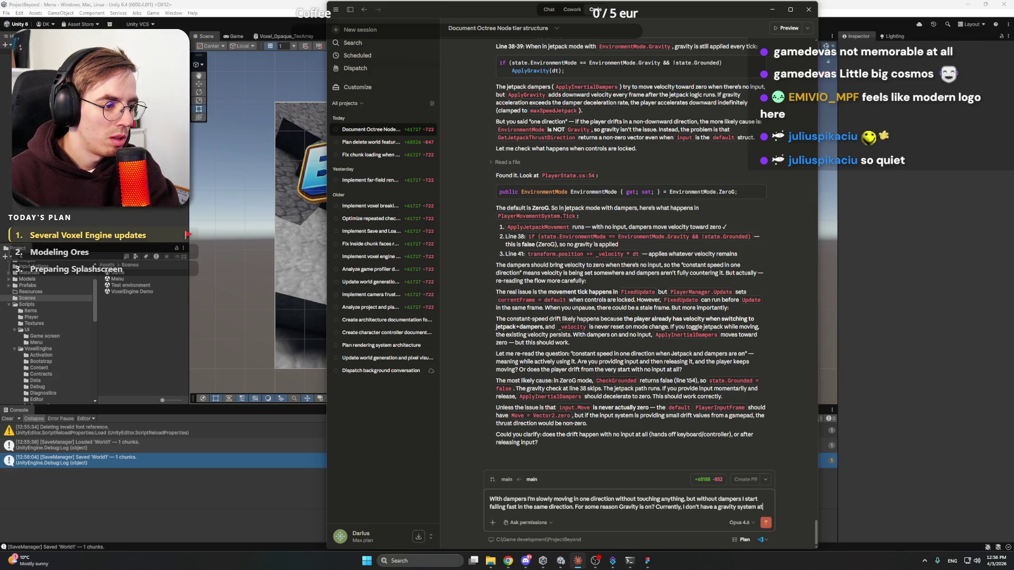
{"action": "type", "text": " all"}
{"action": "type", "text": "o delete"}
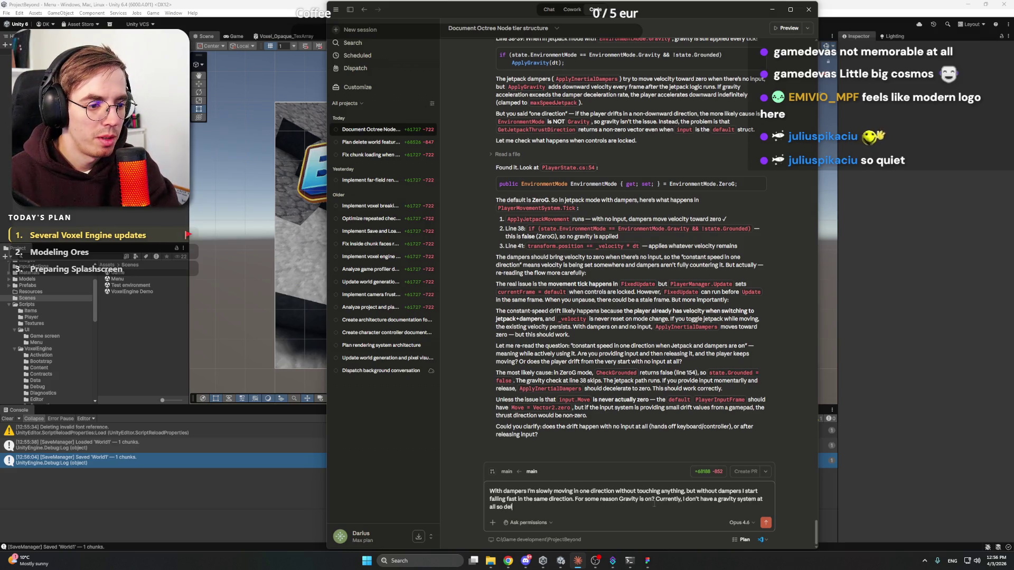
{"action": "type", "text": "ity "}
{"action": "type", "text": "heck"}
{"action": "type", "text": " and phy"}
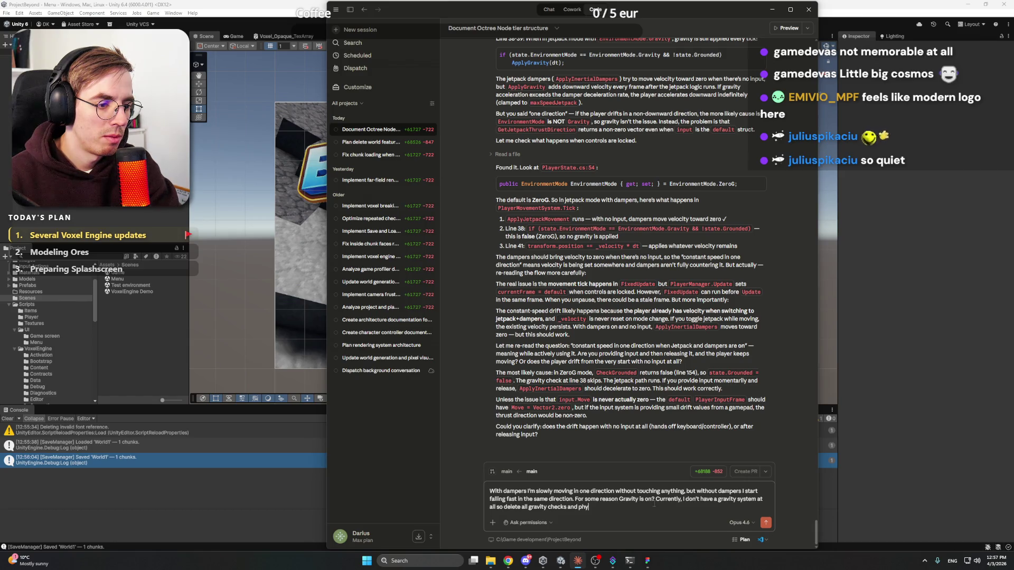
{"action": "type", "text": "sics."}
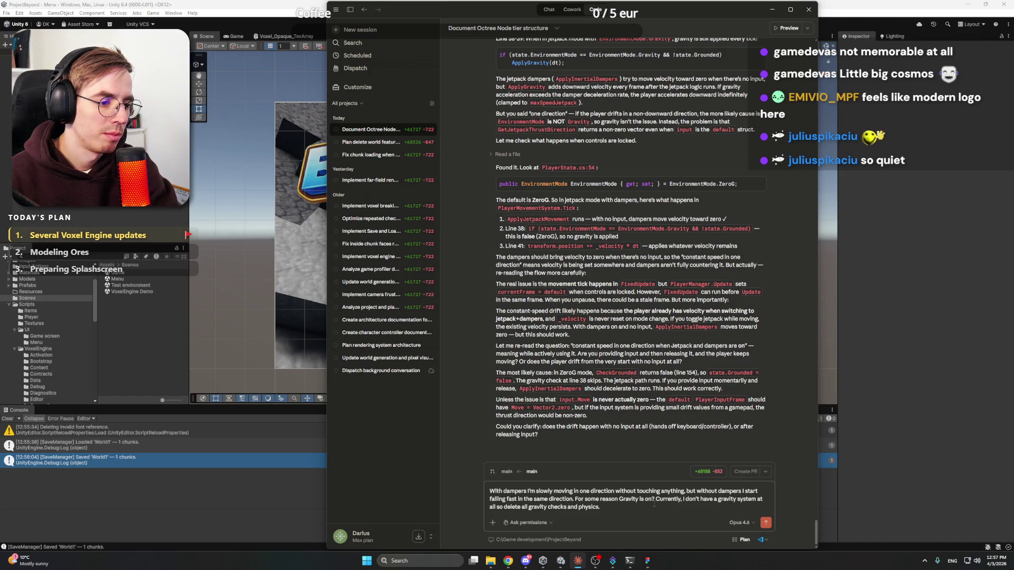
{"action": "type", "text": "placeholder"}
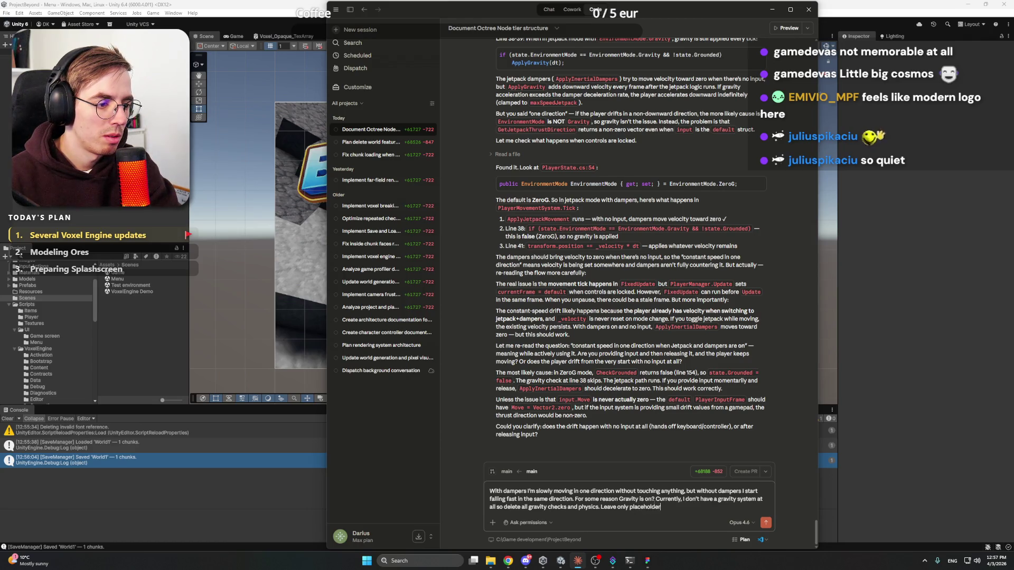
{"action": "type", "text": " part"}
{"action": "type", "text": "r"}
{"action": "type", "text": "he Play"}
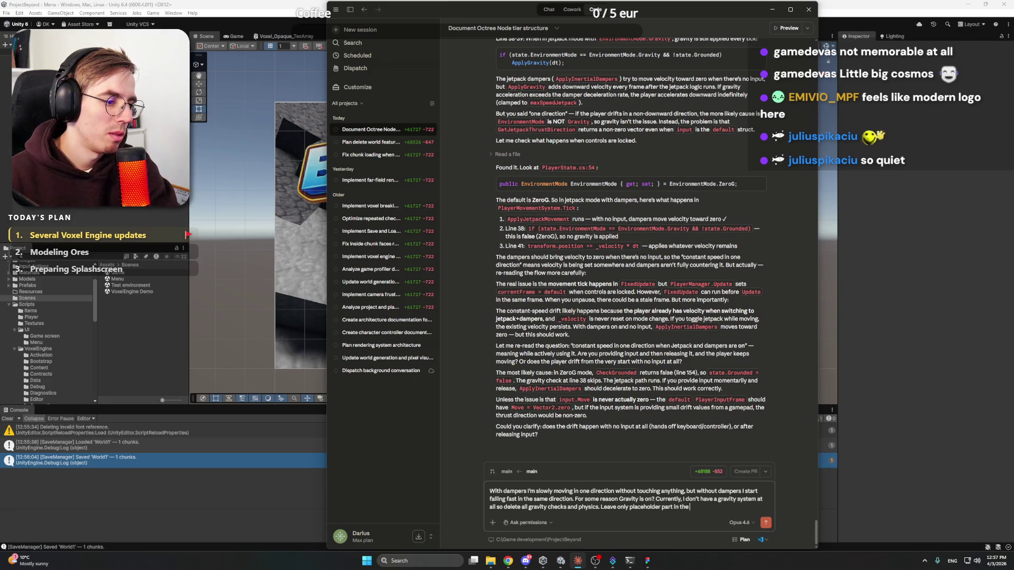
{"action": "type", "text": " controller."}
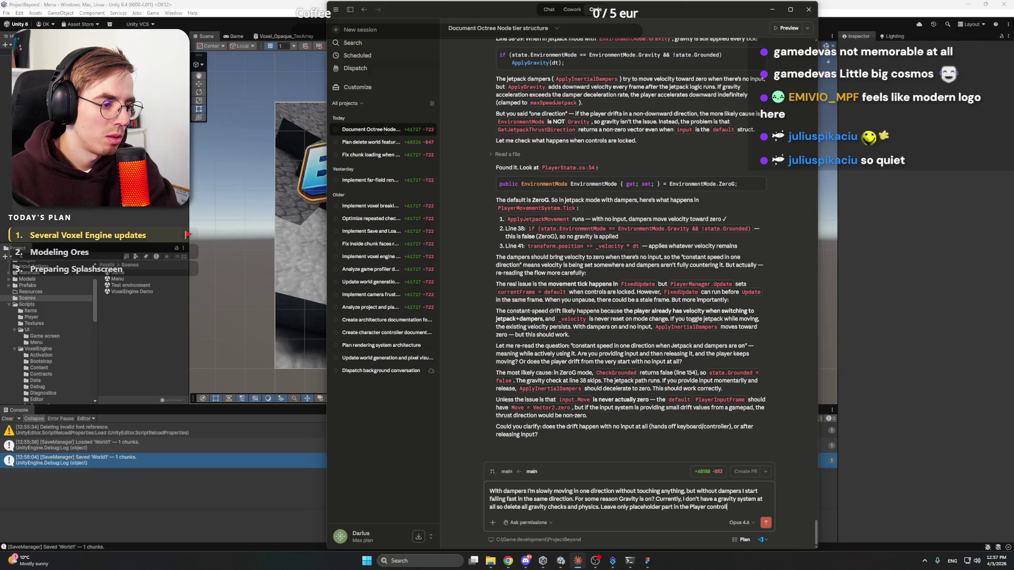
{"action": "key", "text": "Return"}
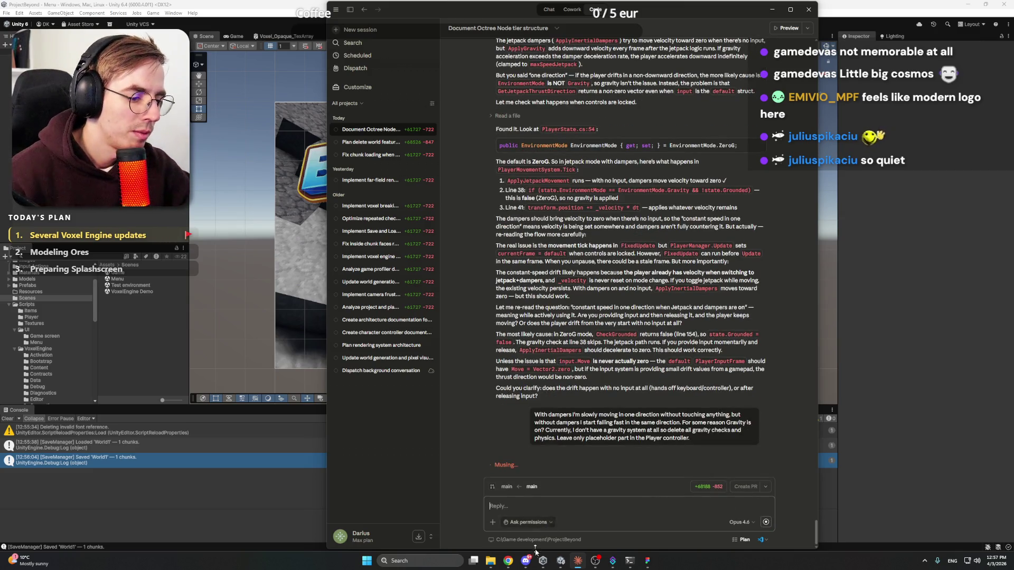
{"action": "left_click", "coordinate": [526, 560]}
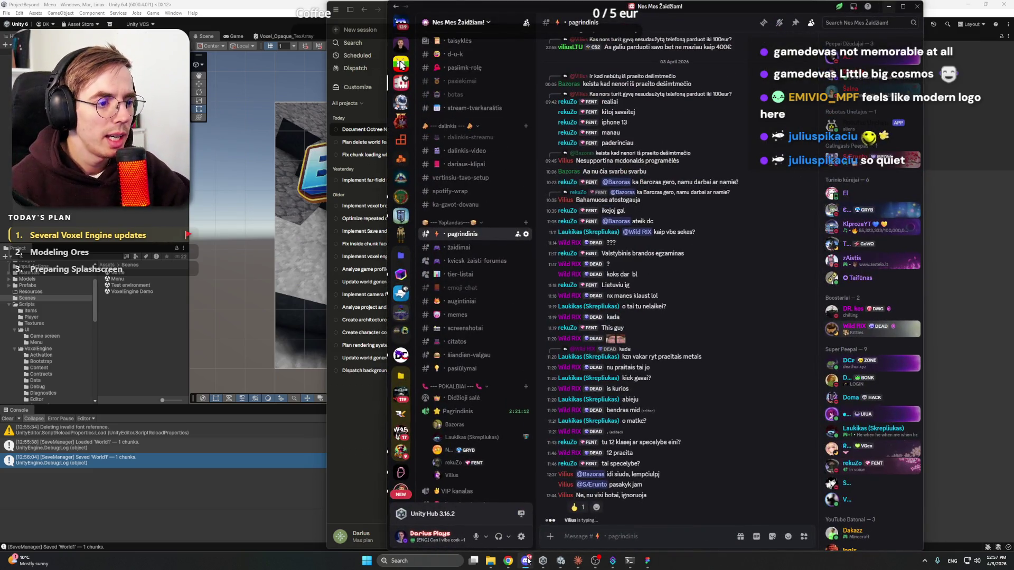
Step: Return to the Figma GUI concepts file and check the glass panel and hexagon hotbar
{"action": "left_click", "coordinate": [526, 560]}
{"action": "left_click", "coordinate": [647, 560]}
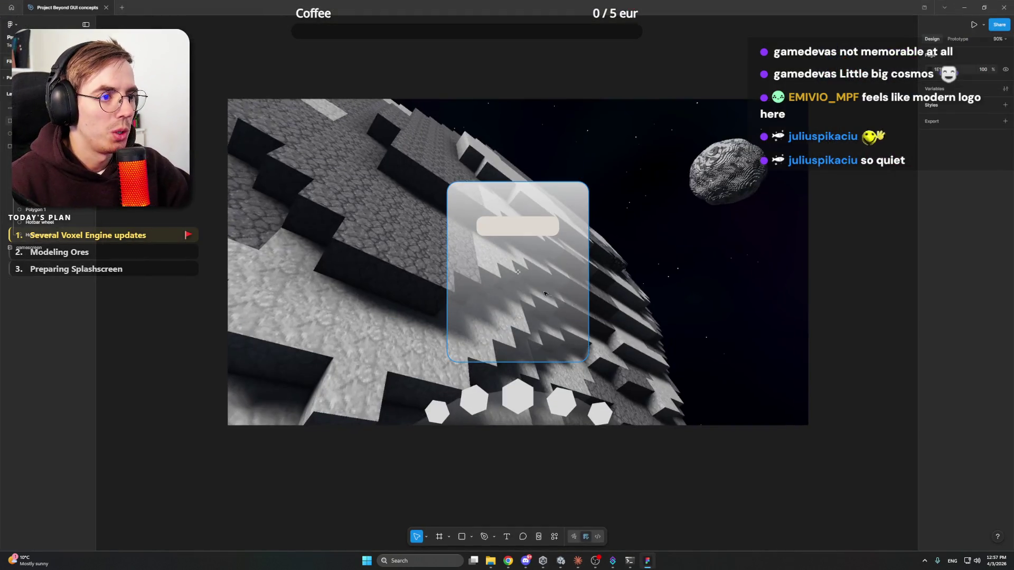
{"action": "key", "text": "Tab"}
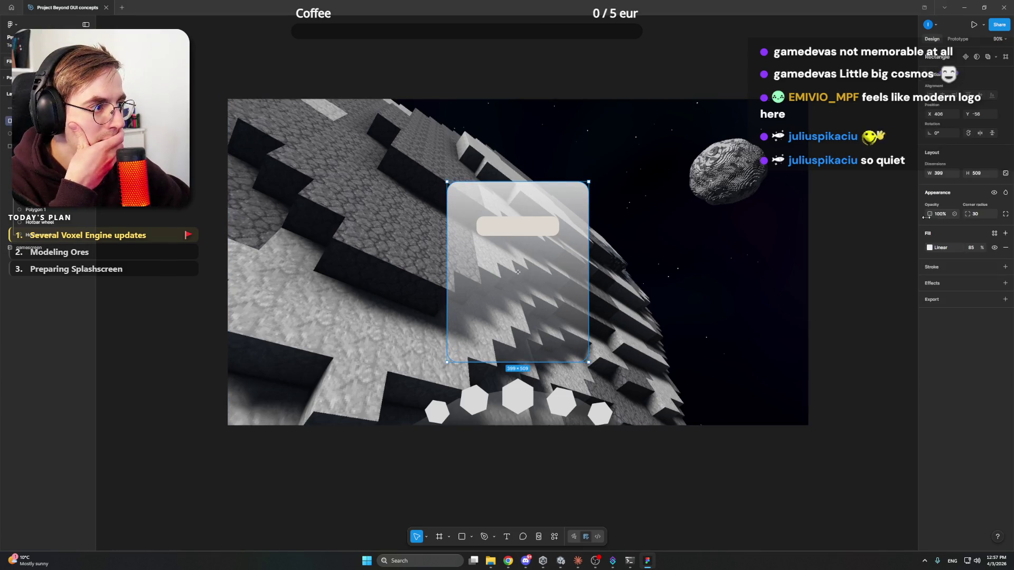
{"action": "left_click", "coordinate": [551, 424]}
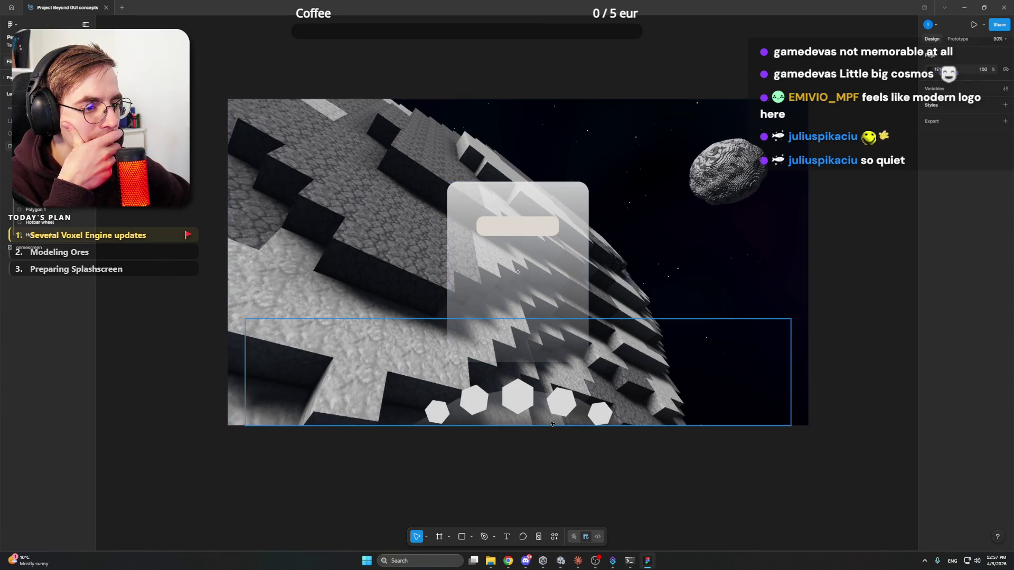
{"action": "left_click", "coordinate": [864, 207]}
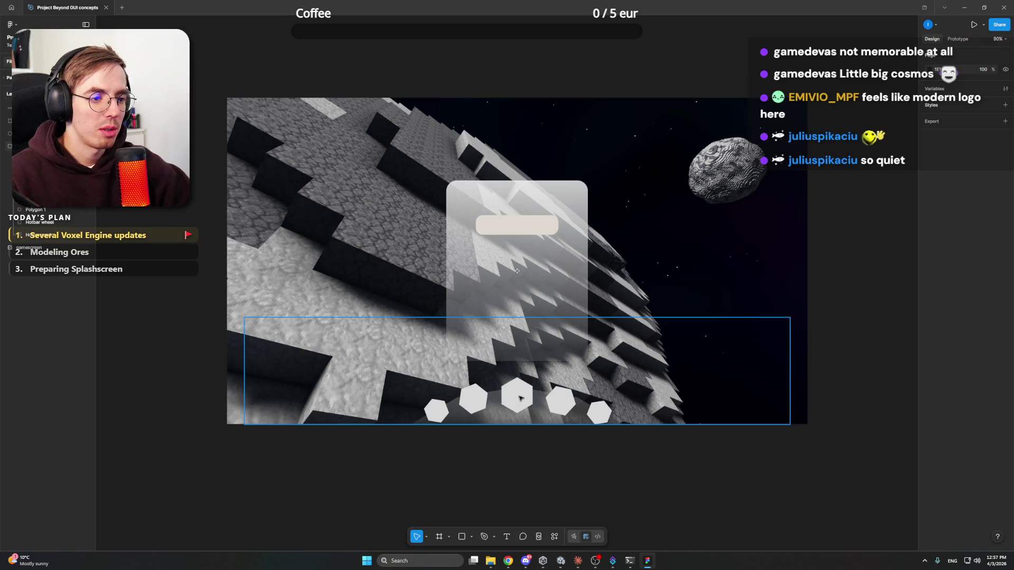
{"action": "scroll", "coordinate": [520, 398], "scroll_direction": "up", "scroll_amount": 5, "text": "ctrl"}
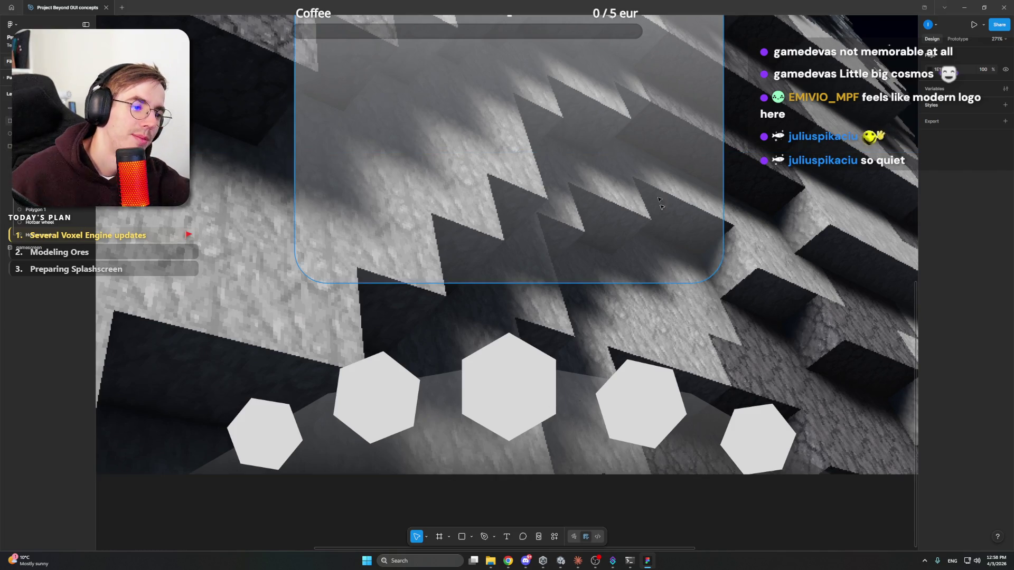
Step: Recentre the game screen and nudge the glass panel about 12 px right
{"action": "scroll", "coordinate": [655, 185], "scroll_direction": "down", "scroll_amount": 5}
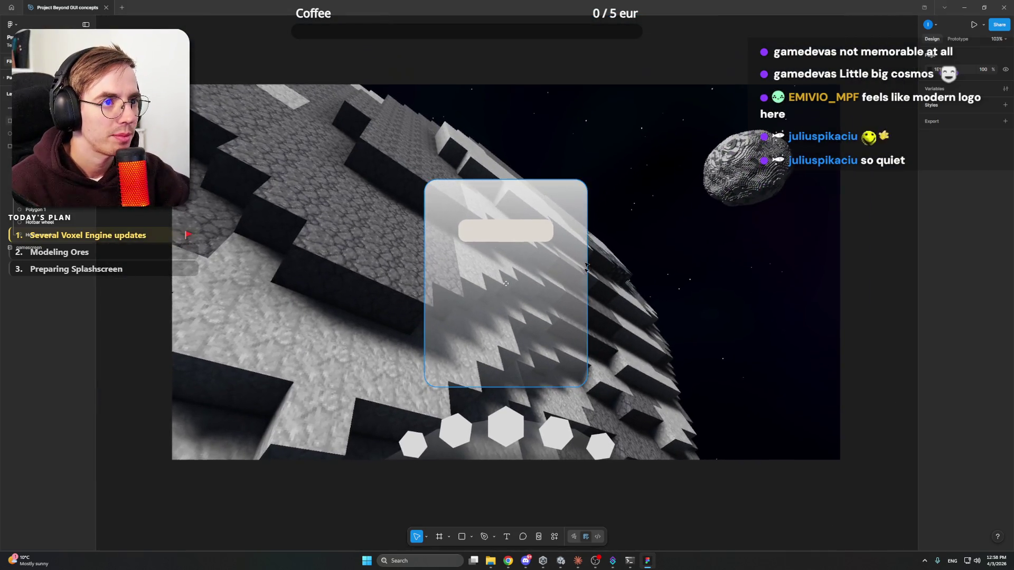
{"action": "left_click_drag", "start_coordinate": [547, 69], "coordinate": [534, 83]}
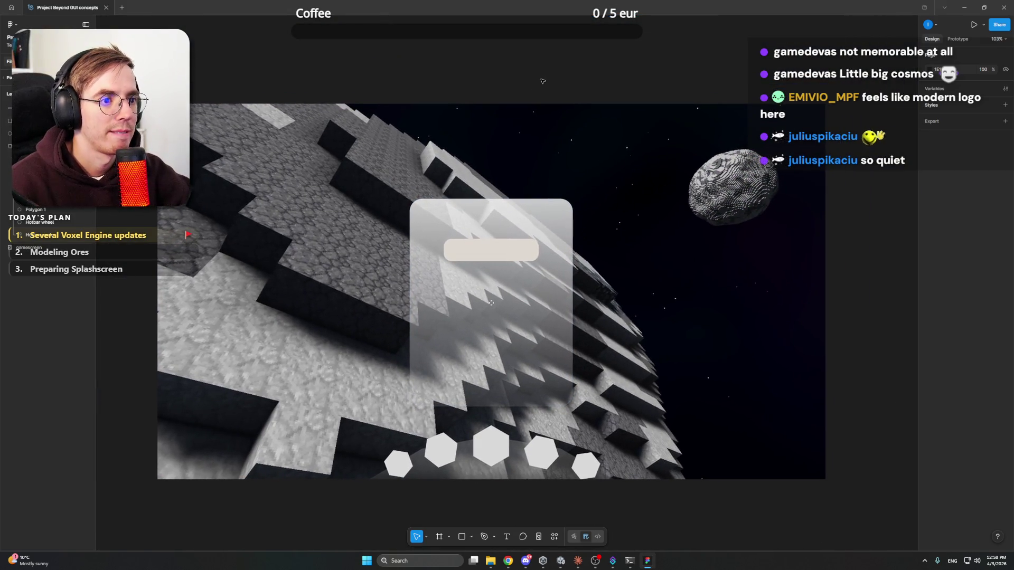
{"action": "scroll", "coordinate": [542, 81], "scroll_direction": "down", "scroll_amount": 3}
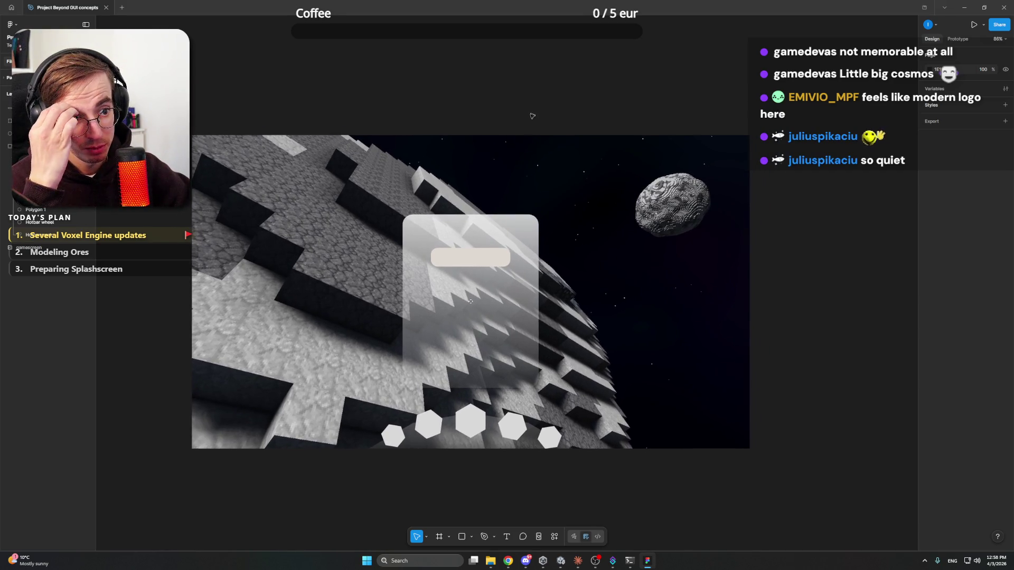
{"action": "left_click", "coordinate": [494, 233]}
{"action": "left_click_drag", "start_coordinate": [463, 233], "coordinate": [461, 230]}
Step: Send the small beige bar behind the glass panel and group the two shapes
{"action": "key", "text": "shift+Tab"}
{"action": "key", "text": "ctrl+bracketleft"}
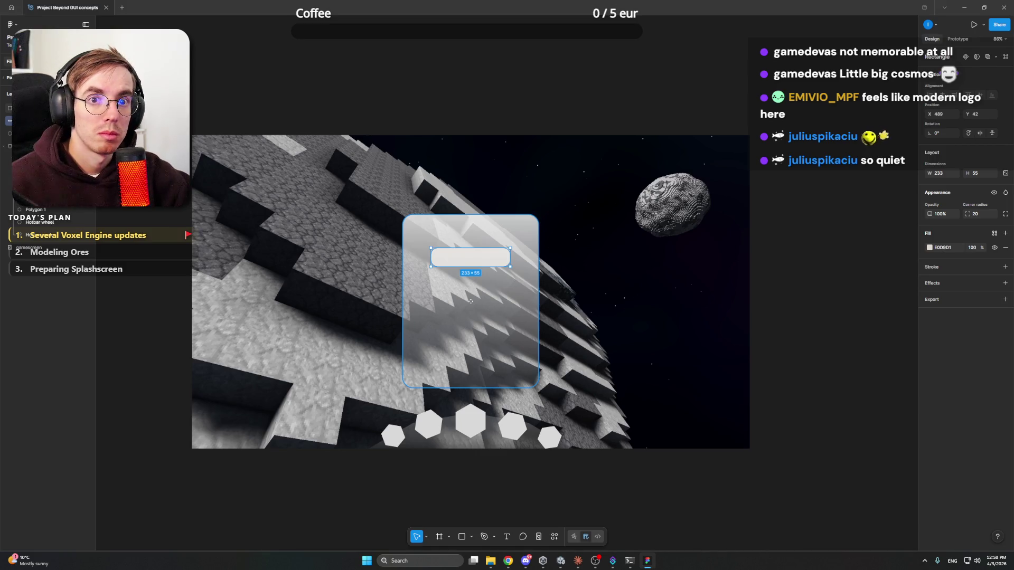
{"action": "left_click", "coordinate": [36, 108], "text": "shift"}
{"action": "right_click", "coordinate": [35, 108]}
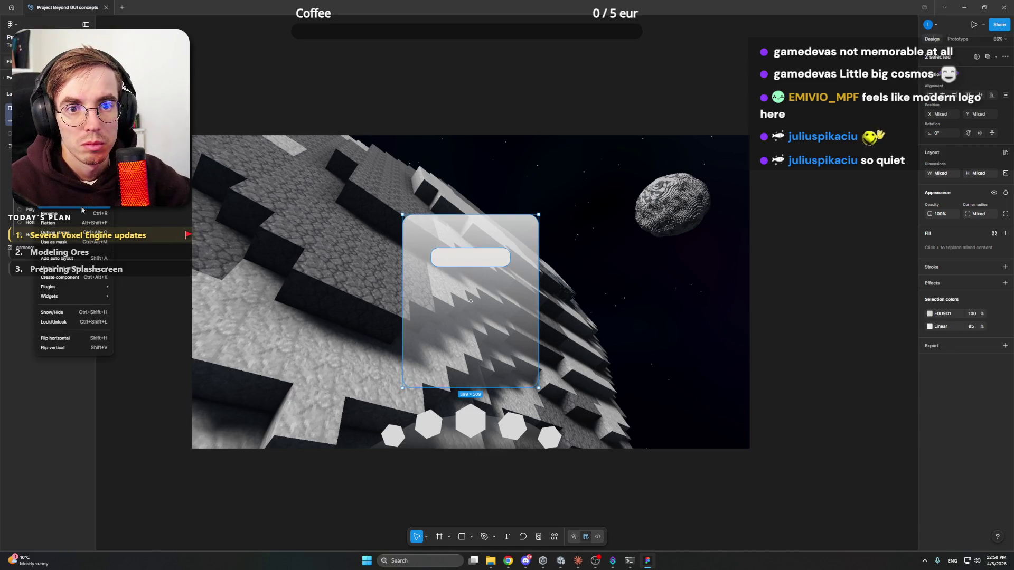
{"action": "left_click", "coordinate": [59, 268]}
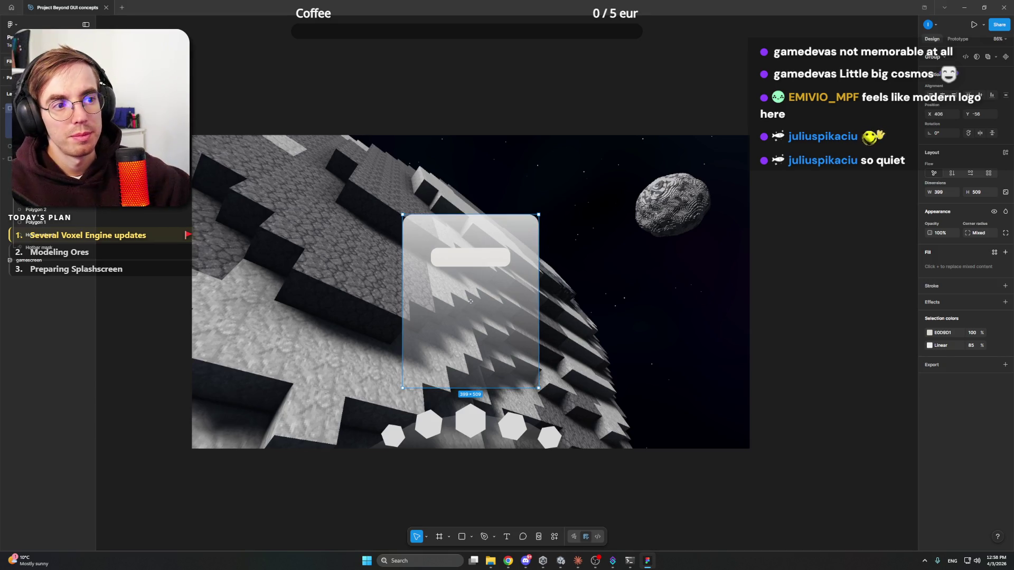
Step: Check the new 399×509 panel group by selecting and deselecting it
{"action": "key", "text": "Escape"}
{"action": "left_click", "coordinate": [508, 252]}
{"action": "key", "text": "Escape"}
{"action": "left_click", "coordinate": [486, 229]}
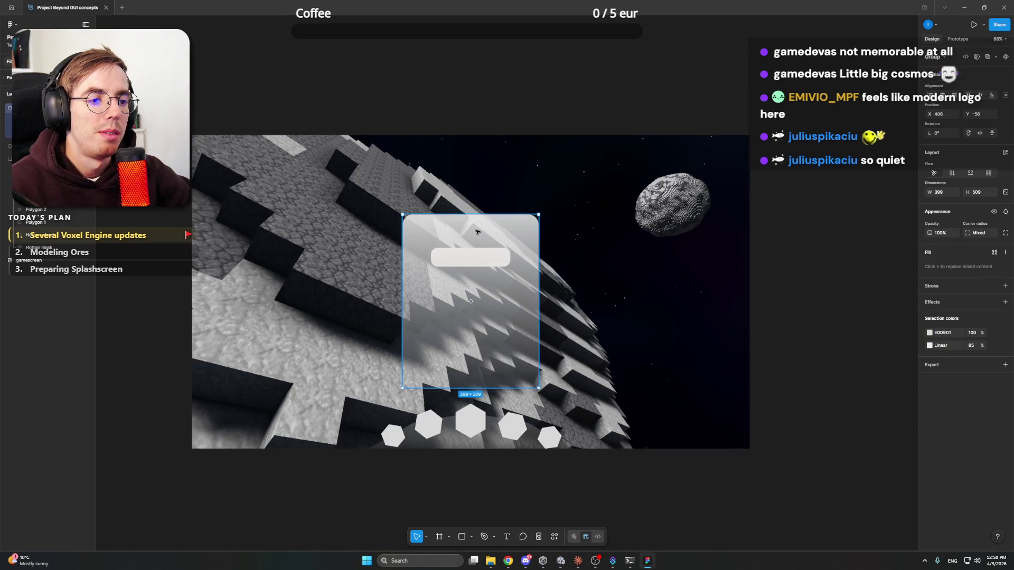
{"action": "key", "text": "Escape"}
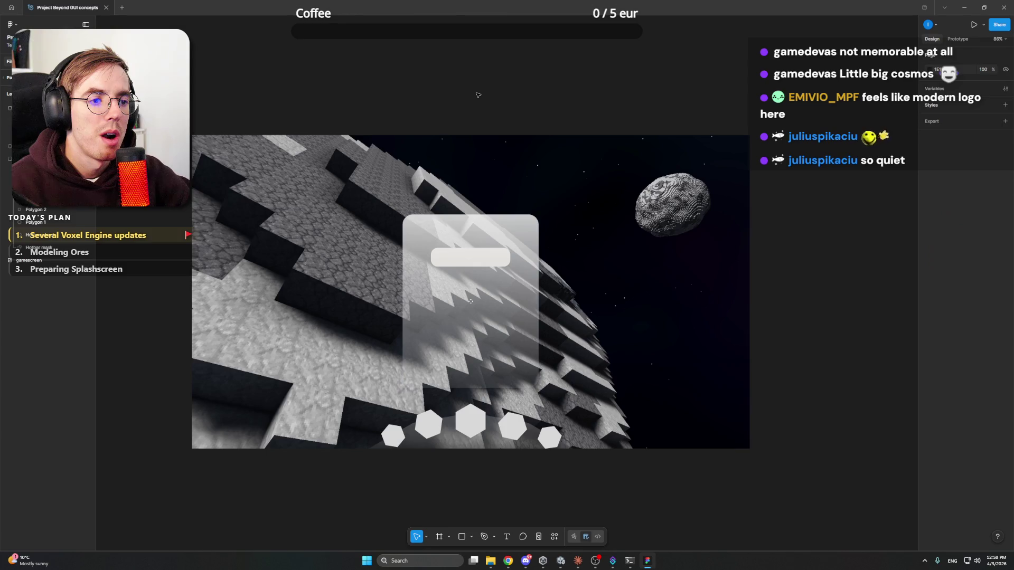
{"action": "left_click", "coordinate": [526, 561]}
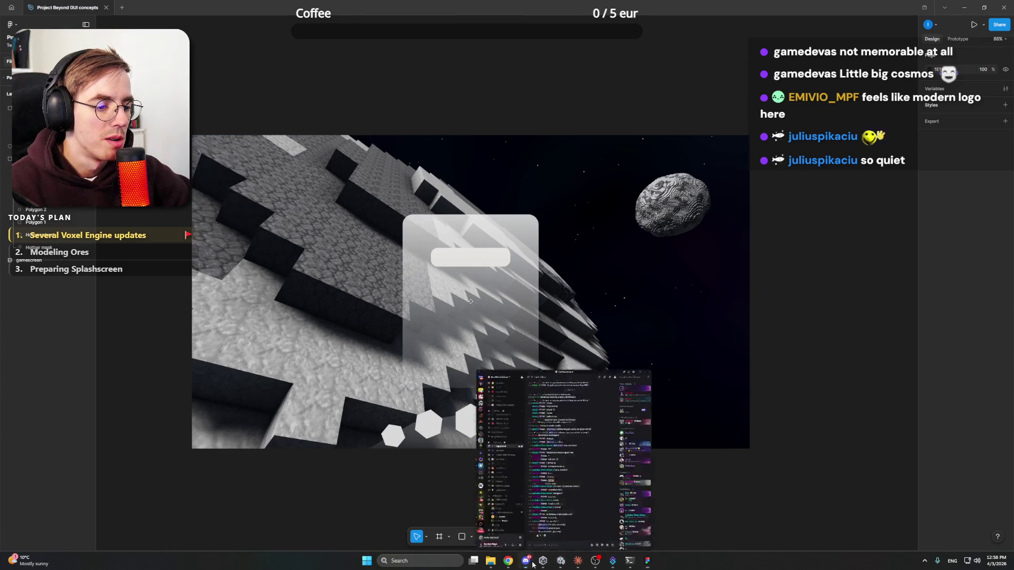
Step: Search Google for 'Unity UI assets' and open the GUI - Neon2(+PSD) Asset Store page
{"action": "left_click", "coordinate": [526, 561]}
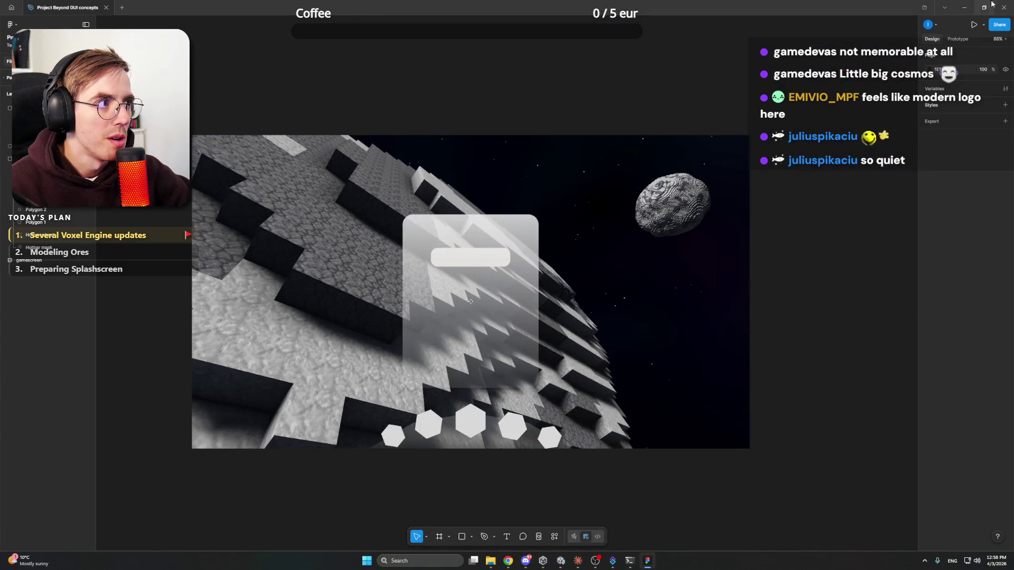
{"action": "left_click", "coordinate": [508, 561]}
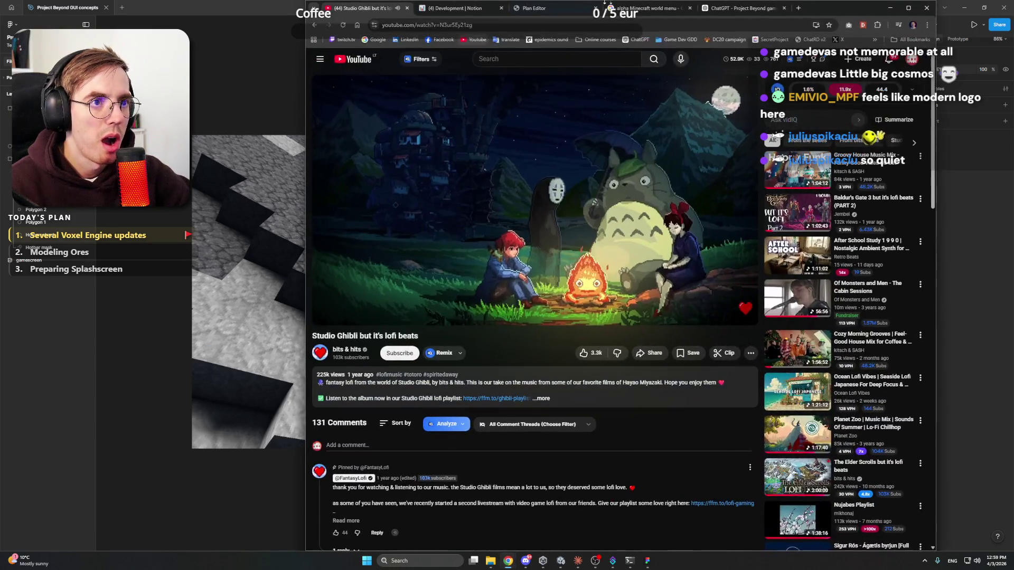
{"action": "left_click", "coordinate": [742, 10]}
{"action": "left_click", "coordinate": [798, 7]}
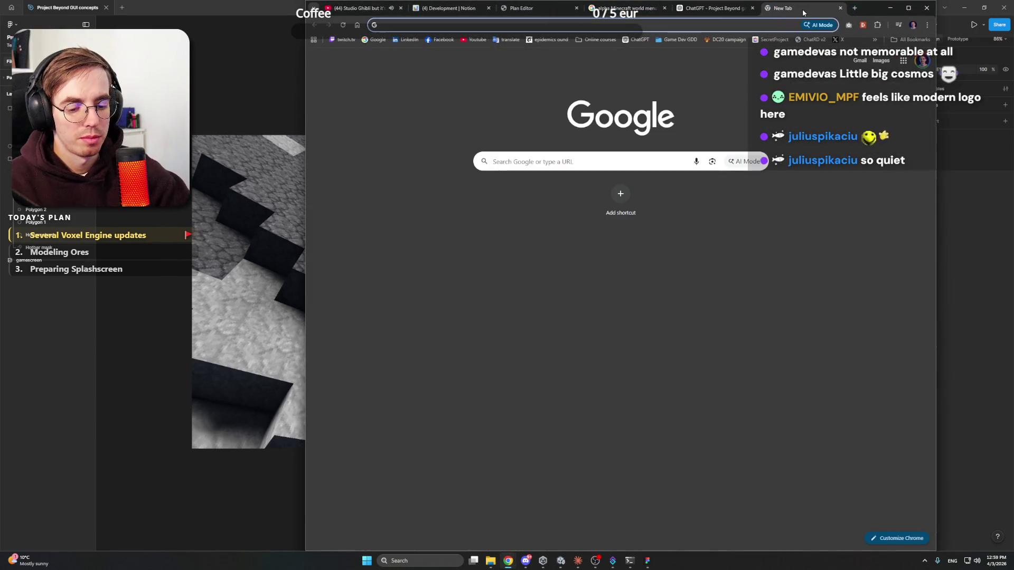
{"action": "type", "text": "Unity UI as"}
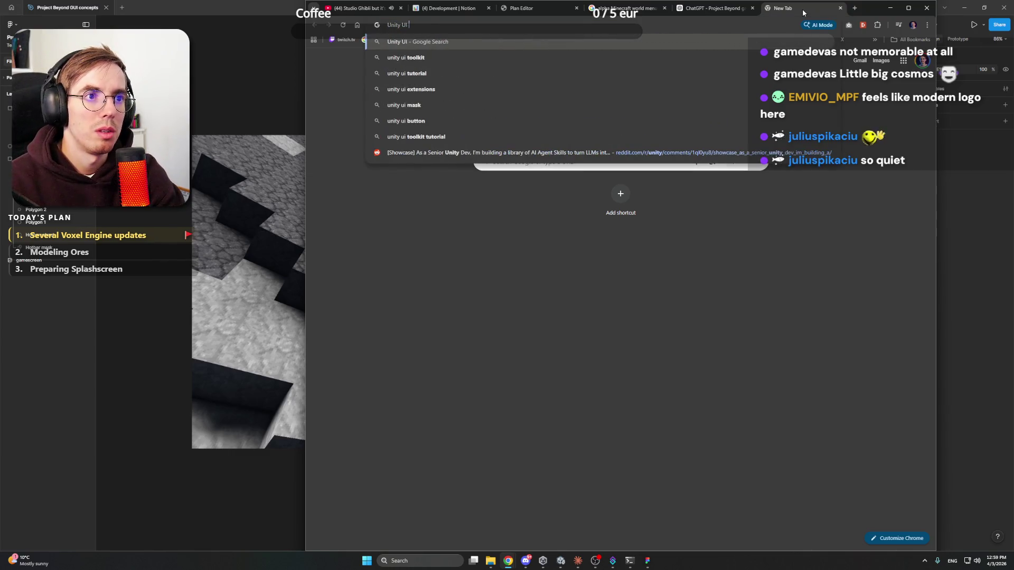
{"action": "type", "text": "sets"}
{"action": "key", "text": "Return"}
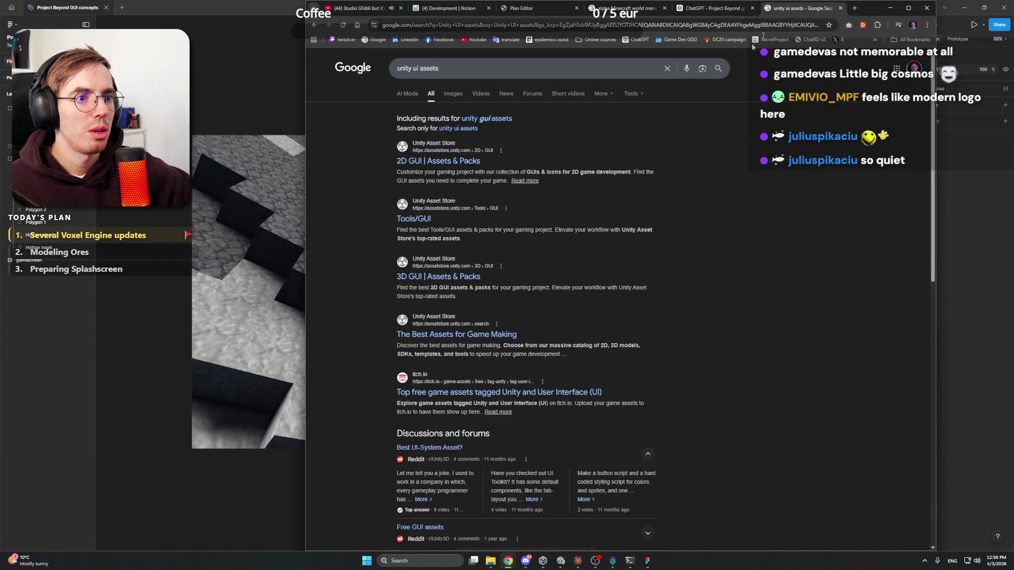
{"action": "left_click", "coordinate": [452, 162]}
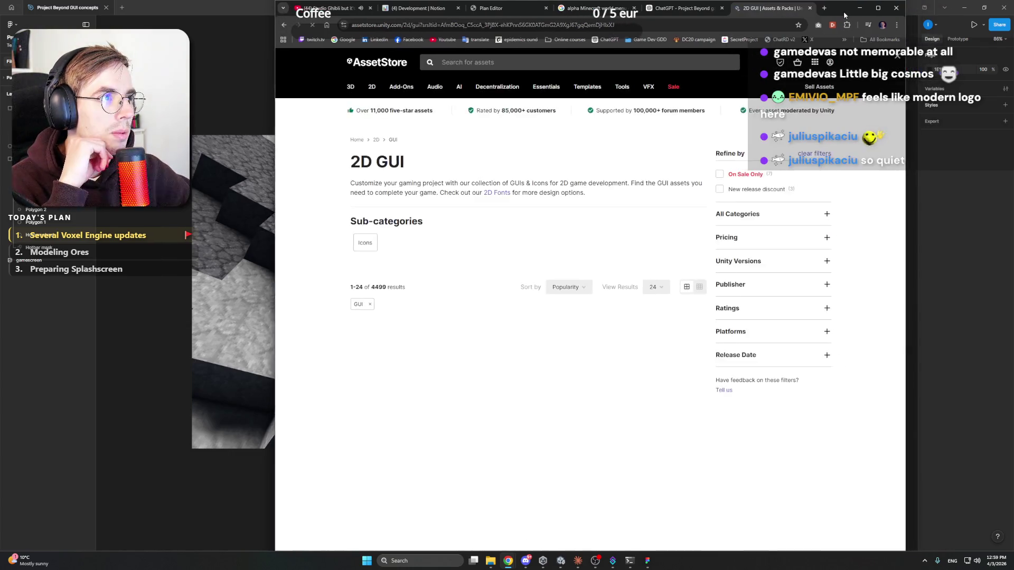
{"action": "scroll", "coordinate": [316, 336], "scroll_direction": "down", "scroll_amount": 2}
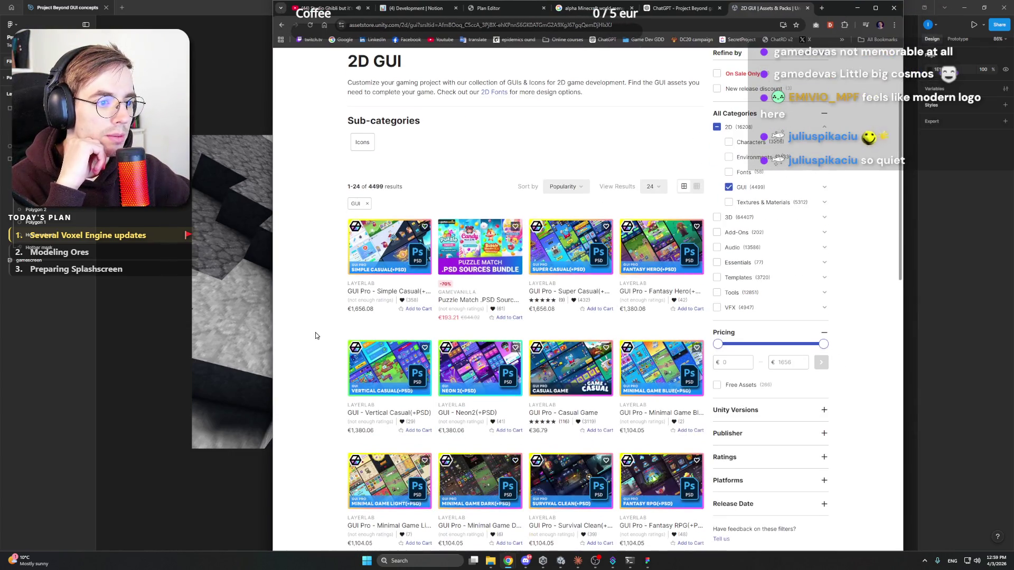
{"action": "left_click", "coordinate": [467, 418]}
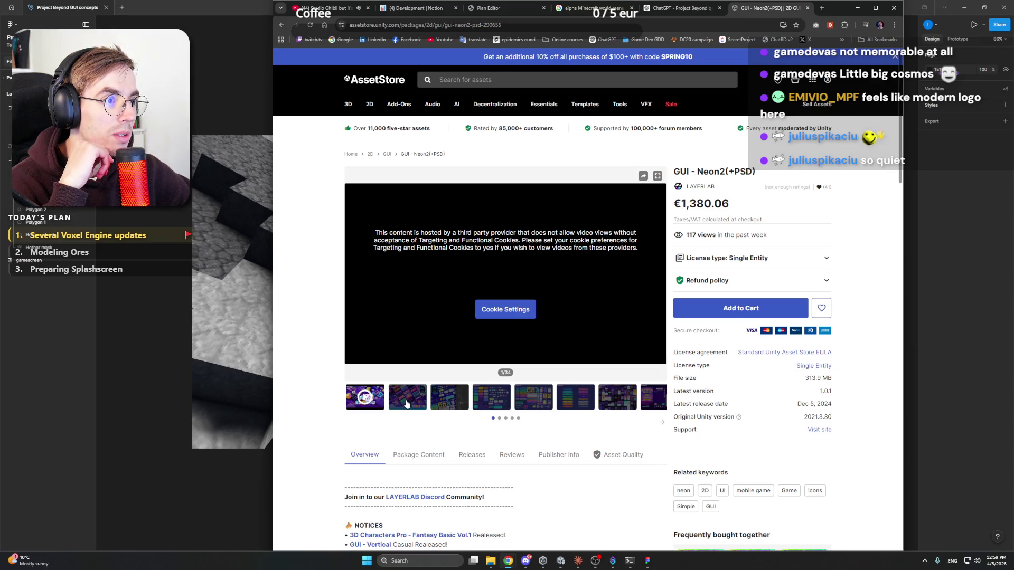
Step: Browse the Neon2 pack's preview images two through eight
{"action": "left_click", "coordinate": [407, 404]}
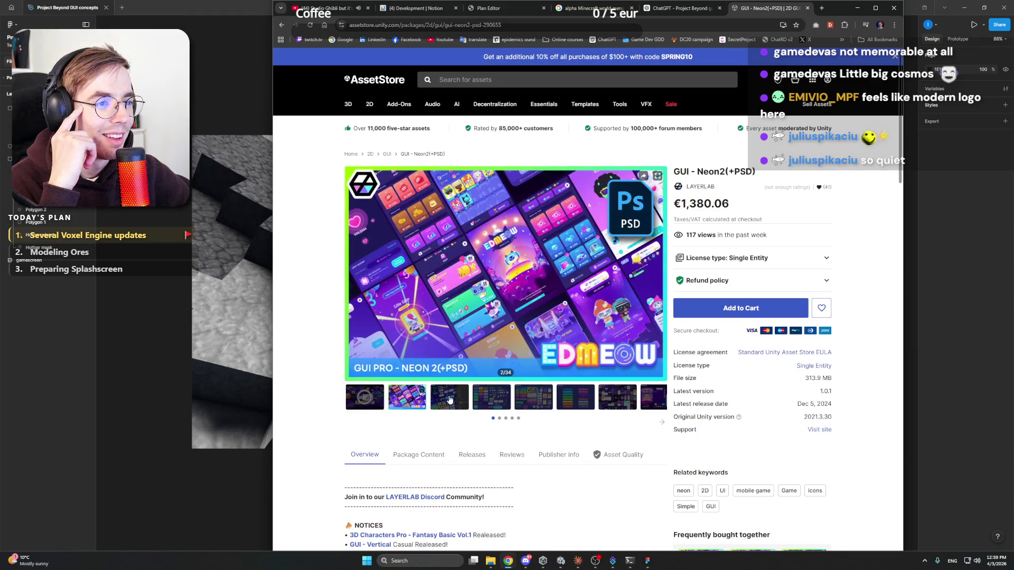
{"action": "left_click", "coordinate": [448, 401]}
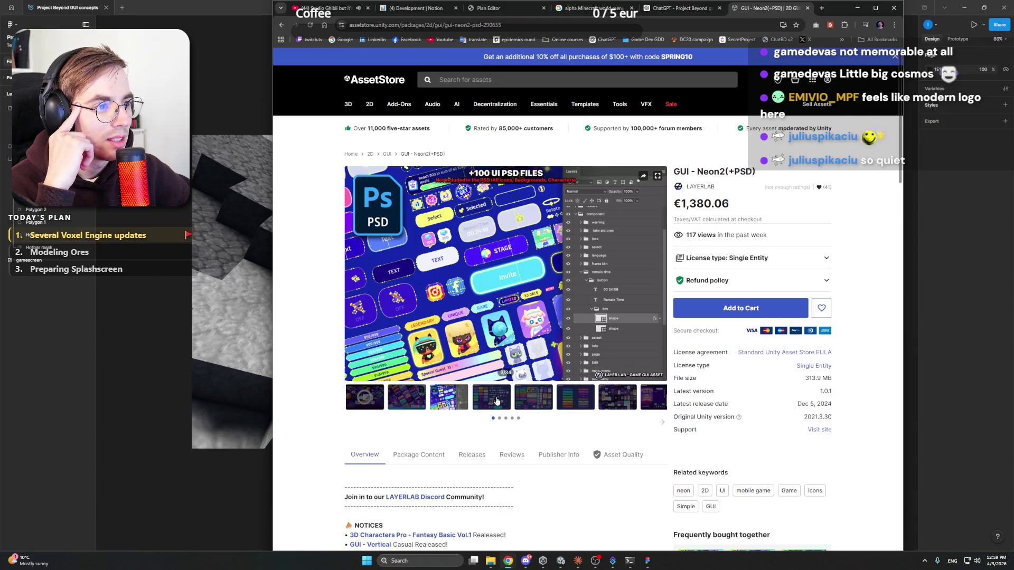
{"action": "left_click", "coordinate": [497, 401]}
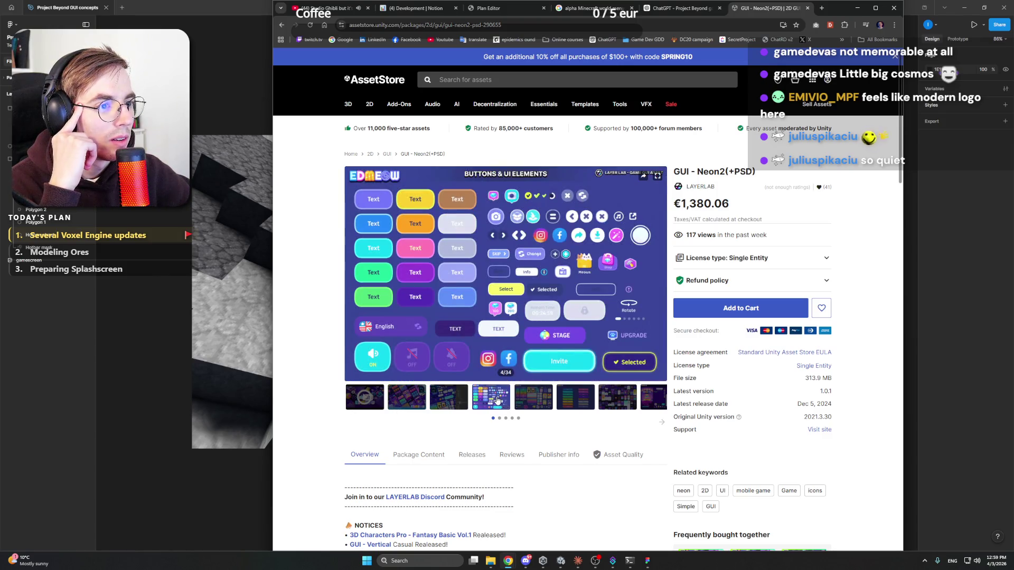
{"action": "left_click", "coordinate": [534, 397]}
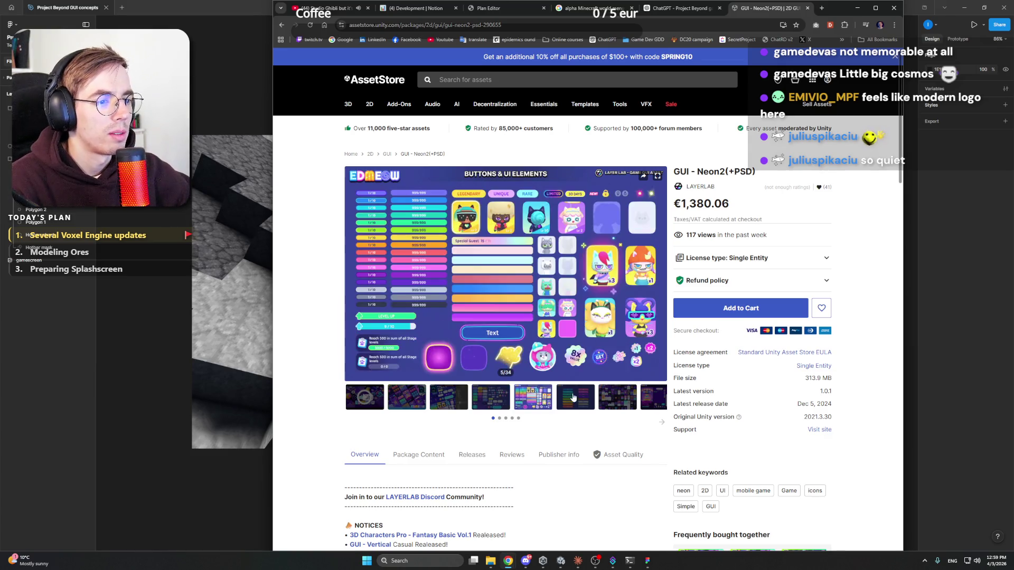
{"action": "left_click", "coordinate": [577, 397]}
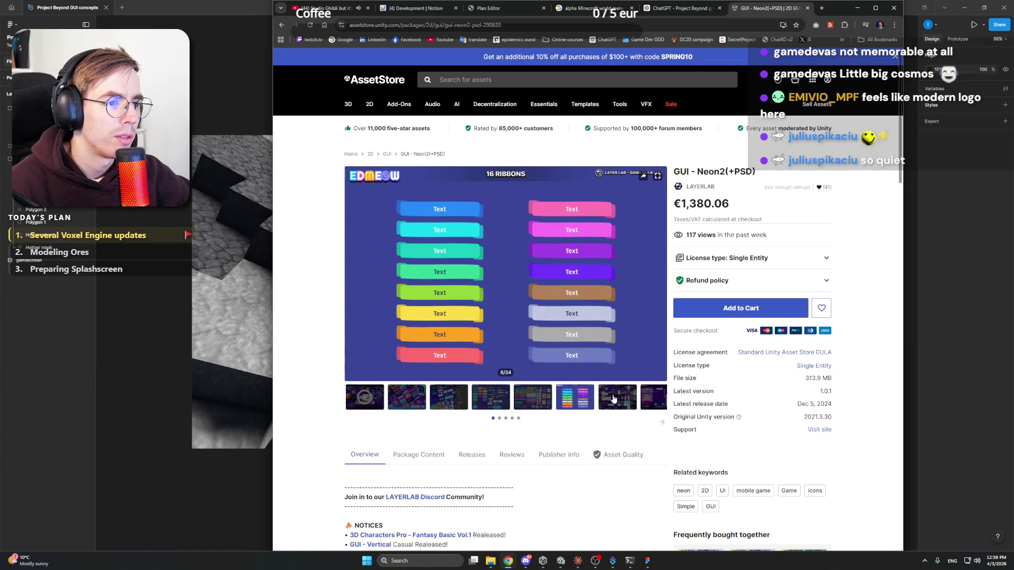
{"action": "left_click", "coordinate": [608, 399]}
{"action": "left_click", "coordinate": [643, 404]}
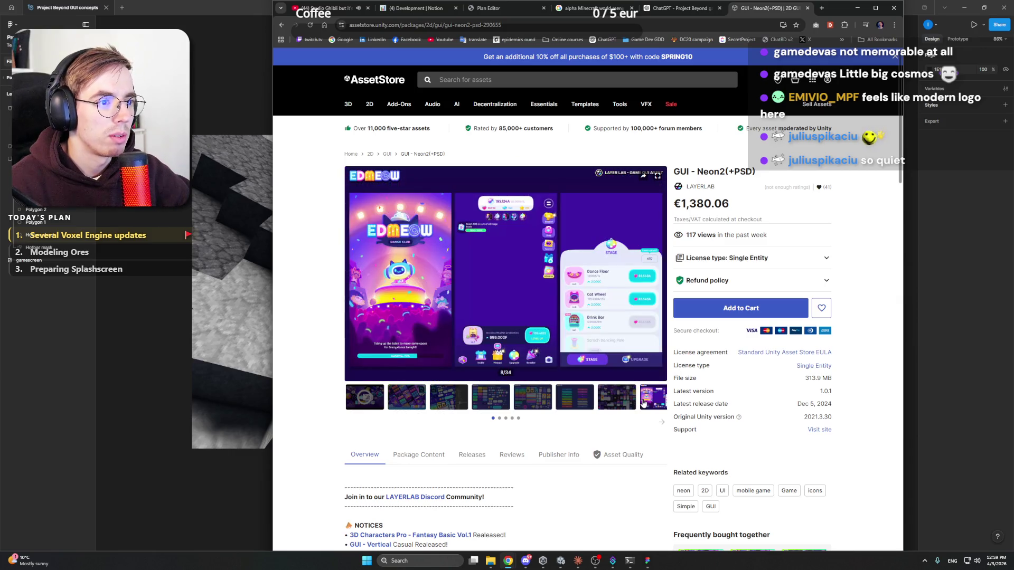
{"action": "left_click", "coordinate": [660, 424]}
Step: Continue through later Neon2 previews, images 13 to 22, ending on image 21
{"action": "left_click", "coordinate": [533, 398]}
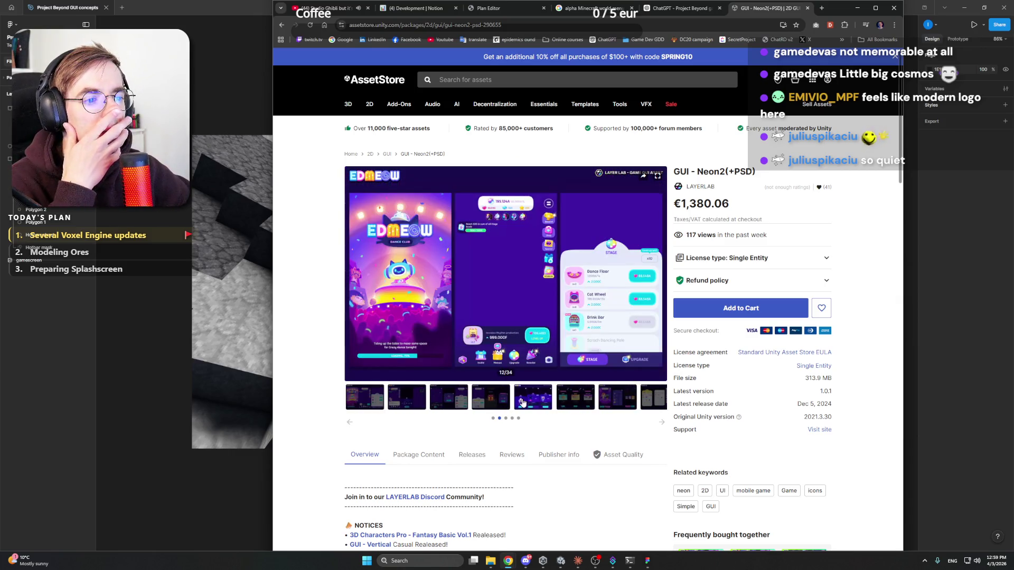
{"action": "left_click", "coordinate": [622, 403]}
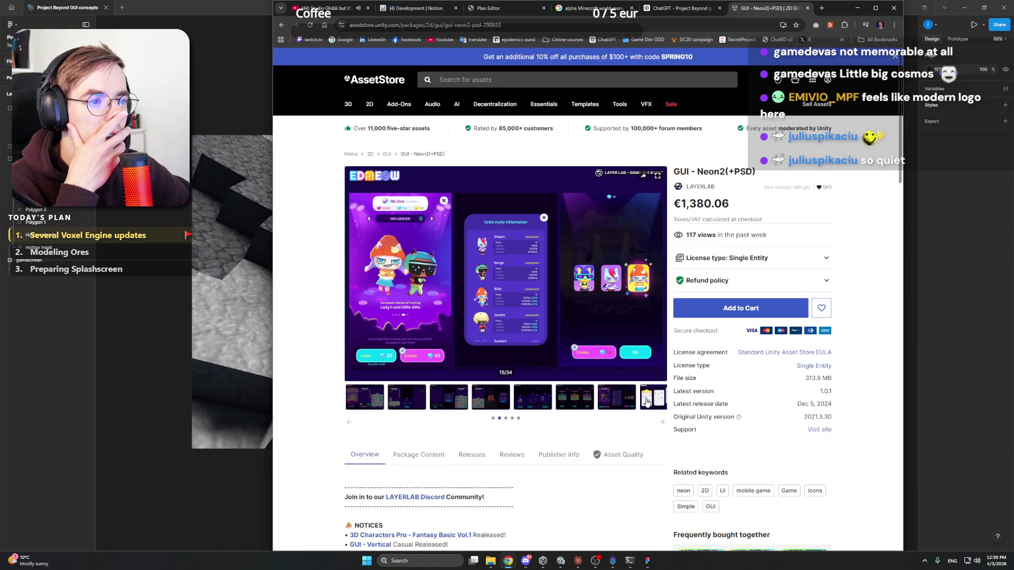
{"action": "left_click", "coordinate": [653, 402]}
{"action": "left_click", "coordinate": [663, 422]}
{"action": "left_click", "coordinate": [491, 397]}
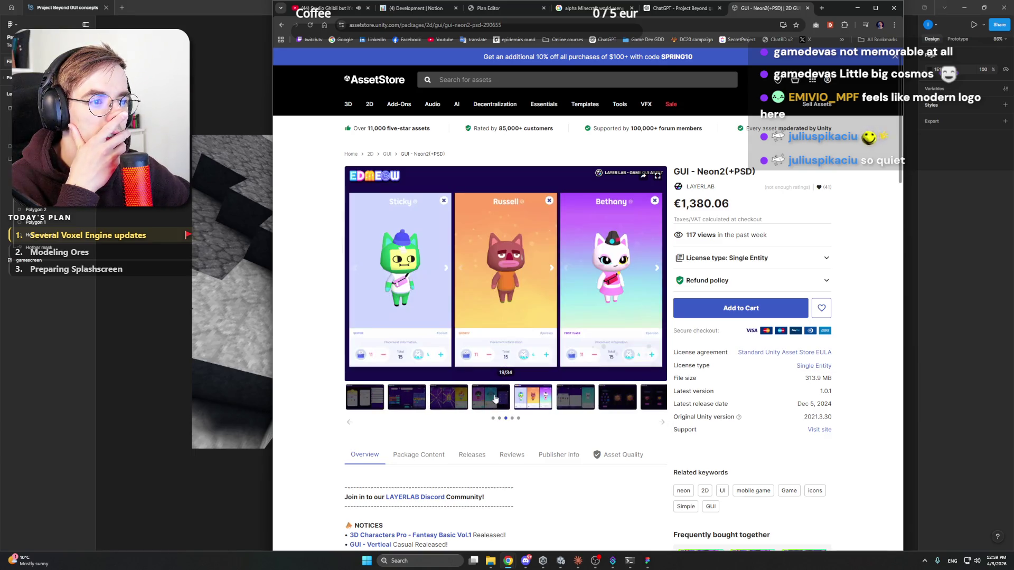
{"action": "left_click", "coordinate": [526, 399]}
{"action": "left_click", "coordinate": [575, 397]}
{"action": "left_click", "coordinate": [642, 400]}
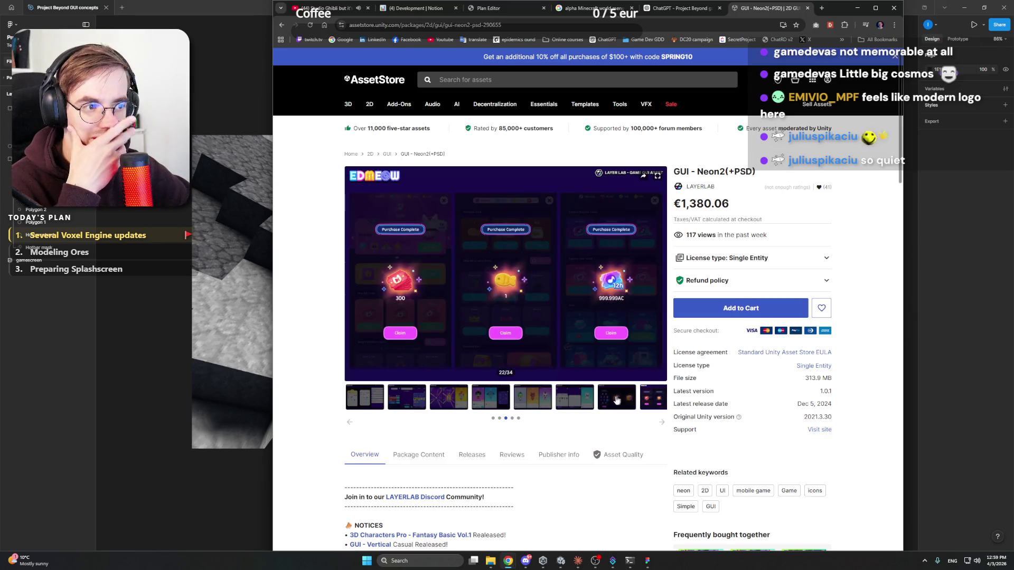
{"action": "left_click", "coordinate": [616, 399]}
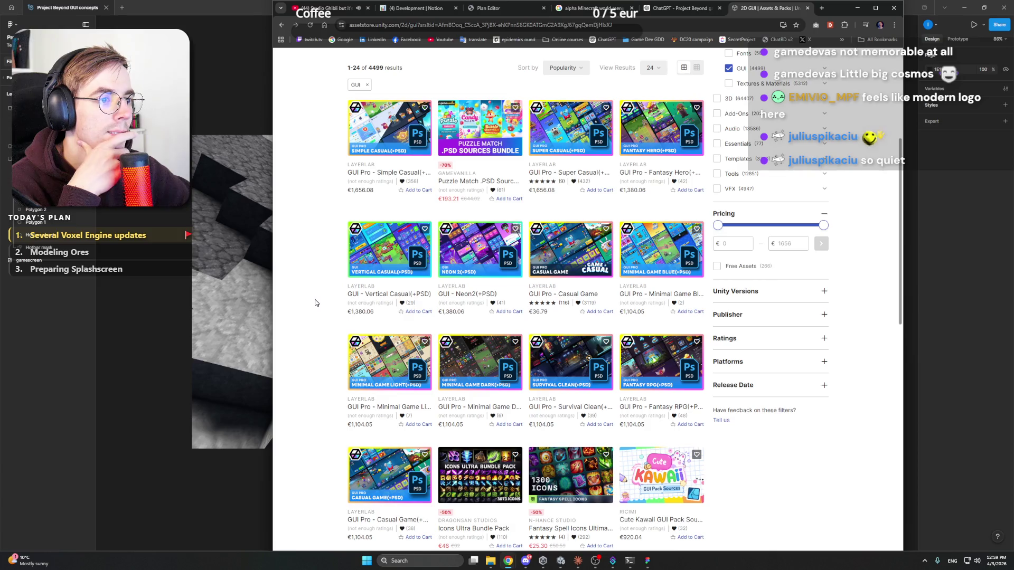
Step: Scroll the GUI listings further, then close the Asset Store tab and minimize Chrome
{"action": "scroll", "coordinate": [316, 302], "scroll_direction": "down", "scroll_amount": 4}
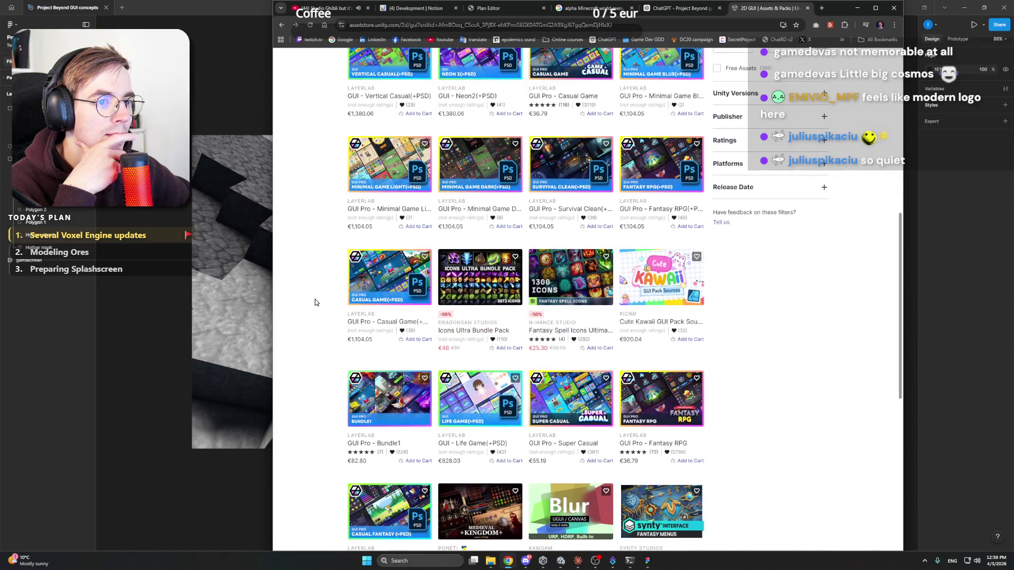
{"action": "scroll", "coordinate": [315, 303], "scroll_direction": "down", "scroll_amount": 3}
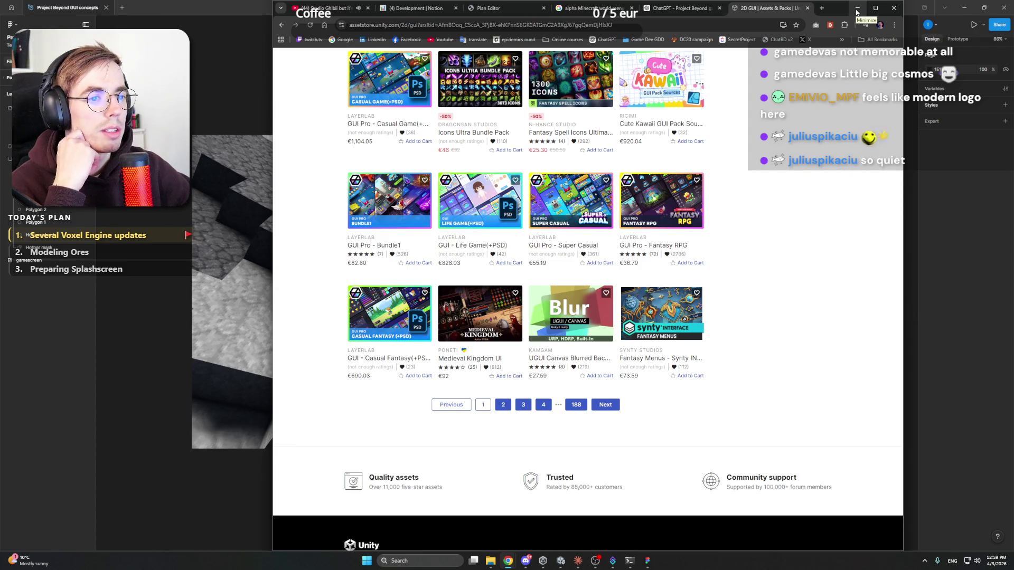
{"action": "mouse_move", "coordinate": [689, 82]}
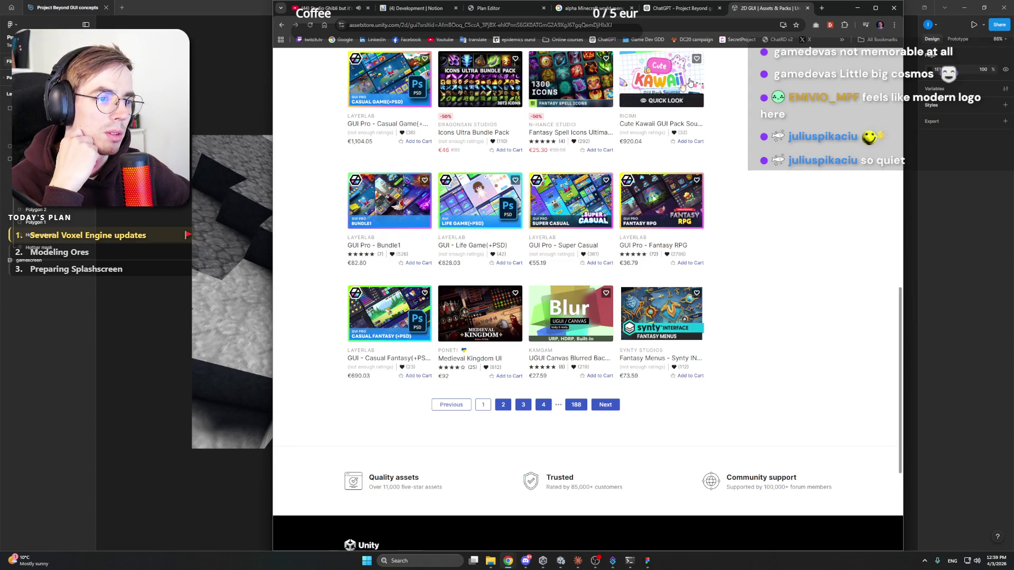
{"action": "left_click", "coordinate": [806, 7]}
{"action": "left_click", "coordinate": [848, 3]}
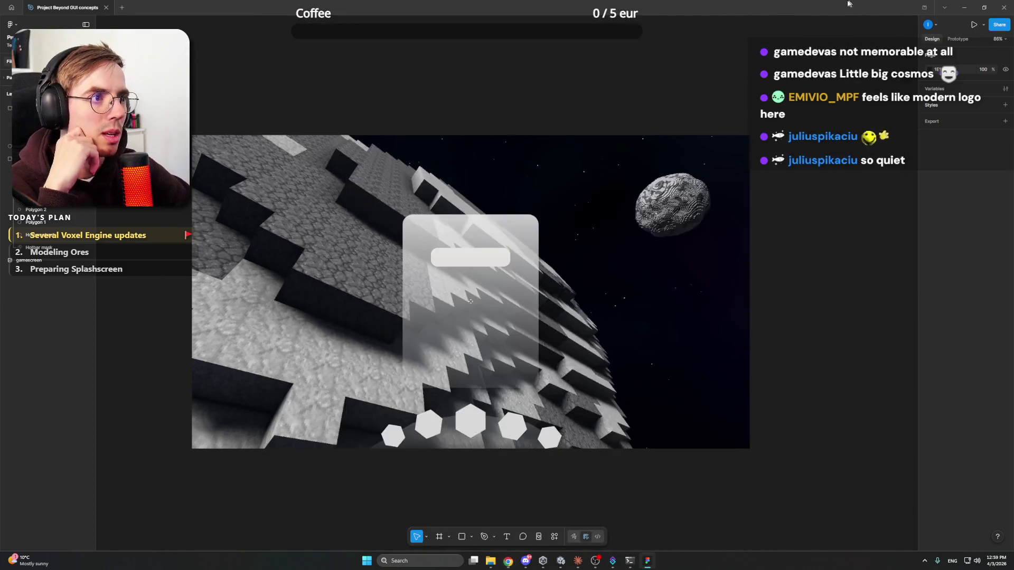
Step: Toggle Discord and Claude, put Figma in front, then bring the Chrome window forward
{"action": "left_click", "coordinate": [530, 563]}
{"action": "left_click", "coordinate": [529, 563]}
{"action": "left_click", "coordinate": [527, 564]}
{"action": "left_click", "coordinate": [527, 564]}
{"action": "left_click", "coordinate": [577, 560]}
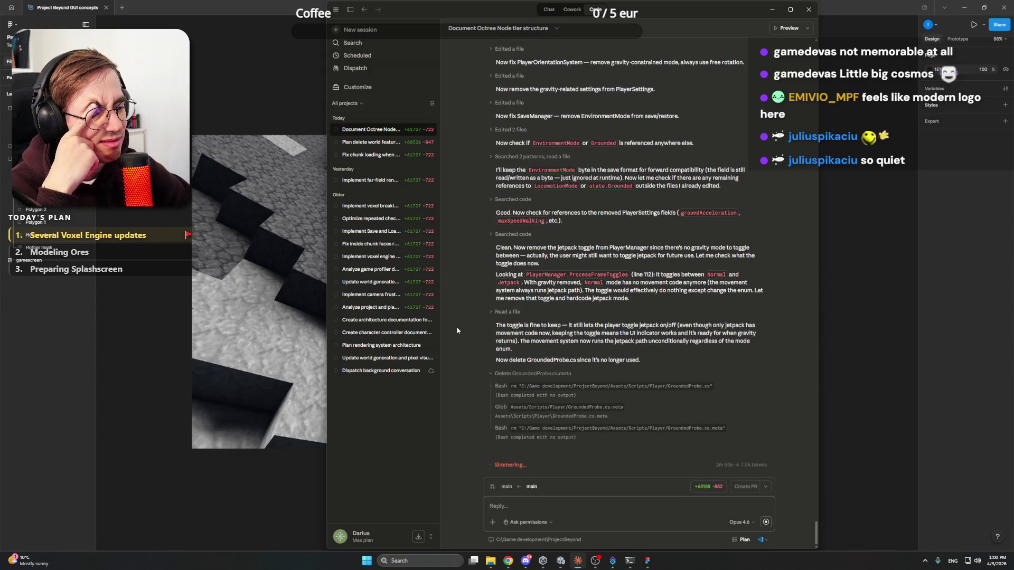
{"action": "left_click", "coordinate": [202, 3]}
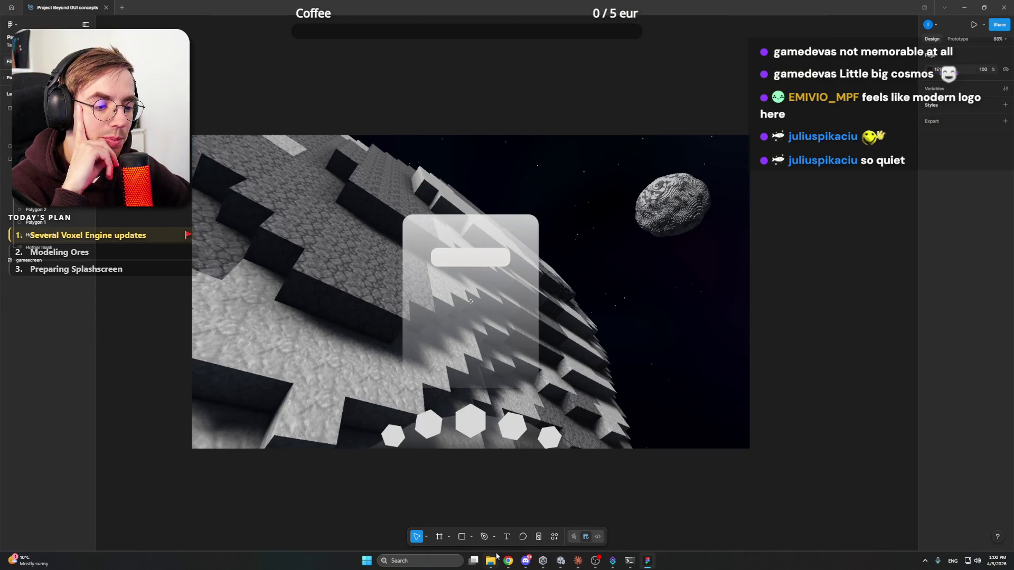
{"action": "mouse_move", "coordinate": [504, 558]}
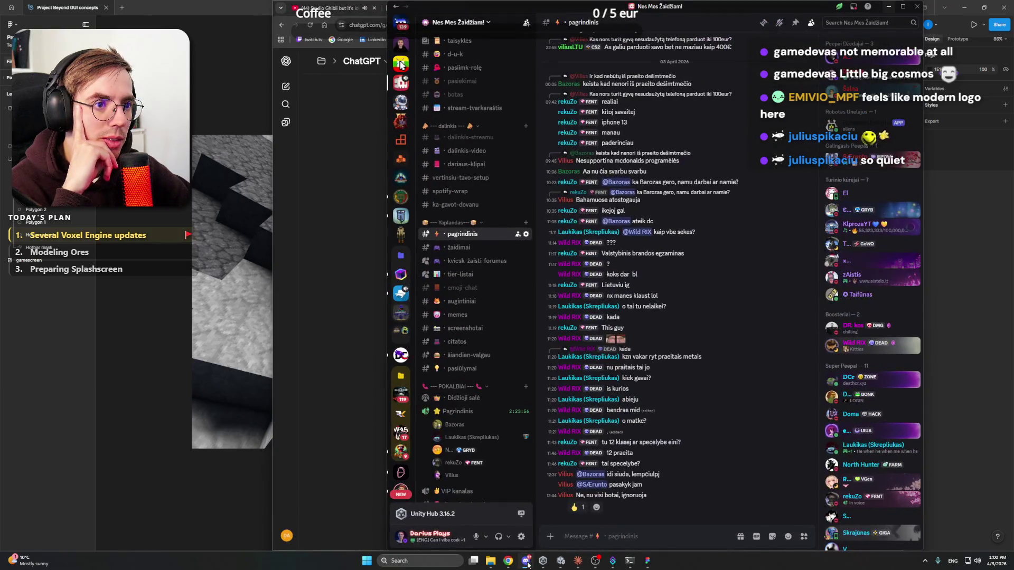
{"action": "left_click", "coordinate": [487, 520]}
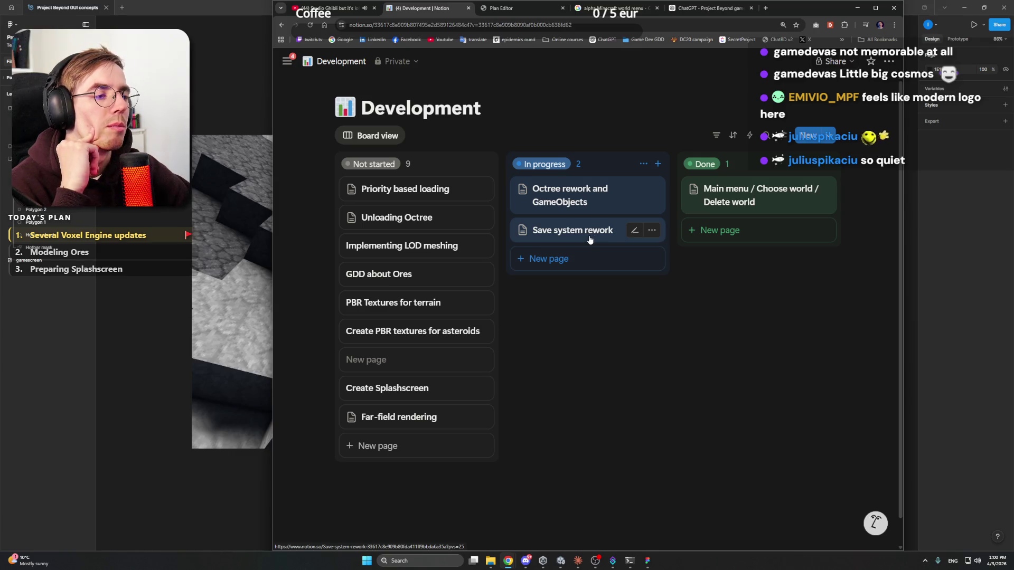
Step: Check the Octree rework and GameObjects task, then drag it and Save system rework into Done
{"action": "left_click", "coordinate": [582, 204]}
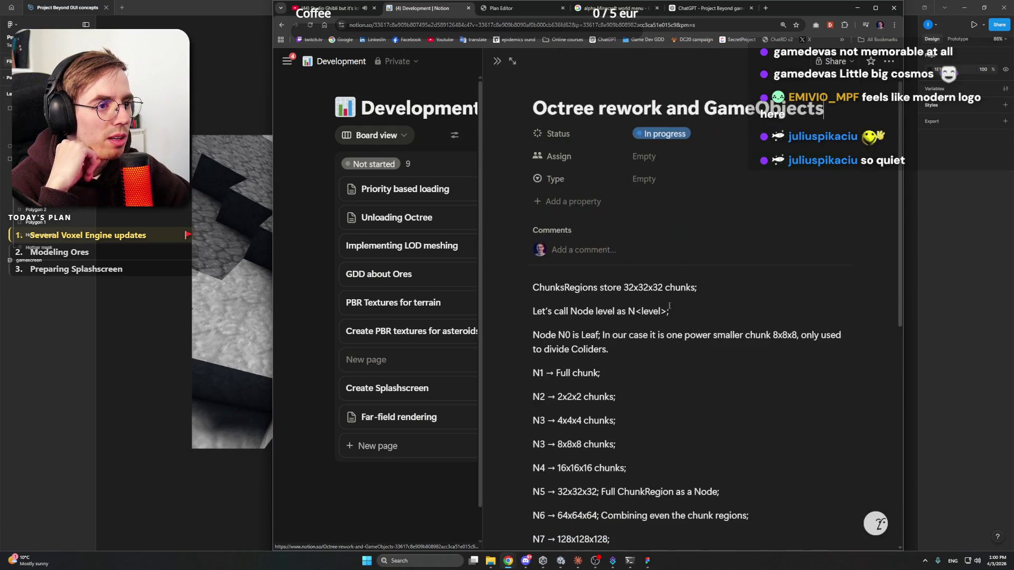
{"action": "scroll", "coordinate": [588, 158], "scroll_direction": "down", "scroll_amount": 4}
{"action": "scroll", "coordinate": [588, 152], "scroll_direction": "up", "scroll_amount": 4}
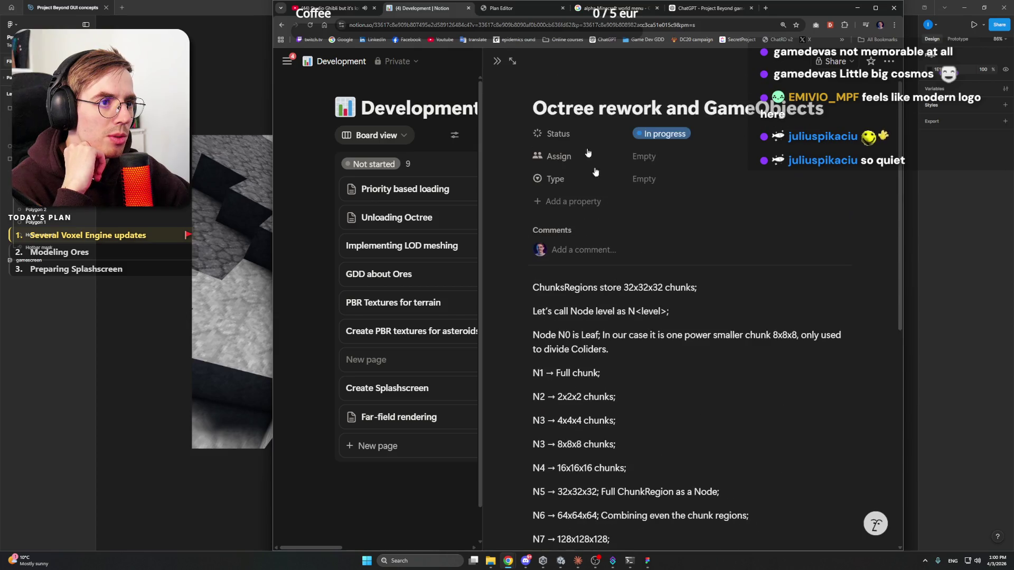
{"action": "left_click", "coordinate": [511, 61]}
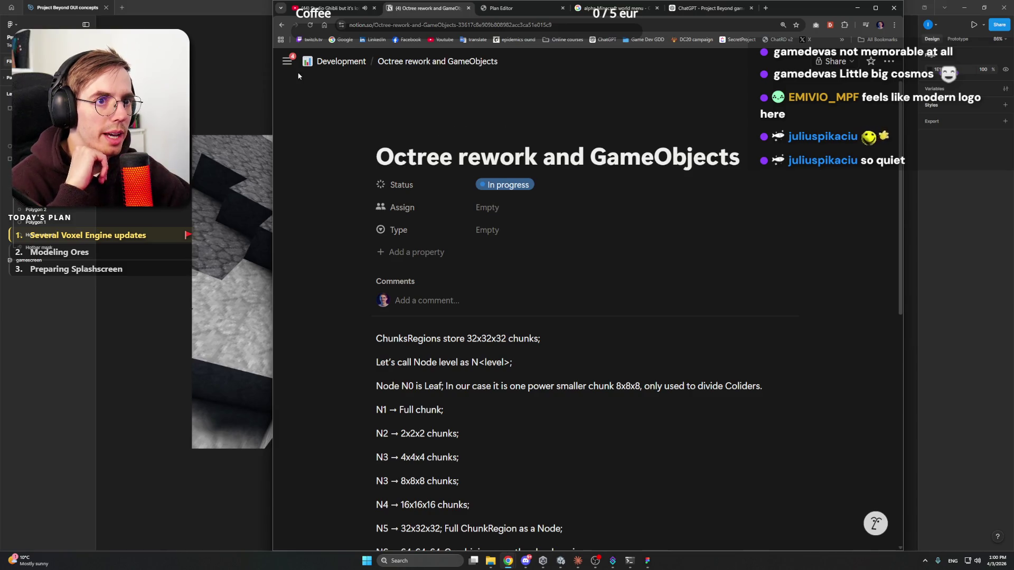
{"action": "left_click", "coordinate": [341, 61]}
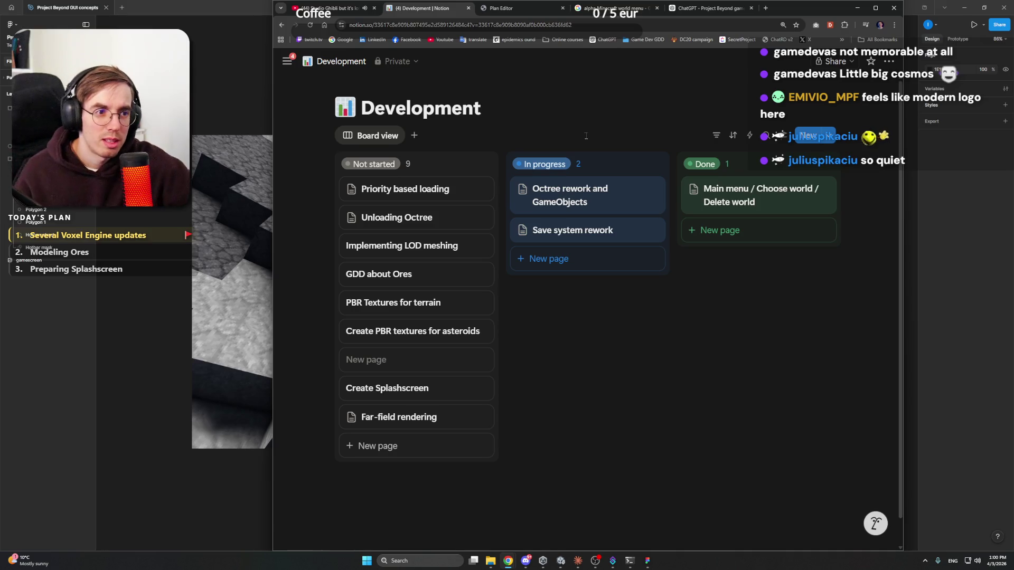
{"action": "left_click_drag", "start_coordinate": [587, 205], "coordinate": [745, 235]}
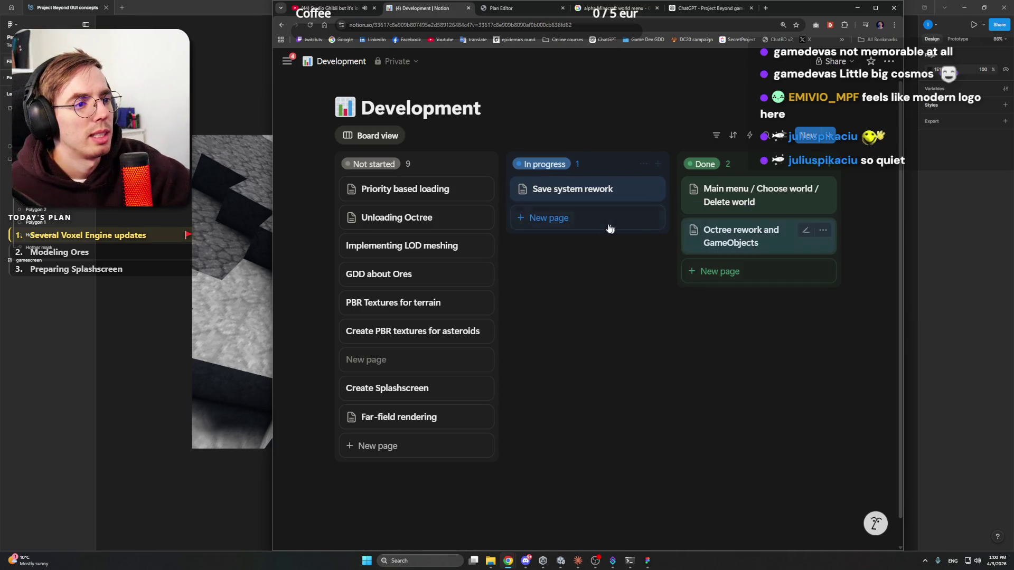
{"action": "left_click_drag", "start_coordinate": [555, 185], "coordinate": [752, 267]}
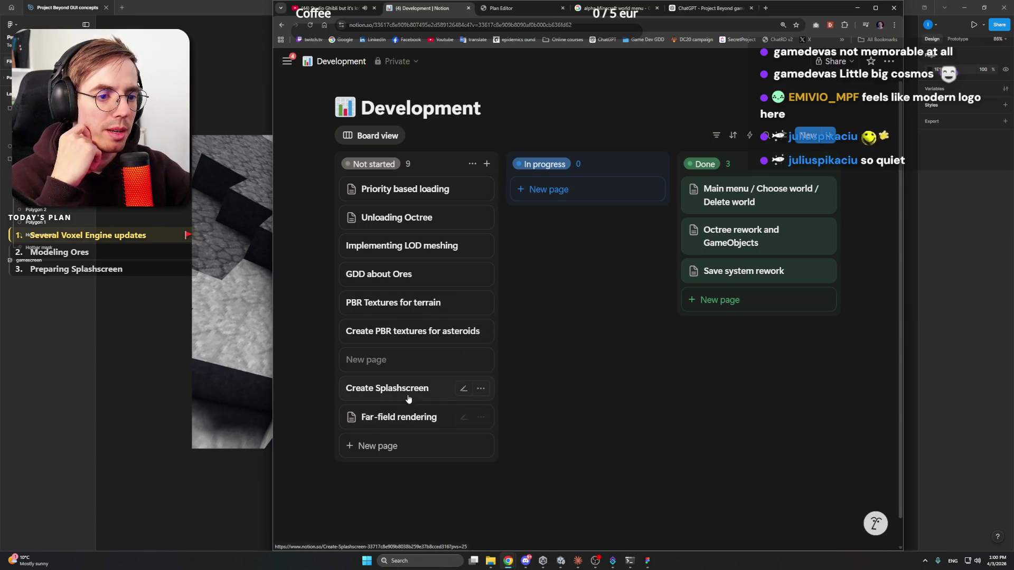
Step: Move the empty untitled card in Not started to Trash
{"action": "right_click", "coordinate": [393, 363]}
{"action": "left_click", "coordinate": [441, 318]}
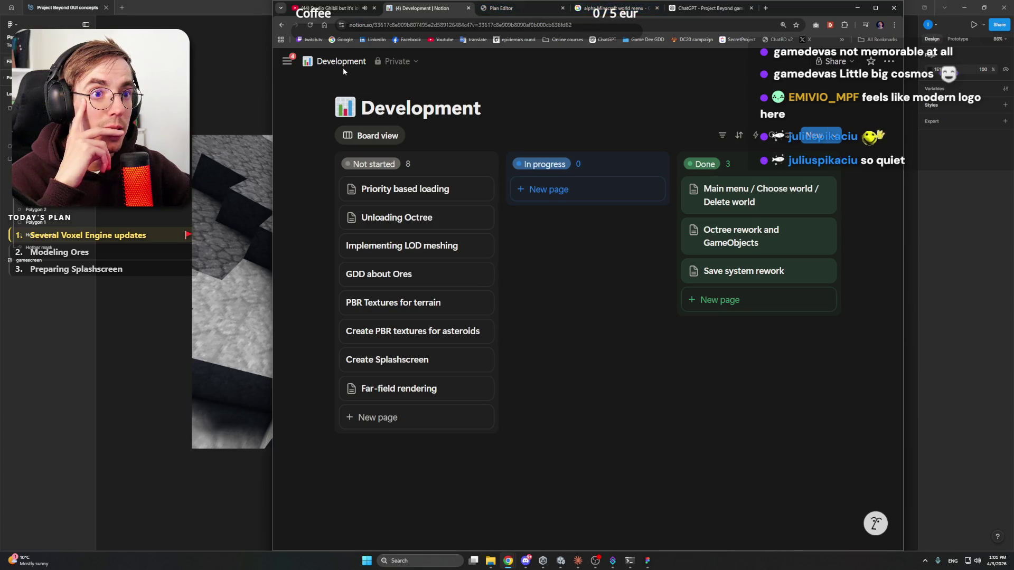
{"action": "left_click", "coordinate": [317, 63]}
{"action": "left_click", "coordinate": [287, 61]}
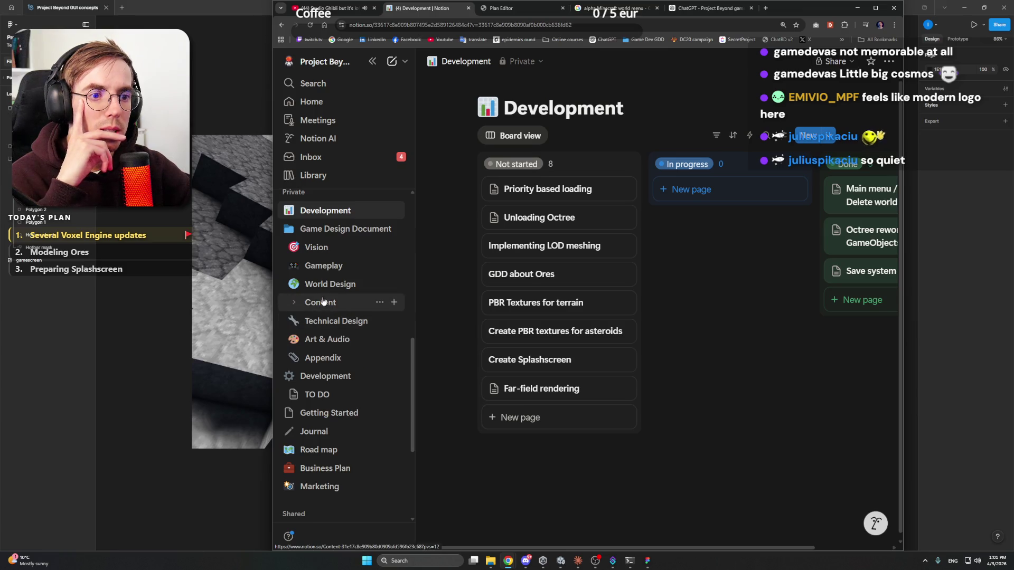
Step: Maximize the browser and navigate through Gameplay to the Items and Voxels page
{"action": "left_click", "coordinate": [322, 293]}
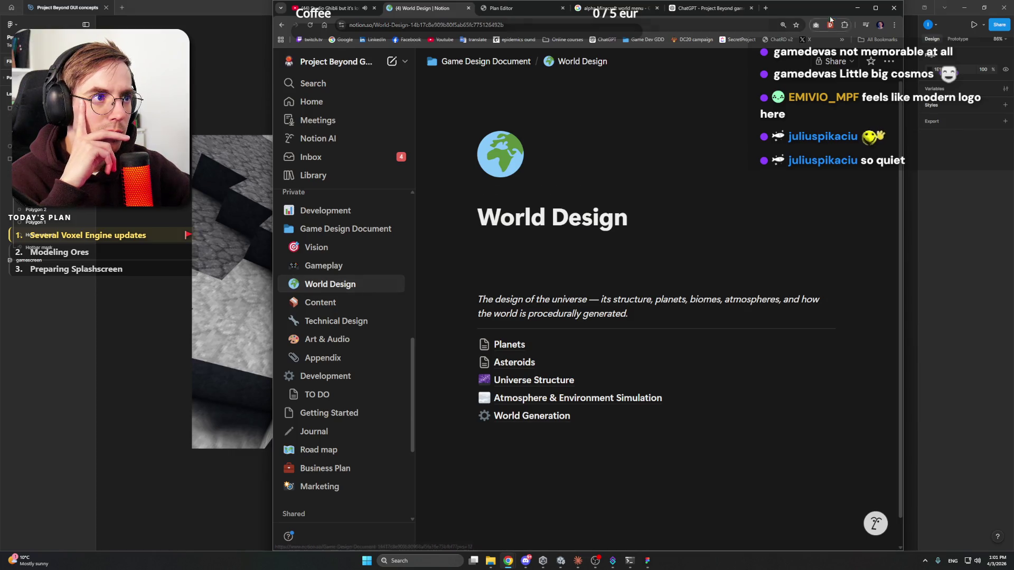
{"action": "key", "text": "super+Up"}
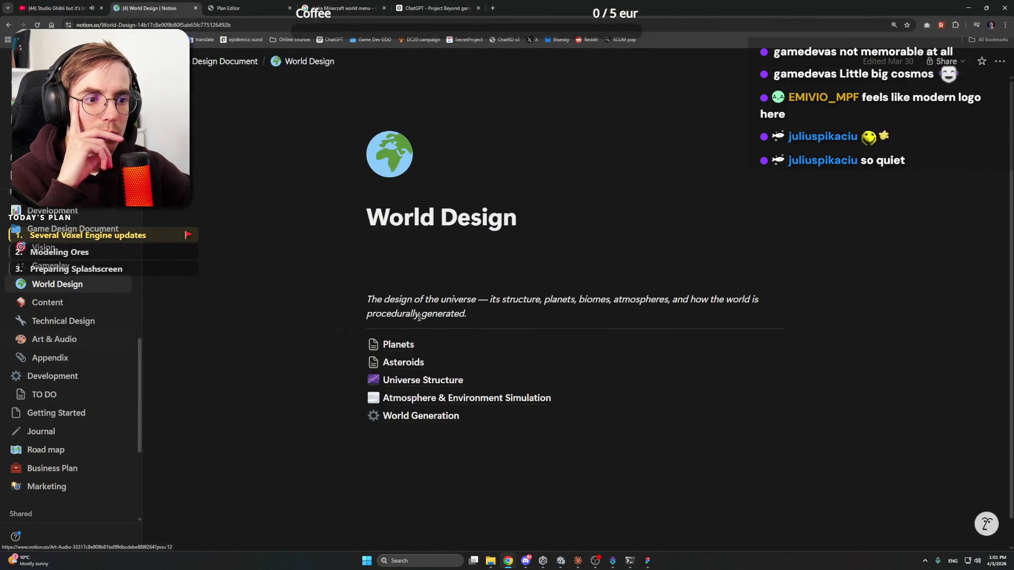
{"action": "scroll", "coordinate": [421, 316], "scroll_direction": "down", "scroll_amount": 1}
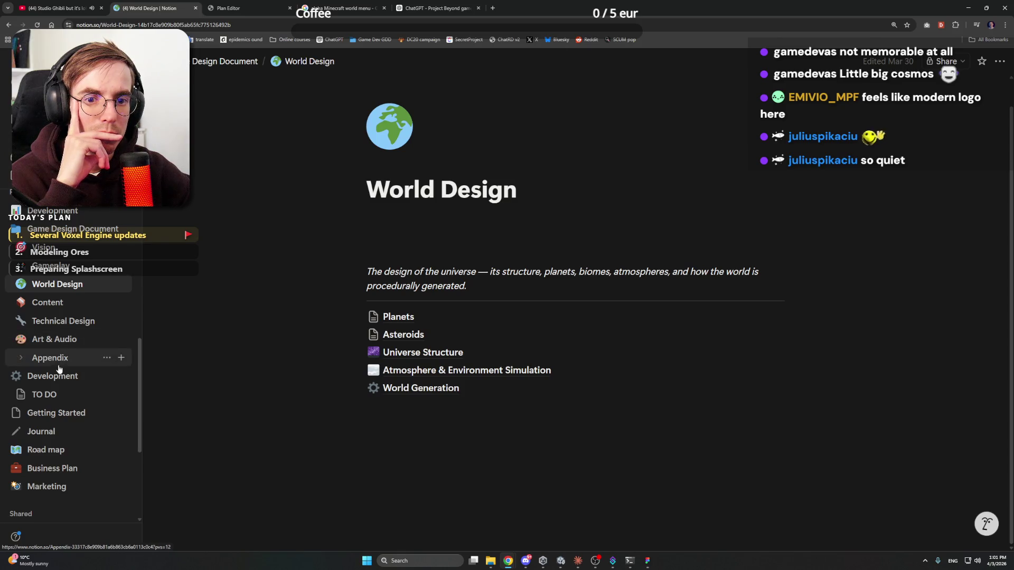
{"action": "left_click", "coordinate": [49, 301]}
{"action": "left_click", "coordinate": [28, 268]}
{"action": "left_click", "coordinate": [25, 271]}
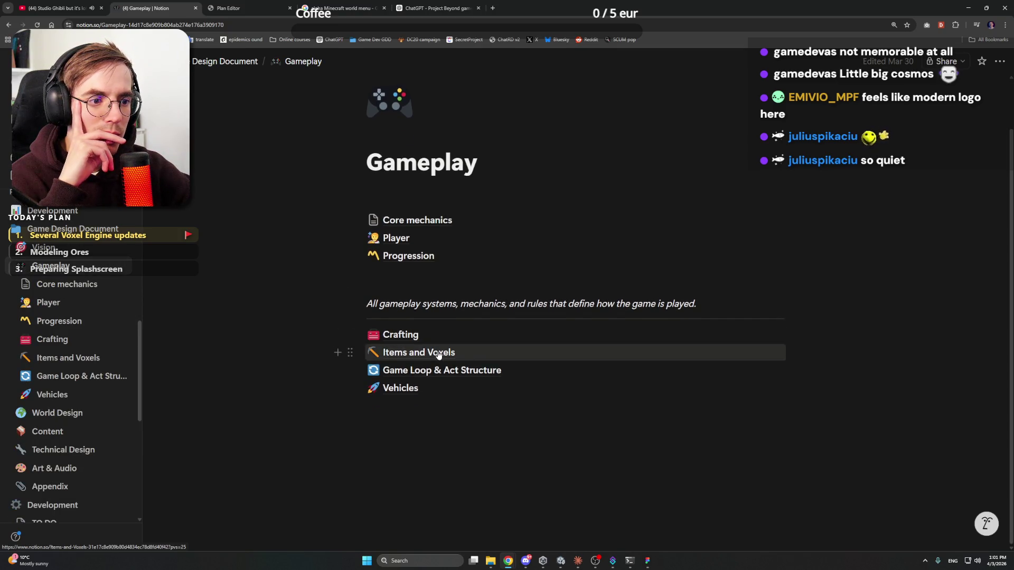
{"action": "left_click", "coordinate": [398, 354]}
Step: Block-select and delete the Full Voxels, Detail Voxels and Items sections
{"action": "scroll", "coordinate": [547, 310], "scroll_direction": "down", "scroll_amount": 7}
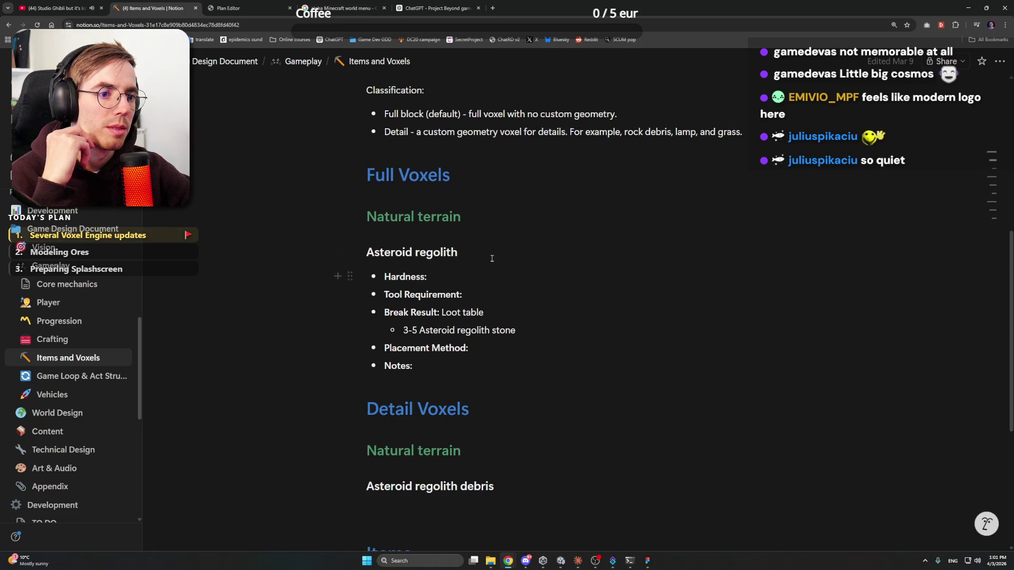
{"action": "left_click", "coordinate": [483, 217]}
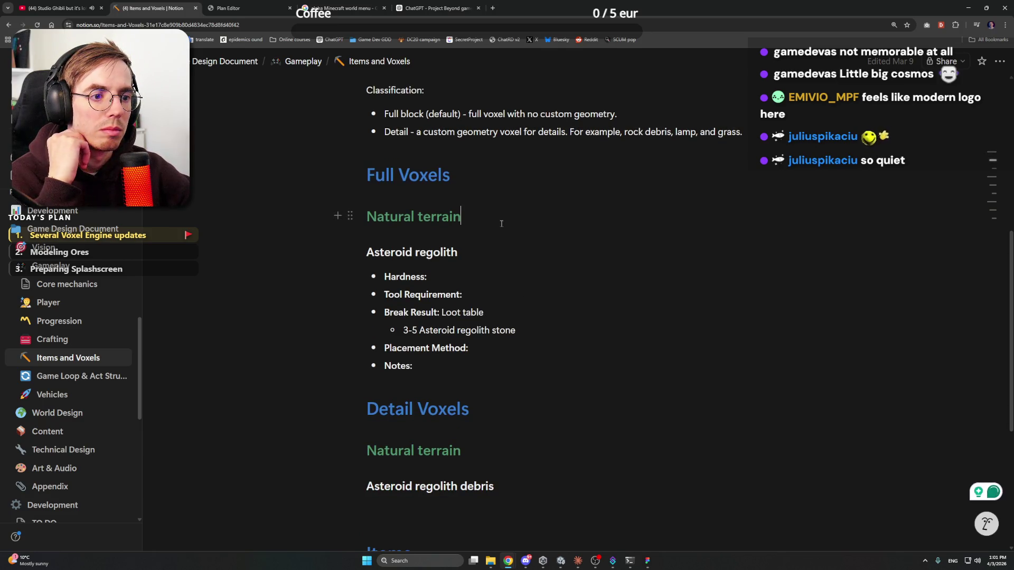
{"action": "left_click", "coordinate": [461, 360]}
{"action": "mouse_move", "coordinate": [468, 365]}
{"action": "left_mouse_down"}
{"action": "mouse_move", "coordinate": [339, 248]}
{"action": "mouse_move", "coordinate": [328, 176]}
{"action": "left_mouse_up"}
{"action": "key", "text": "Delete"}
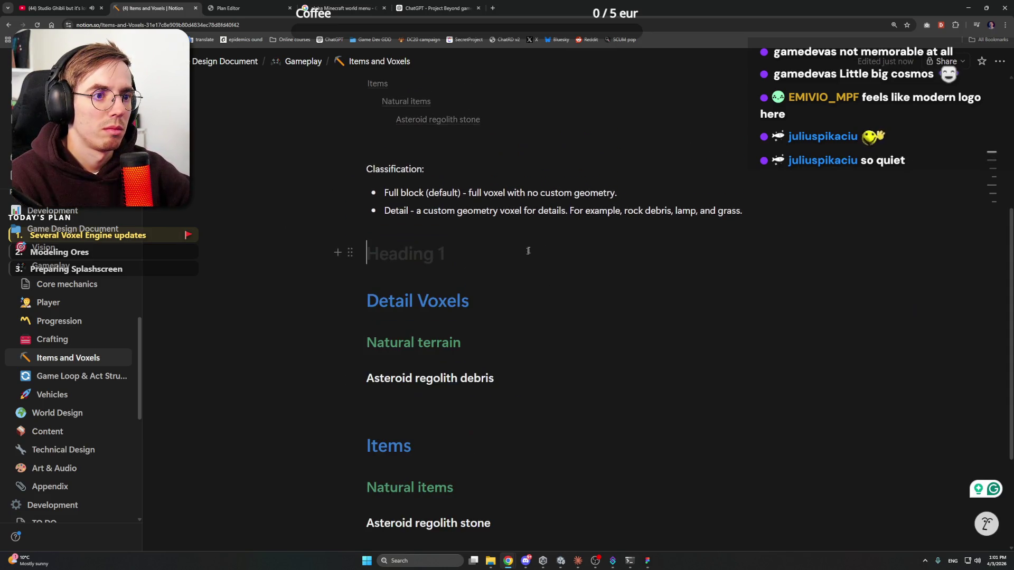
{"action": "left_click", "coordinate": [526, 408]}
{"action": "left_click_drag", "start_coordinate": [526, 408], "coordinate": [507, 182]}
{"action": "key", "text": "BackSpace"}
{"action": "key", "text": "BackSpace"}
{"action": "key", "text": "BackSpace"}
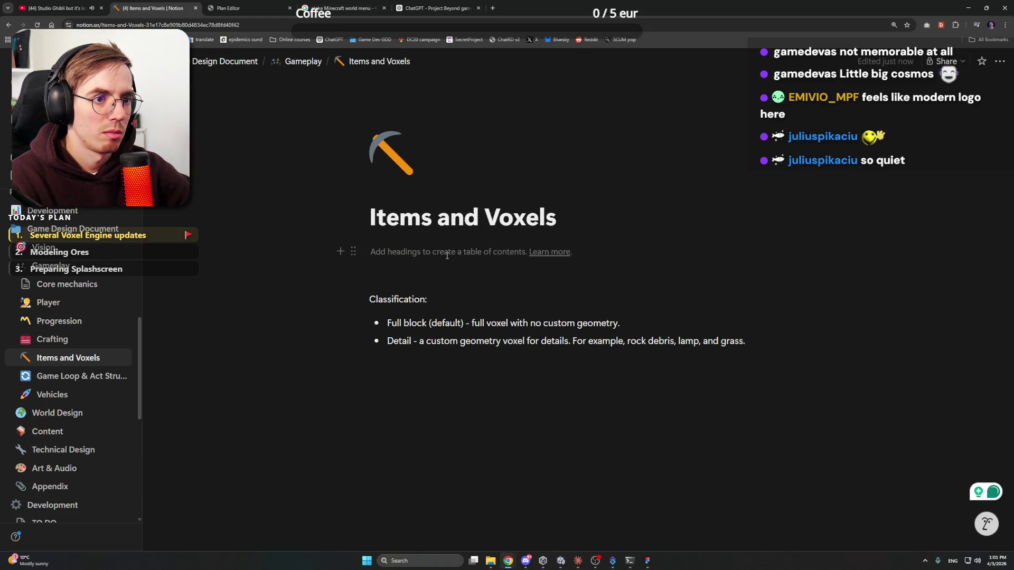
Step: Remove the leftover empty line below the table of contents block
{"action": "left_click", "coordinate": [455, 253]}
{"action": "left_click", "coordinate": [434, 268]}
{"action": "left_click", "coordinate": [643, 254]}
{"action": "left_click", "coordinate": [442, 269]}
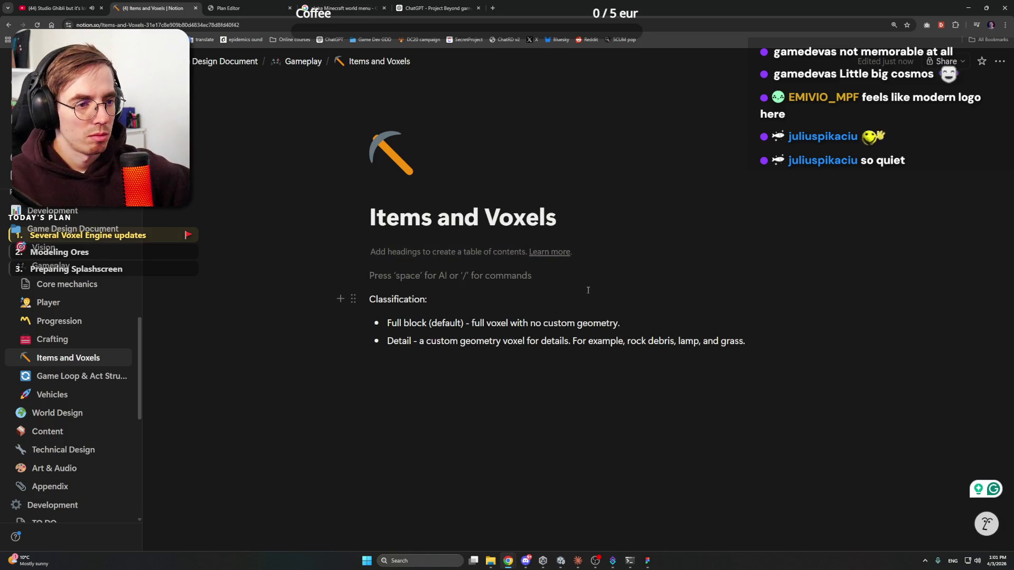
{"action": "key", "text": "Up"}
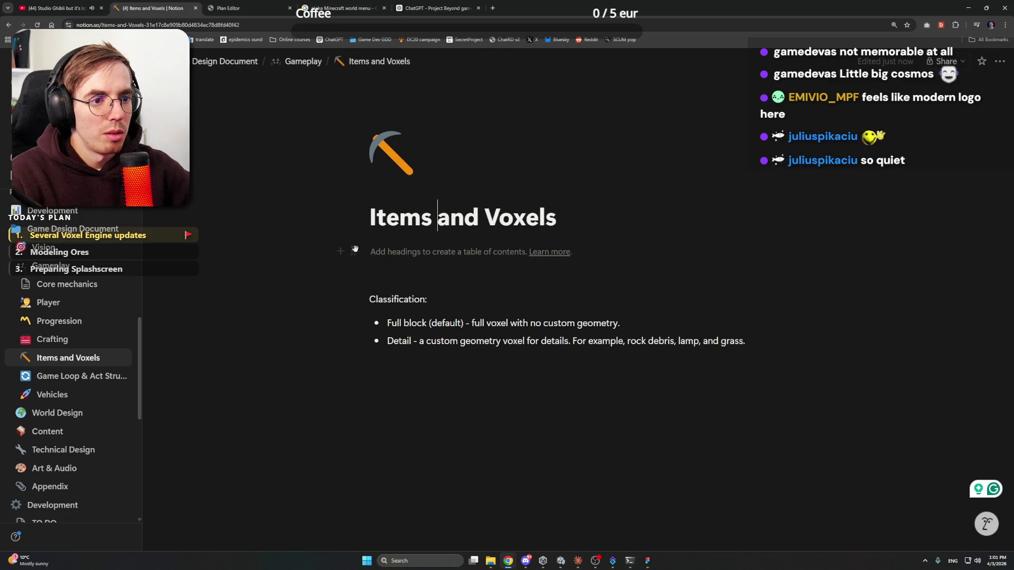
{"action": "left_click", "coordinate": [371, 250]}
Step: Type the intro sentence about games, voxel, block and items logic below the table of contents
{"action": "key", "text": "Return"}
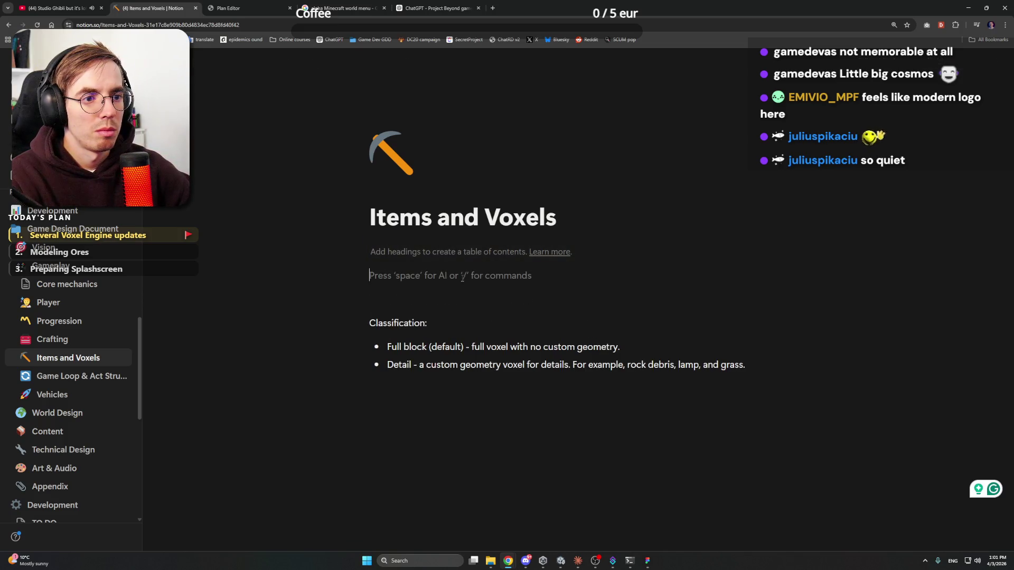
{"action": "type", "text": "["}
{"action": "key", "text": "BackSpace"}
{"action": "type", "text": "RUle"}
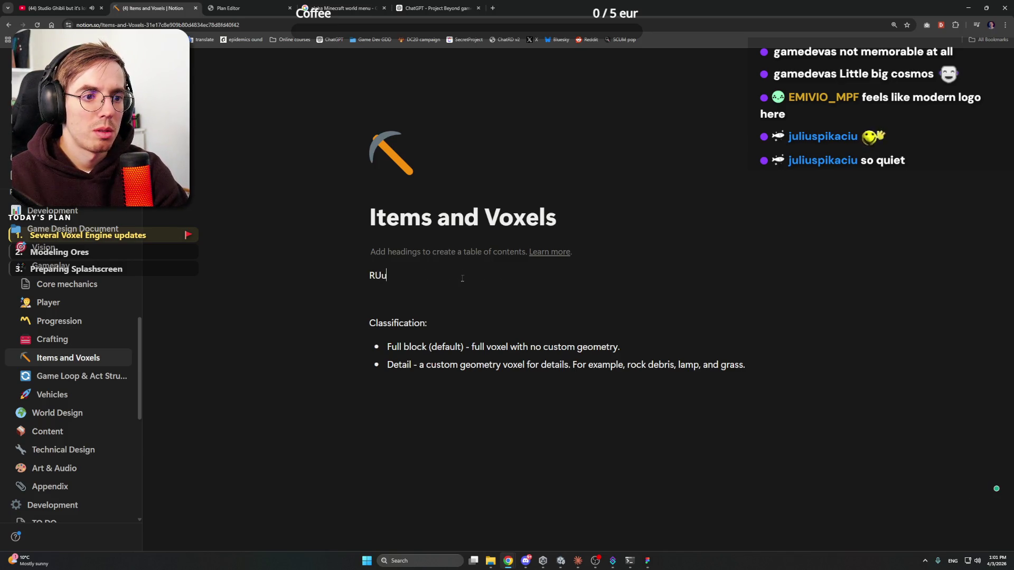
{"action": "type", "text": "and design"}
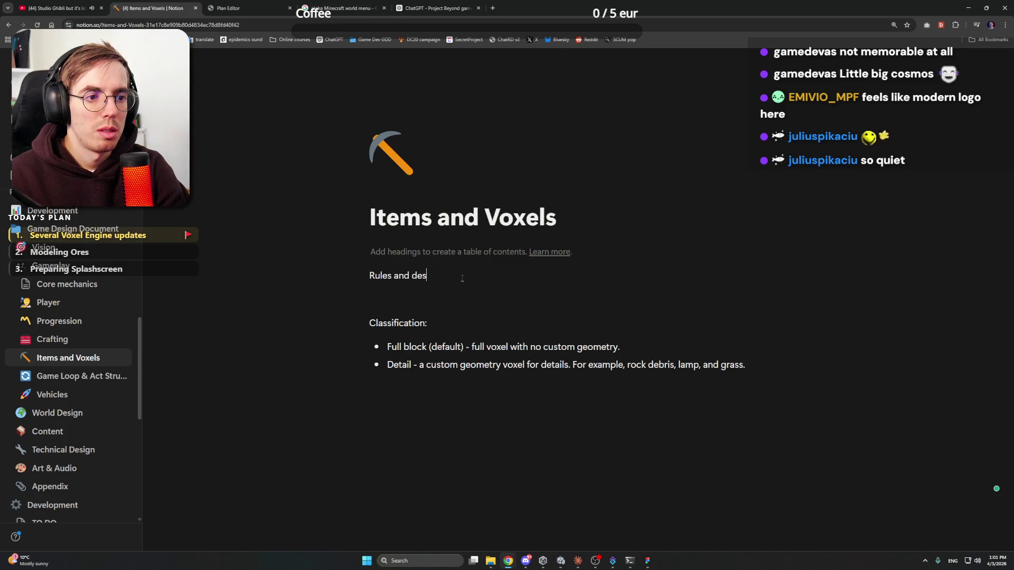
{"action": "type", "text": "bout"}
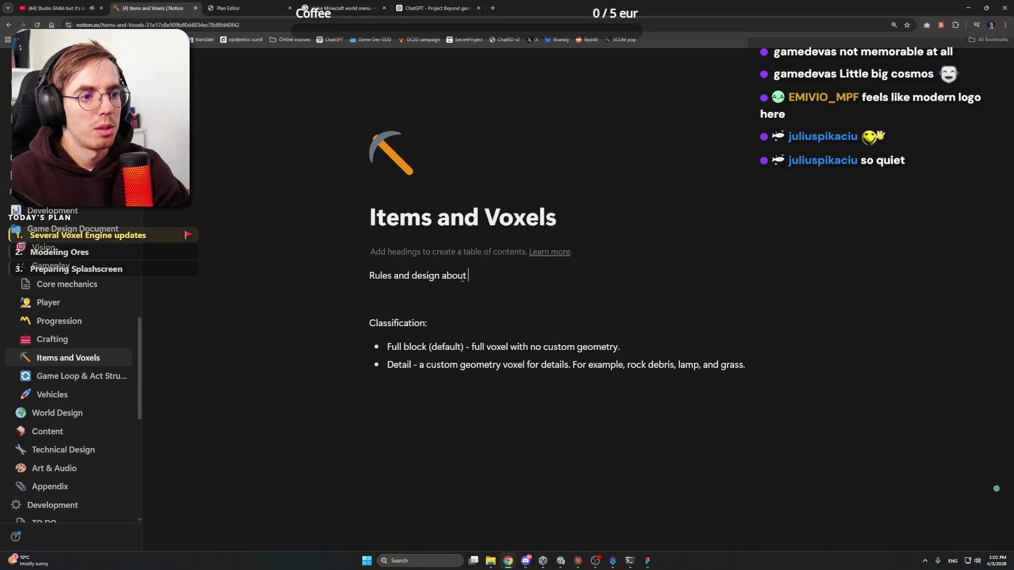
{"action": "type", "text": " games voxel"}
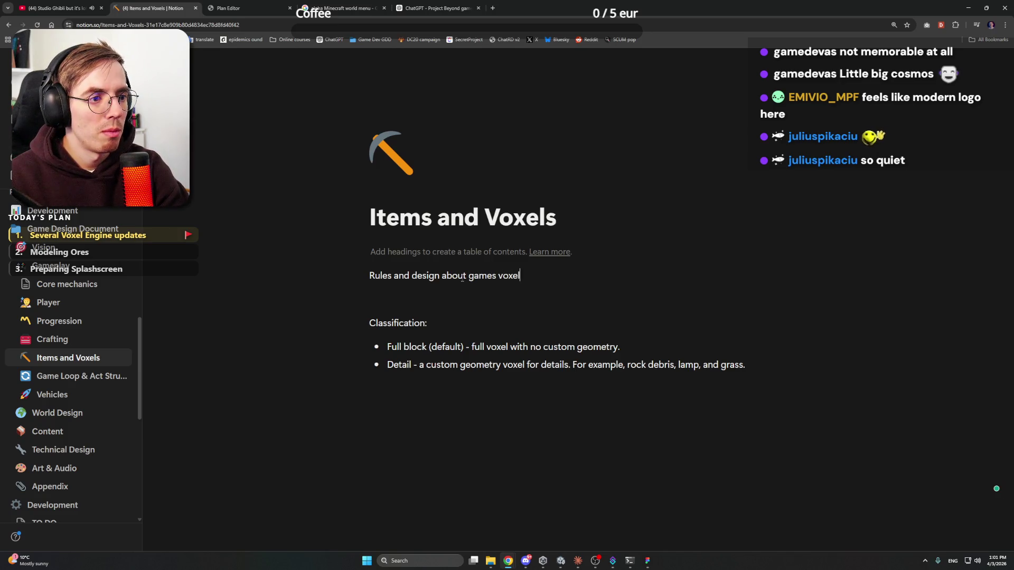
{"action": "type", "text": "ock, item"}
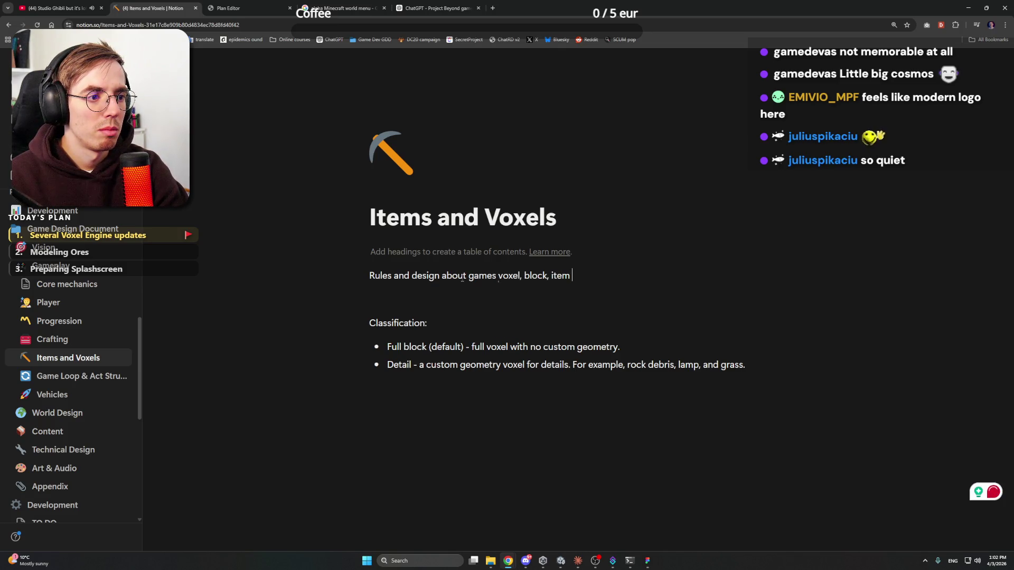
{"action": "key", "text": "BackSpace"}
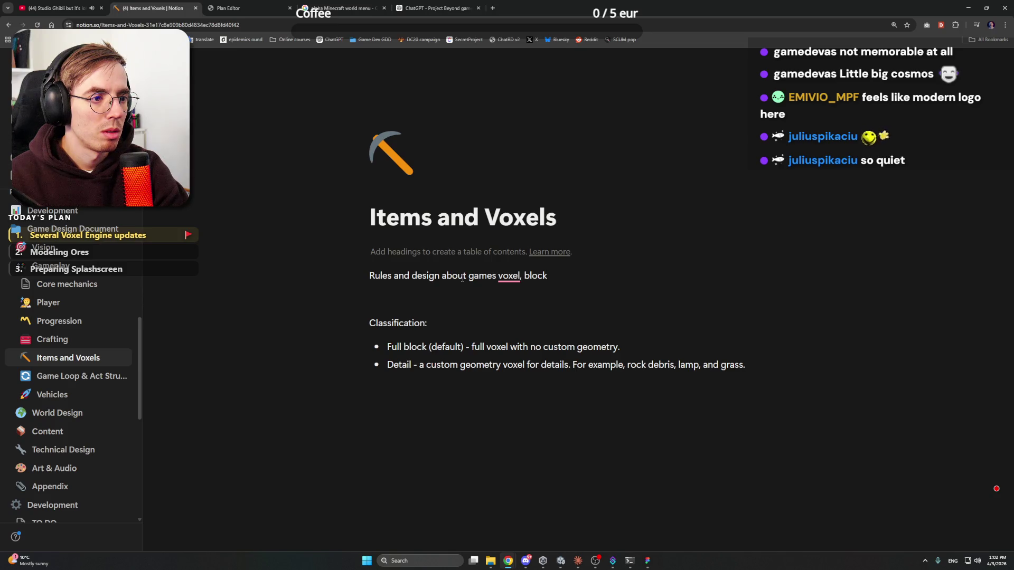
{"action": "type", "text": "and items lo"}
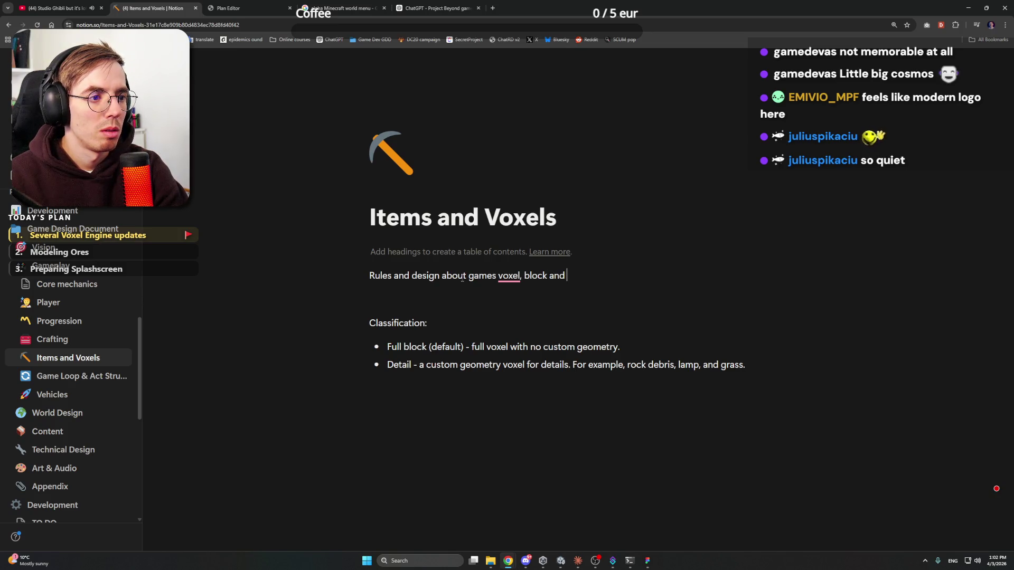
{"action": "type", "text": "gic"}
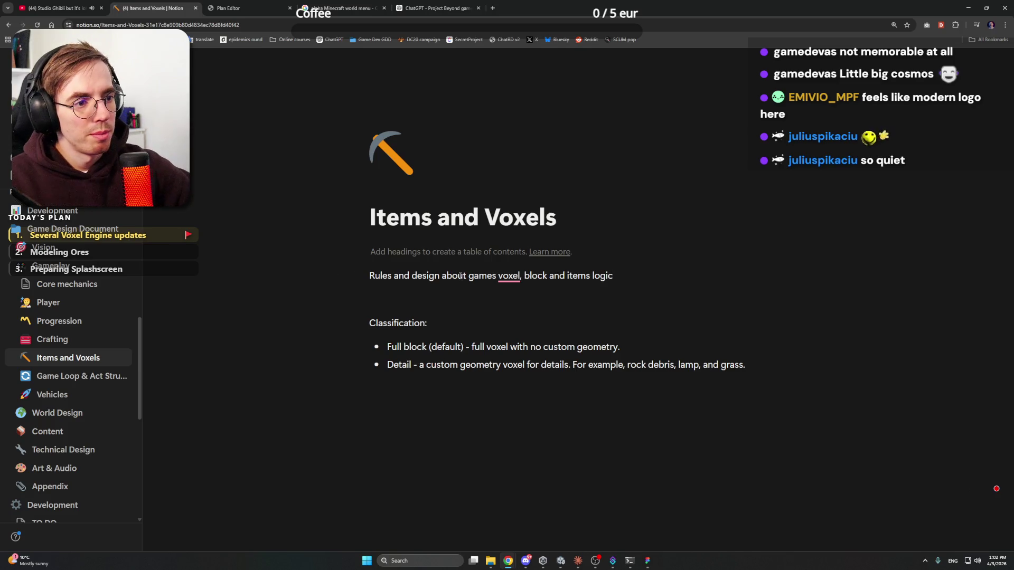
Step: Accept Grammarly's comma suggestions after 'games' and before 'and'
{"action": "mouse_move", "coordinate": [508, 279]}
{"action": "left_click", "coordinate": [528, 309]}
{"action": "mouse_move", "coordinate": [559, 277]}
{"action": "left_click", "coordinate": [571, 304]}
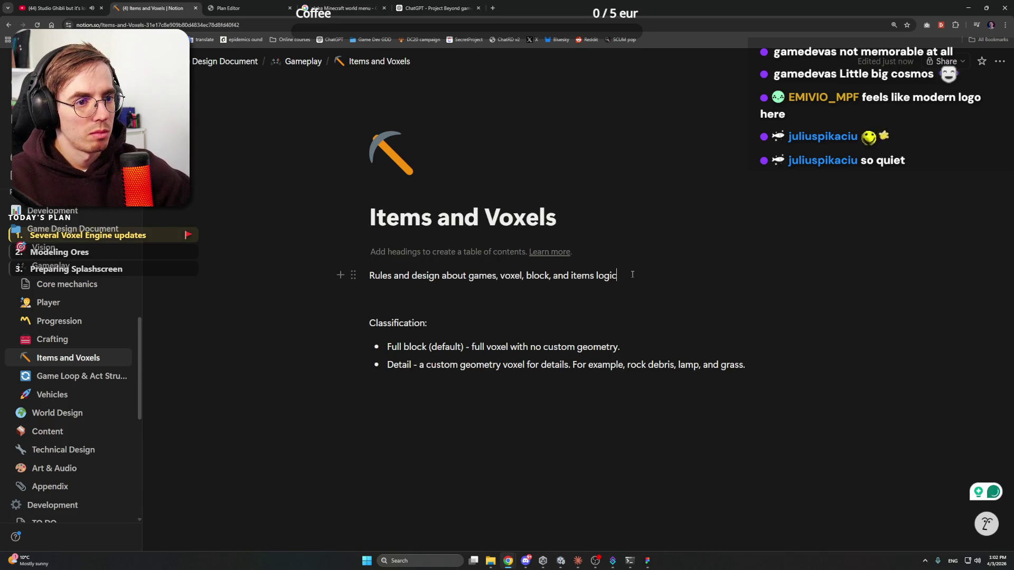
Step: Turn the intro line into a Quote block after trying heading levels
{"action": "left_click_drag", "start_coordinate": [632, 274], "coordinate": [355, 275]}
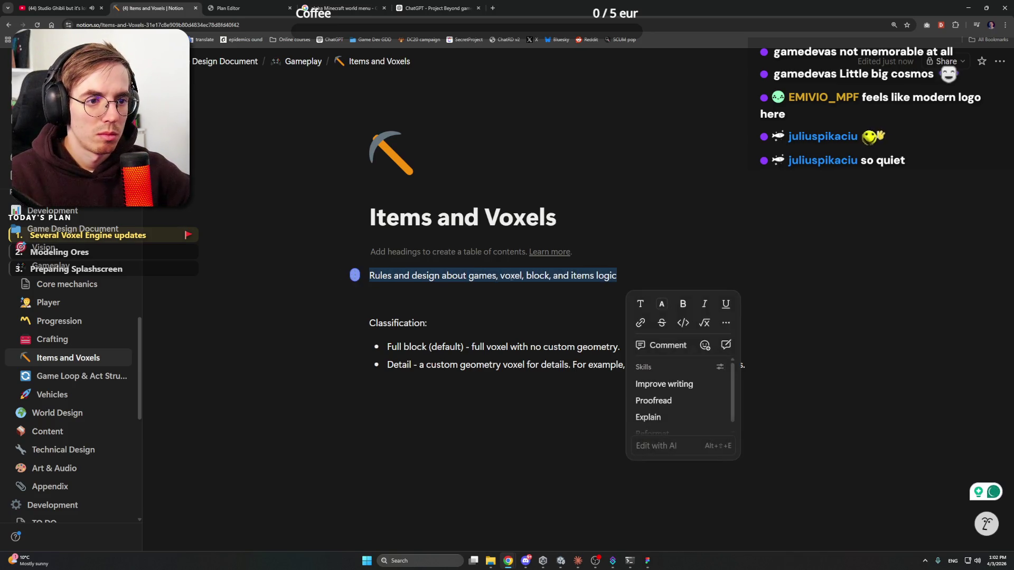
{"action": "key", "text": "ctrl+alt+1"}
{"action": "key", "text": "ctrl+alt+2"}
{"action": "key", "text": "ctrl+alt+3"}
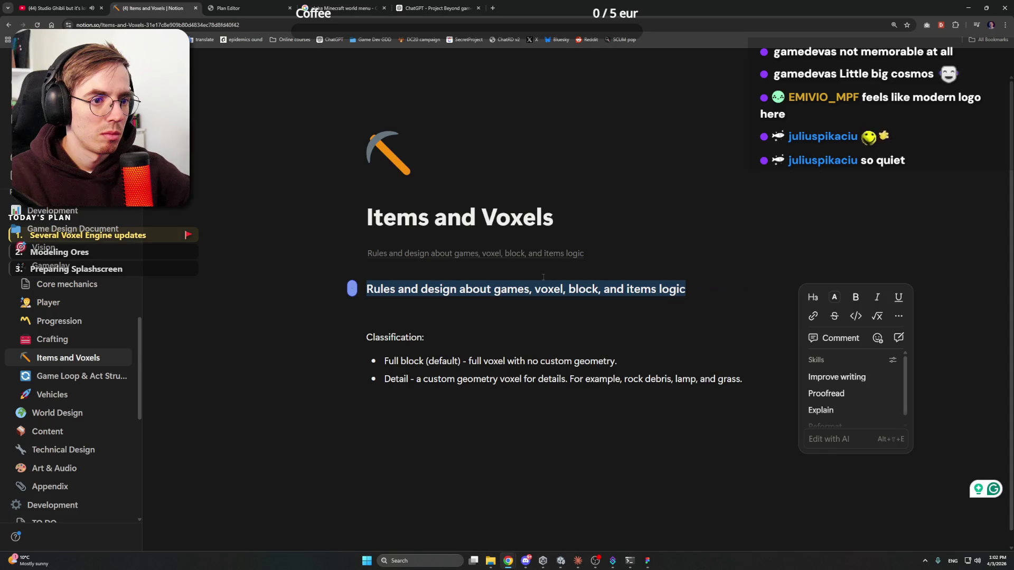
{"action": "left_click", "coordinate": [812, 297]}
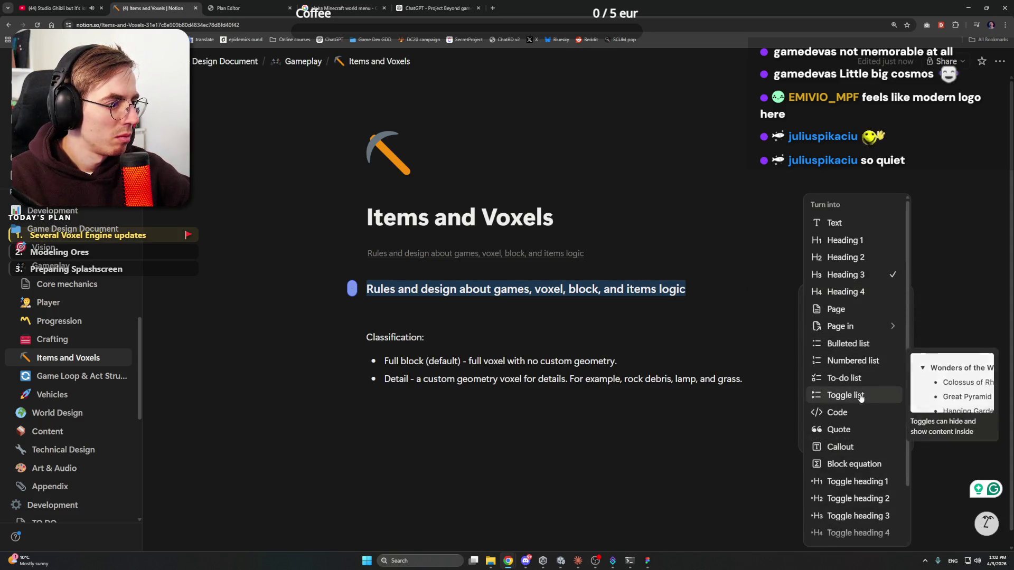
{"action": "mouse_move", "coordinate": [841, 328]}
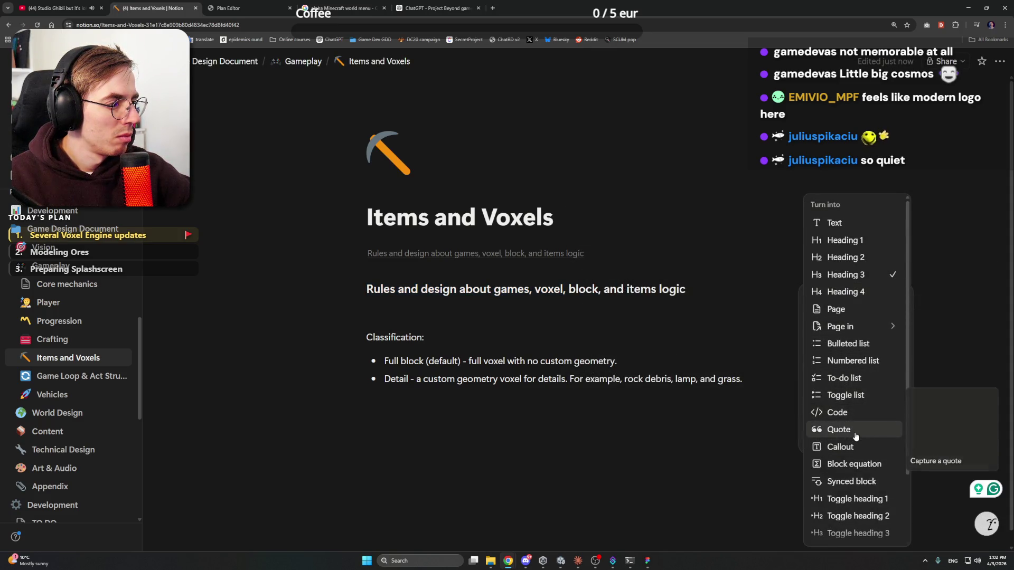
{"action": "left_click", "coordinate": [855, 430]}
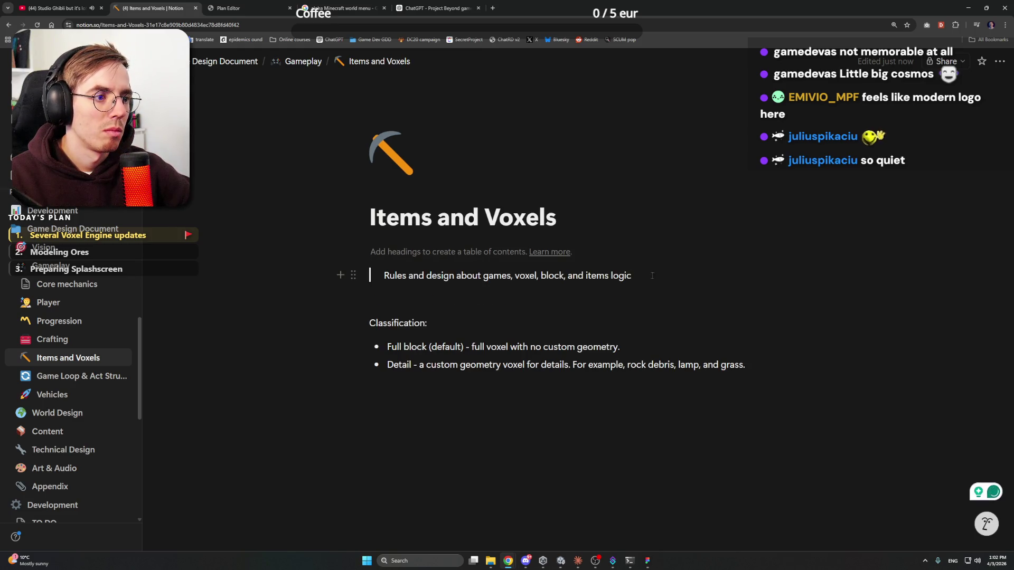
Step: Colour the quote text blue, then place the caret below it
{"action": "left_click_drag", "start_coordinate": [647, 276], "coordinate": [338, 275]}
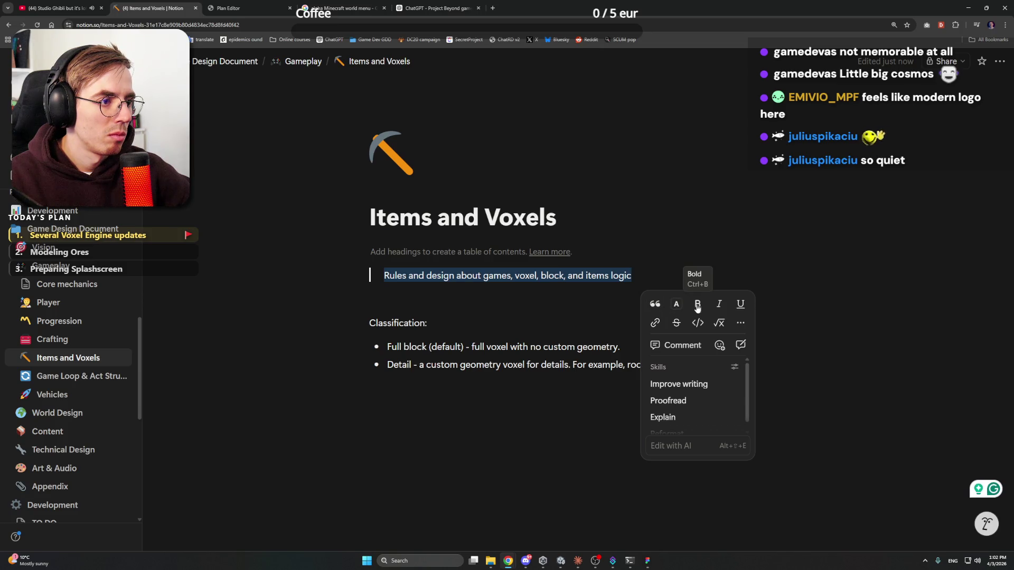
{"action": "left_click", "coordinate": [676, 304]}
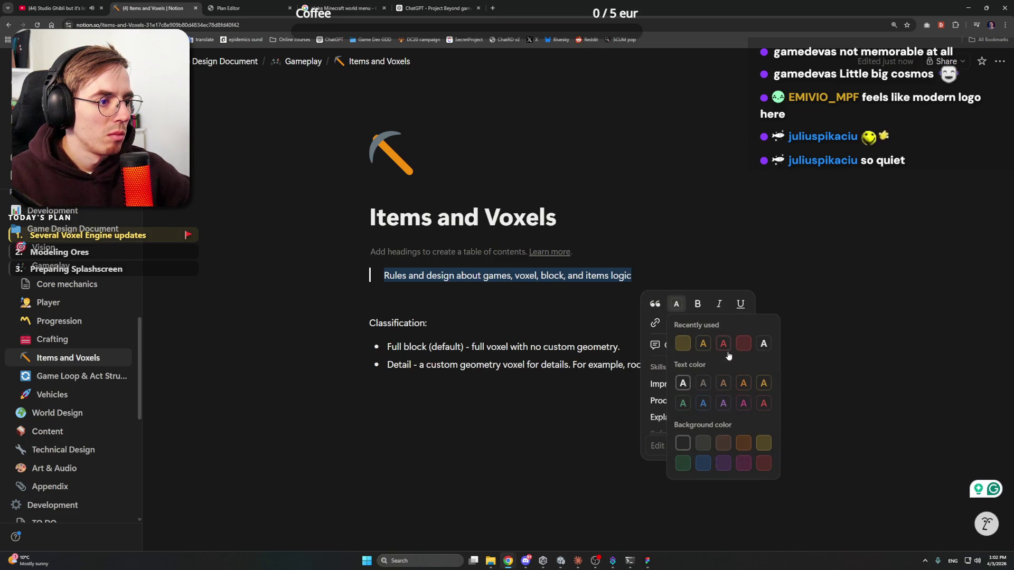
{"action": "left_click", "coordinate": [722, 347]}
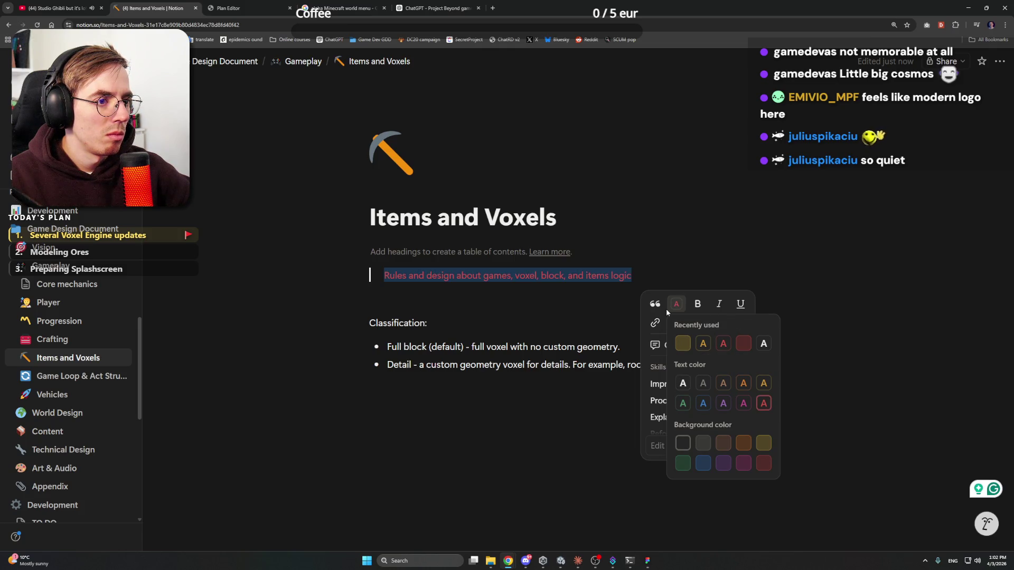
{"action": "left_click", "coordinate": [703, 403]}
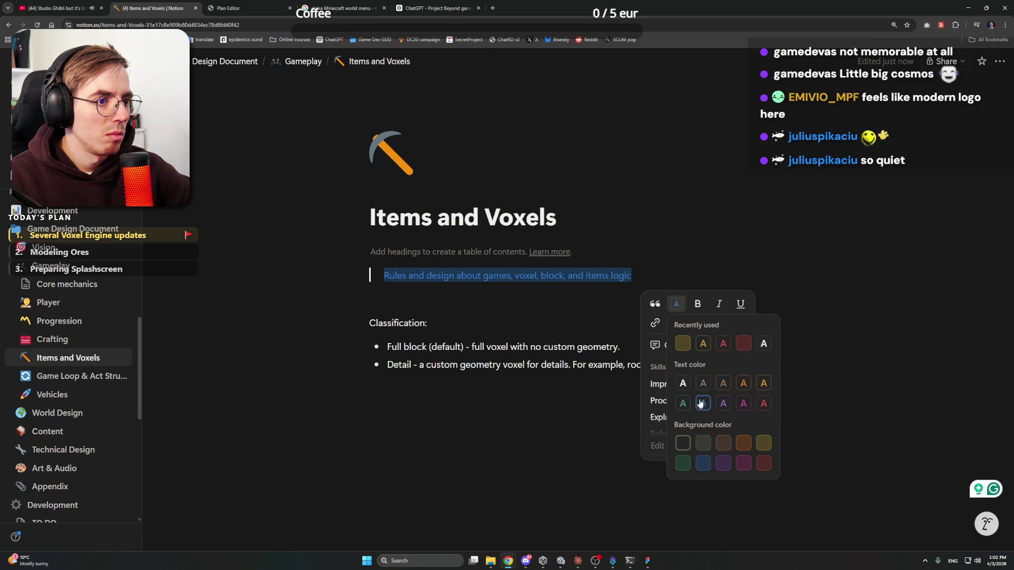
{"action": "left_click", "coordinate": [639, 289]}
{"action": "left_click", "coordinate": [613, 301]}
{"action": "left_click", "coordinate": [753, 363]}
{"action": "left_click", "coordinate": [493, 312]}
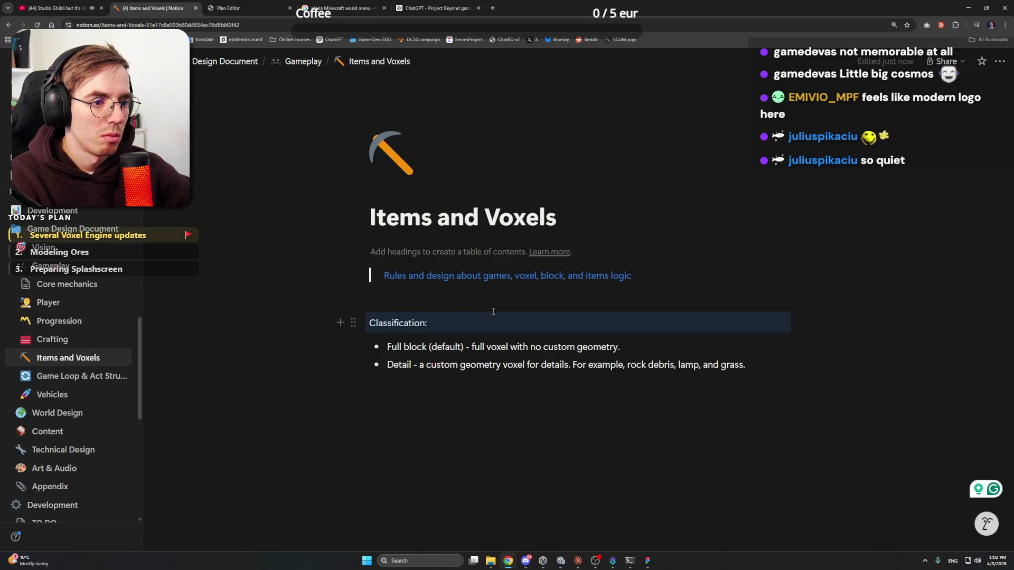
{"action": "left_click", "coordinate": [465, 302]}
{"action": "key", "text": "Return"}
{"action": "left_click", "coordinate": [398, 299]}
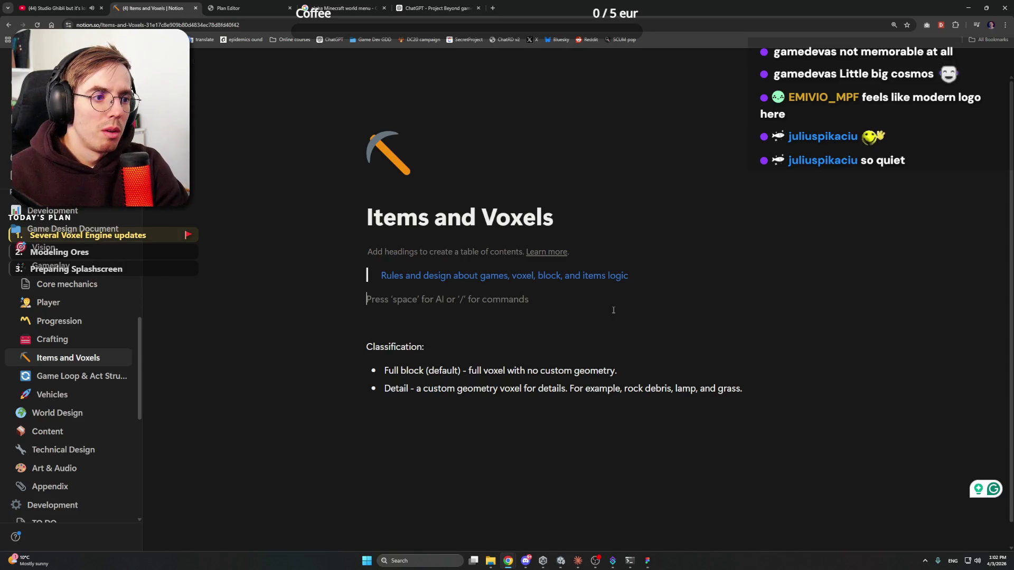
{"action": "type", "text": "For a database of"}
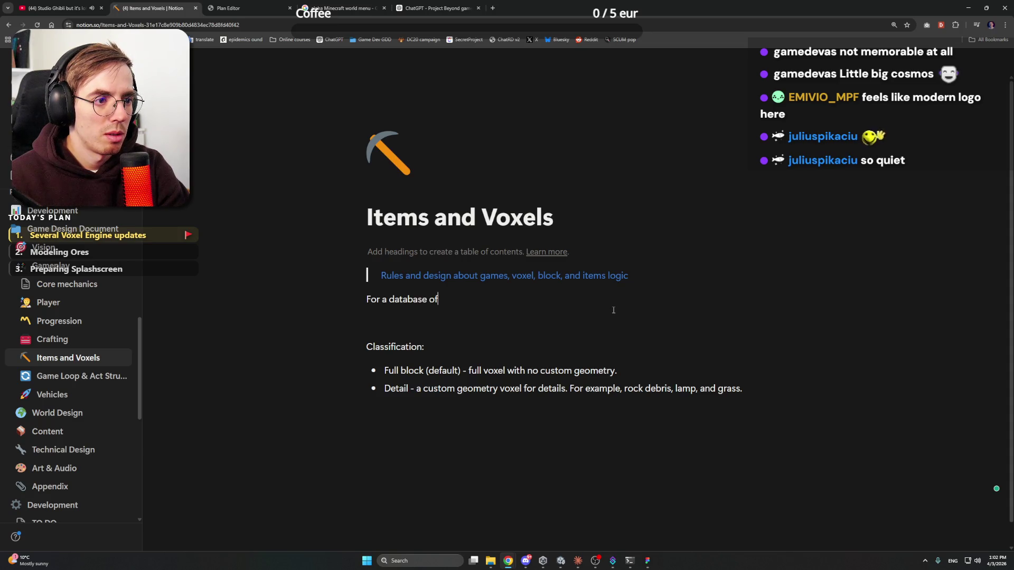
{"action": "type", "text": "blocks and it"}
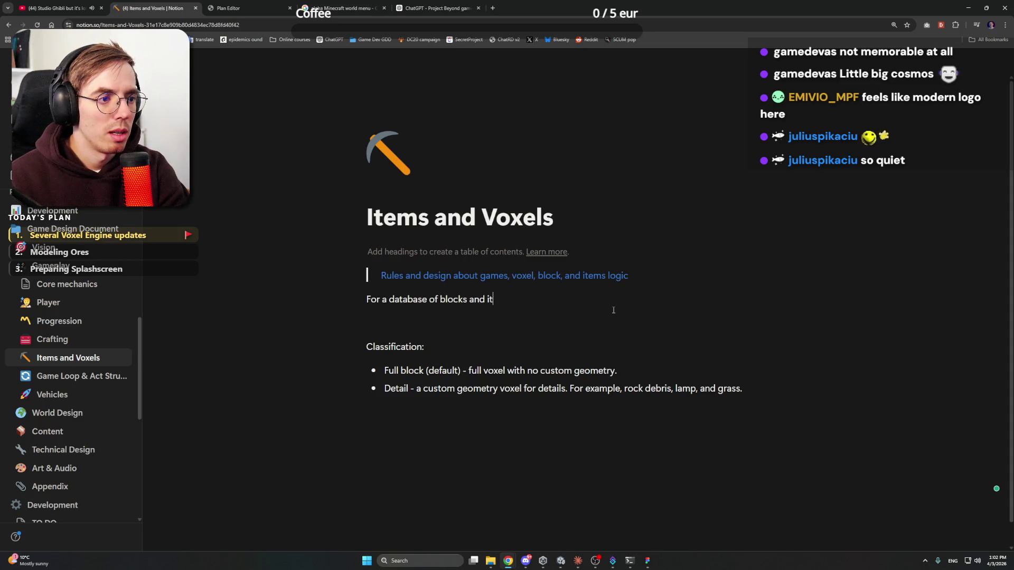
{"action": "type", "text": "cla"}
{"action": "key", "text": "BackSpace"}
{"action": "key", "text": "BackSpace"}
{"action": "key", "text": "BackSpace"}
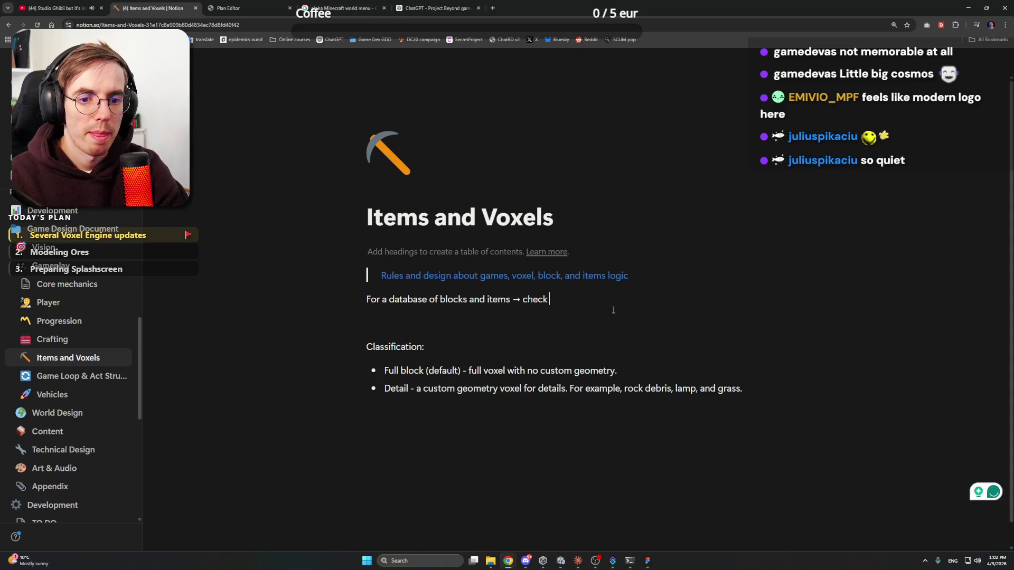
{"action": "type", "text": "@conte"}
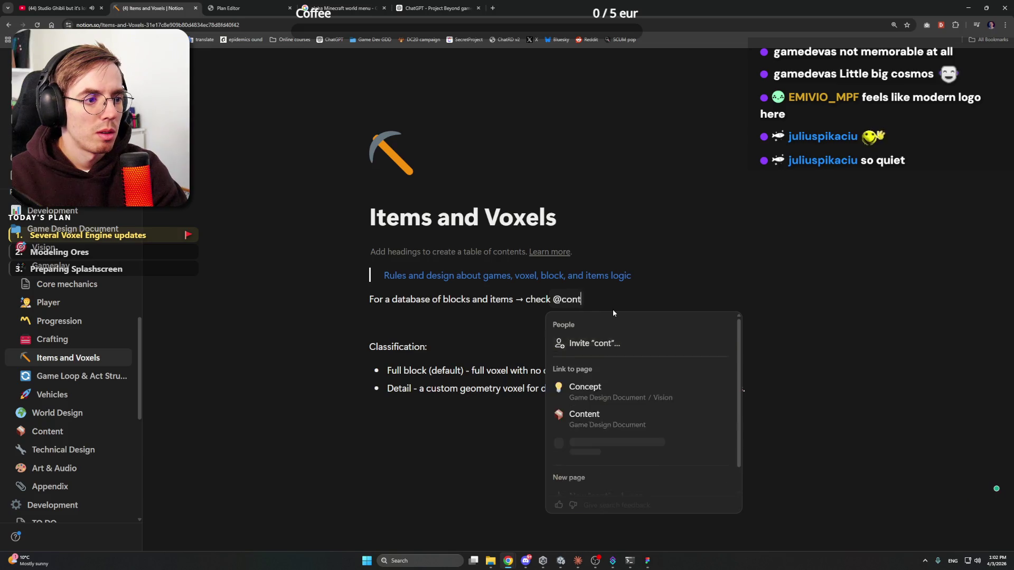
{"action": "key", "text": "Return"}
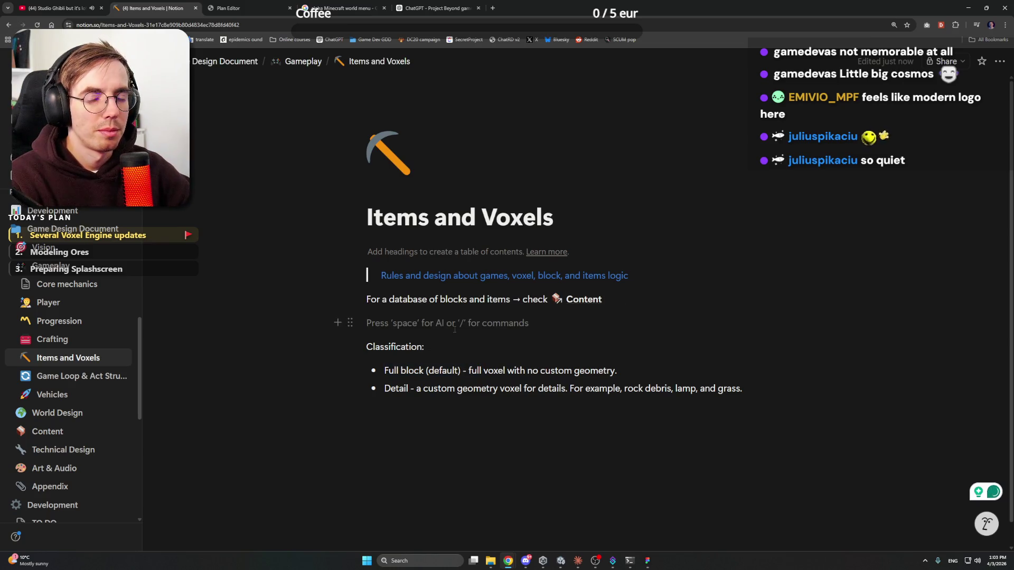
Step: Start a new line below the Detail bullet and type 'Ores voxels'
{"action": "left_click", "coordinate": [460, 345]}
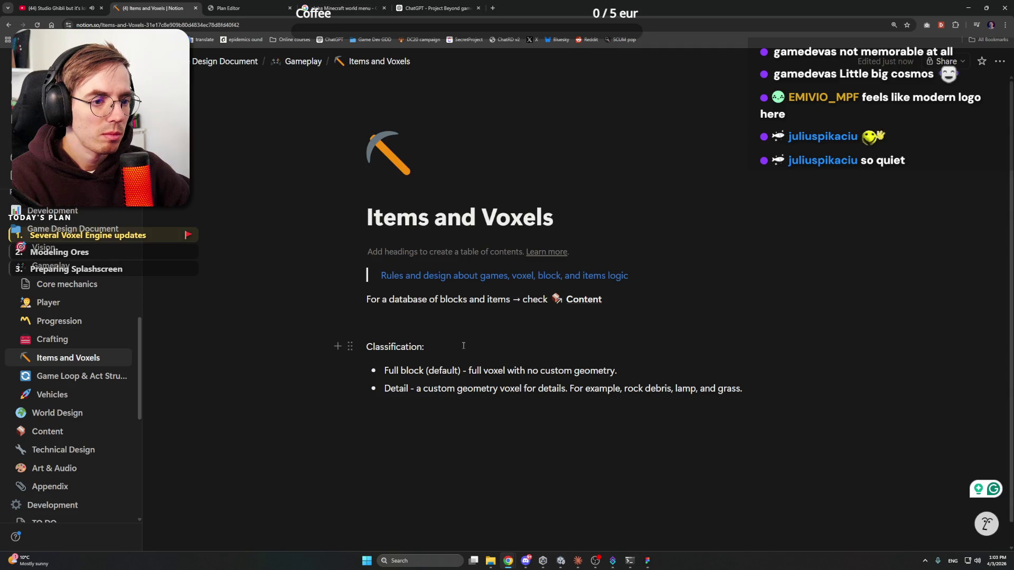
{"action": "key", "text": "Return"}
{"action": "key", "text": "Return"}
{"action": "key", "text": "Return"}
{"action": "type", "text": "Ores"}
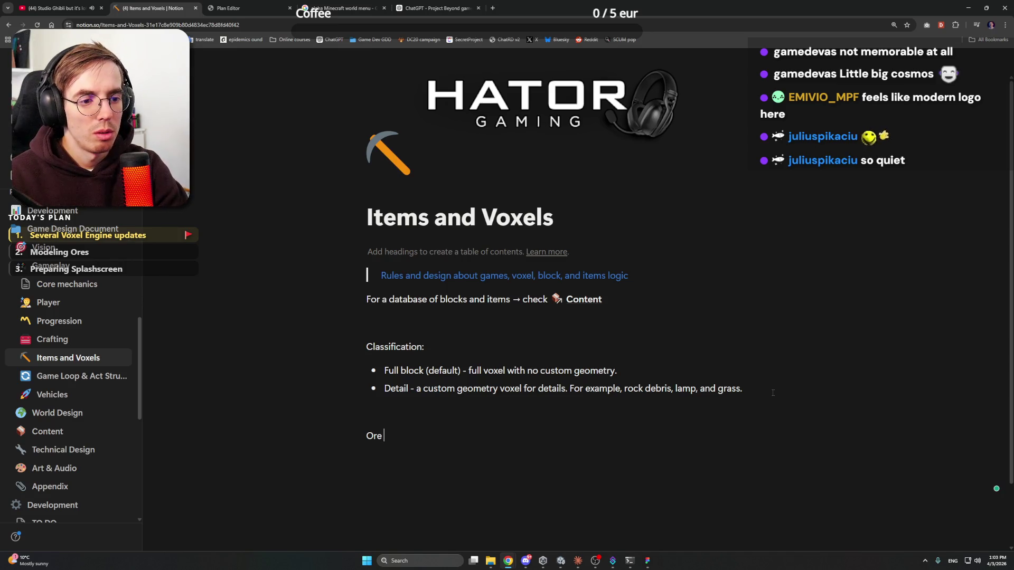
{"action": "type", "text": " voxels"}
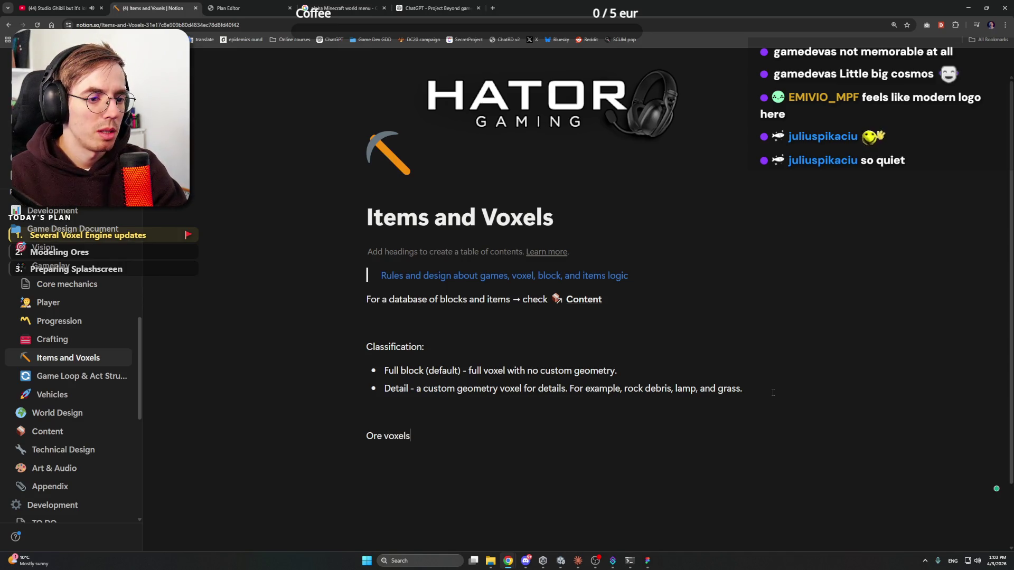
Step: Make the Ore voxels line a Heading 2 with Ctrl+Alt+2
{"action": "key", "text": "shift+Home"}
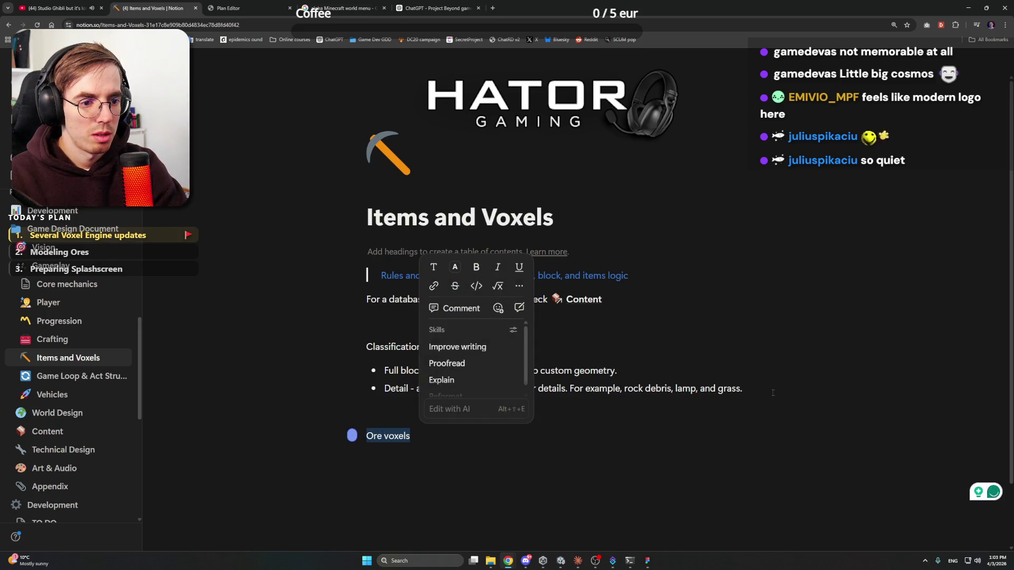
{"action": "key", "text": "ctrl+alt+2"}
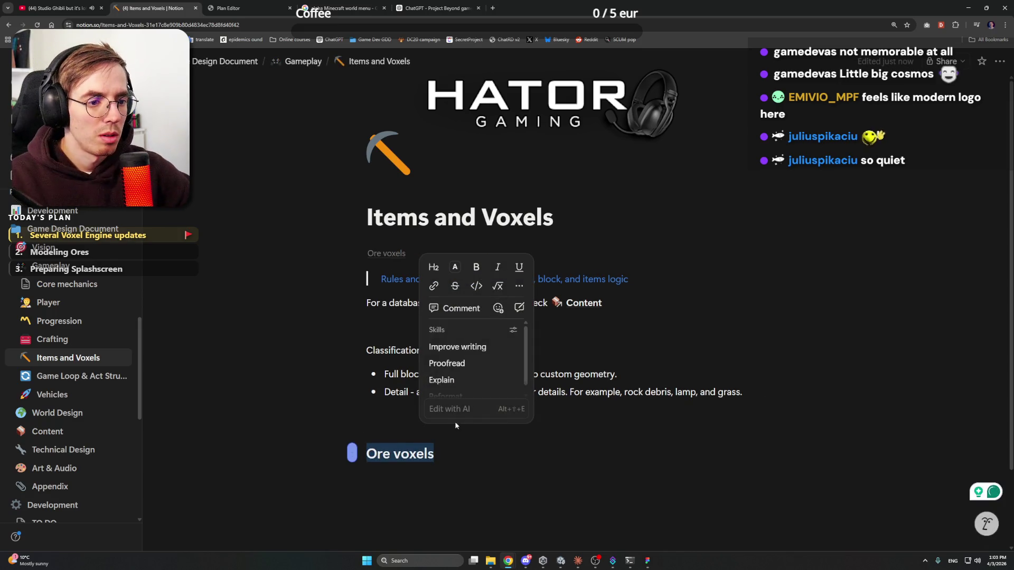
{"action": "left_click", "coordinate": [454, 421]}
{"action": "scroll", "coordinate": [528, 422], "scroll_direction": "down", "scroll_amount": 2}
{"action": "left_click", "coordinate": [579, 563]}
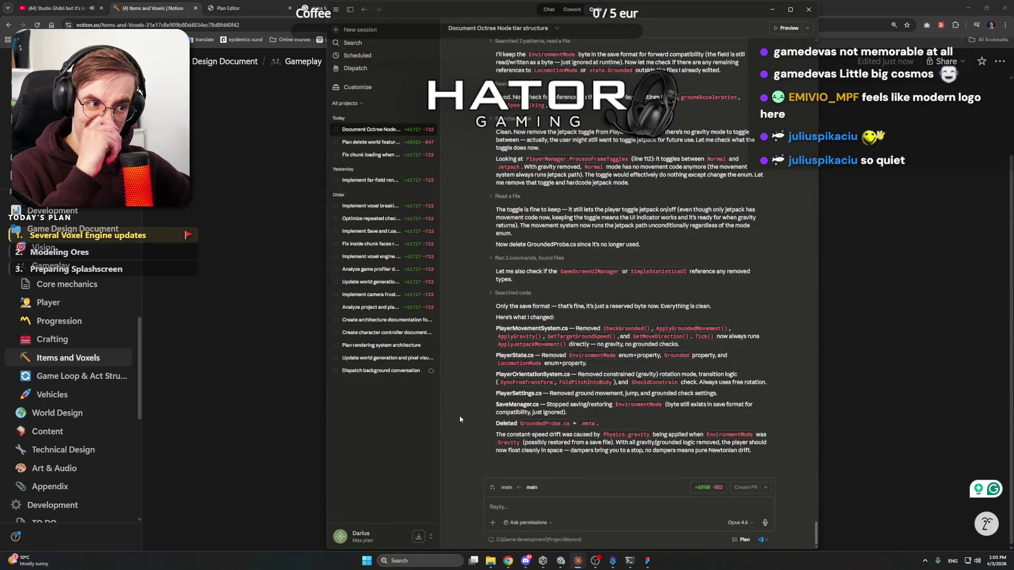
{"action": "left_click", "coordinate": [898, 4]}
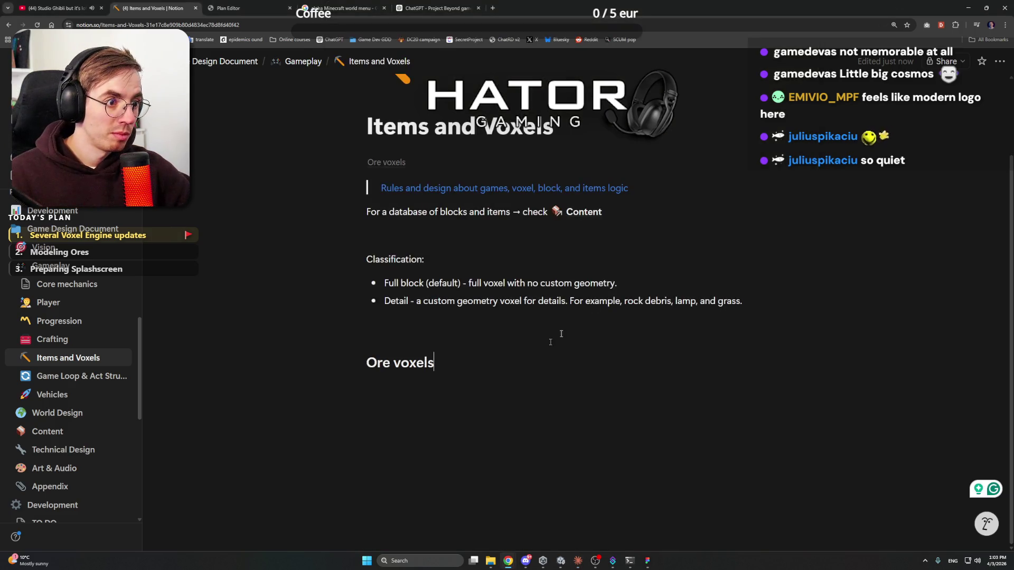
Step: Start an empty numbered list under the Ore voxels heading via /num
{"action": "triple_click", "coordinate": [449, 366]}
{"action": "left_click", "coordinate": [443, 364]}
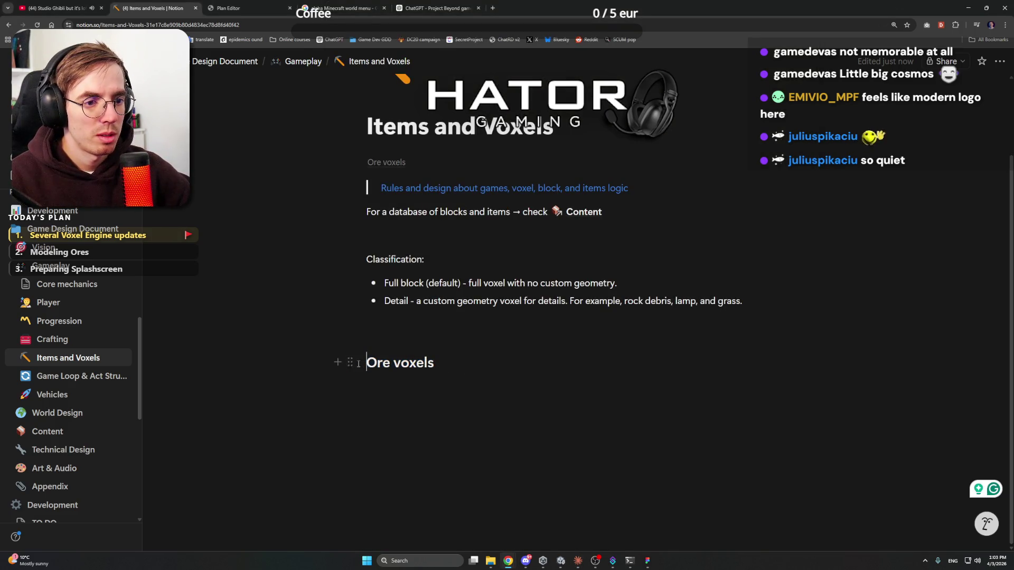
{"action": "key", "text": "Return"}
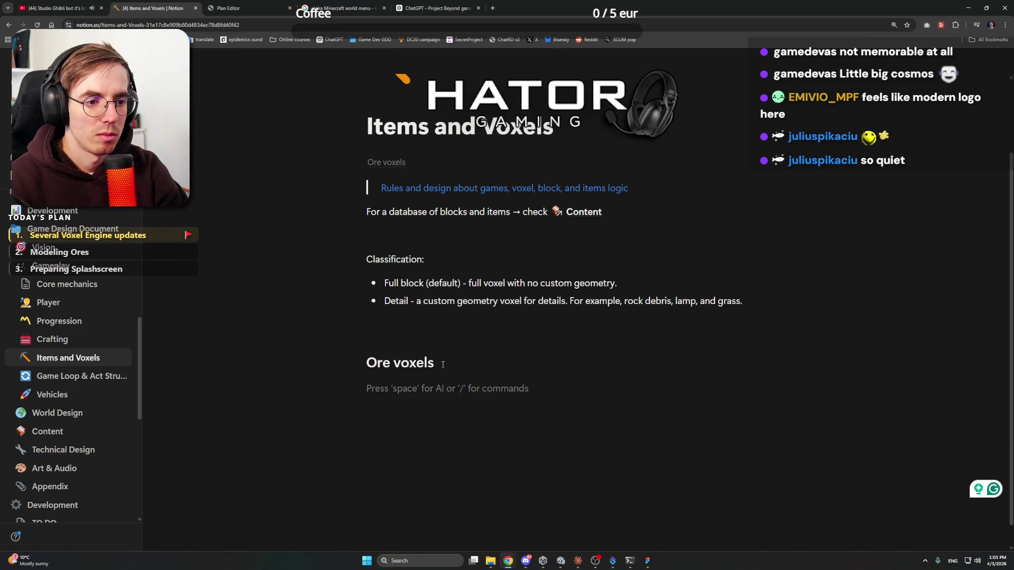
{"action": "type", "text": "num"}
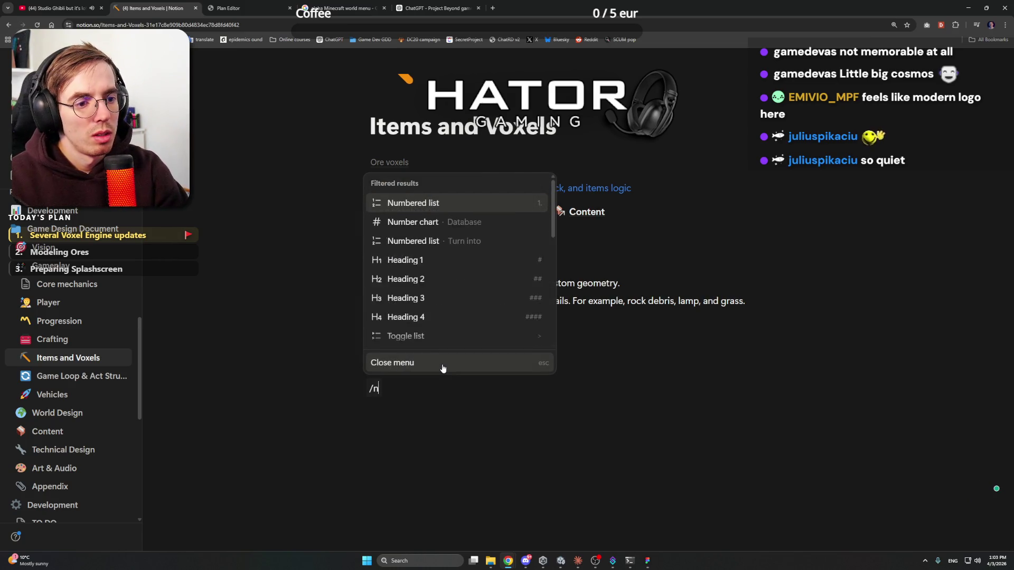
{"action": "key", "text": "Return"}
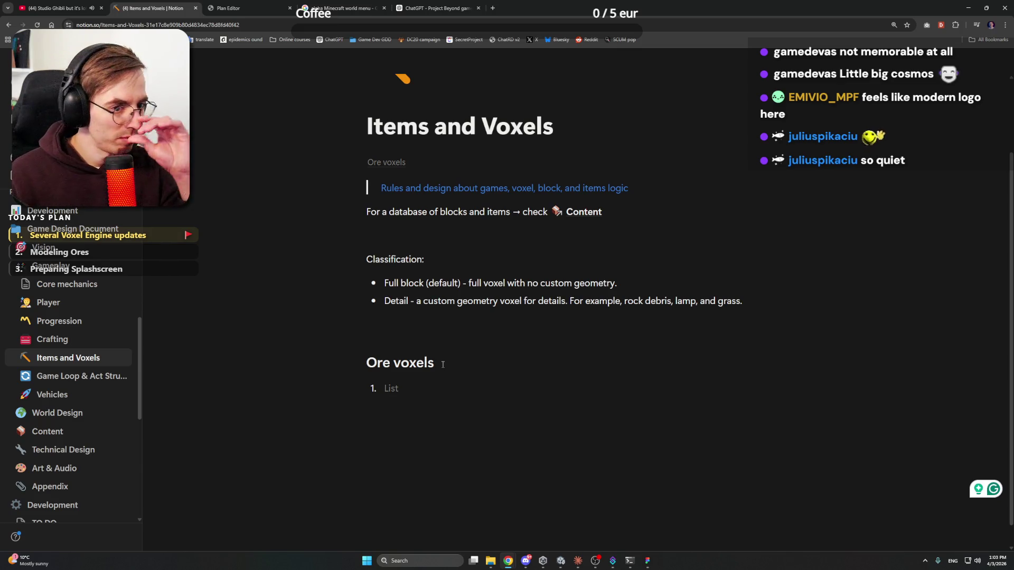
Step: Type 'Ore voxels will have two types: Integrated ore and full ore.' accepting spelling fixes
{"action": "type", "text": "Ore voxels"}
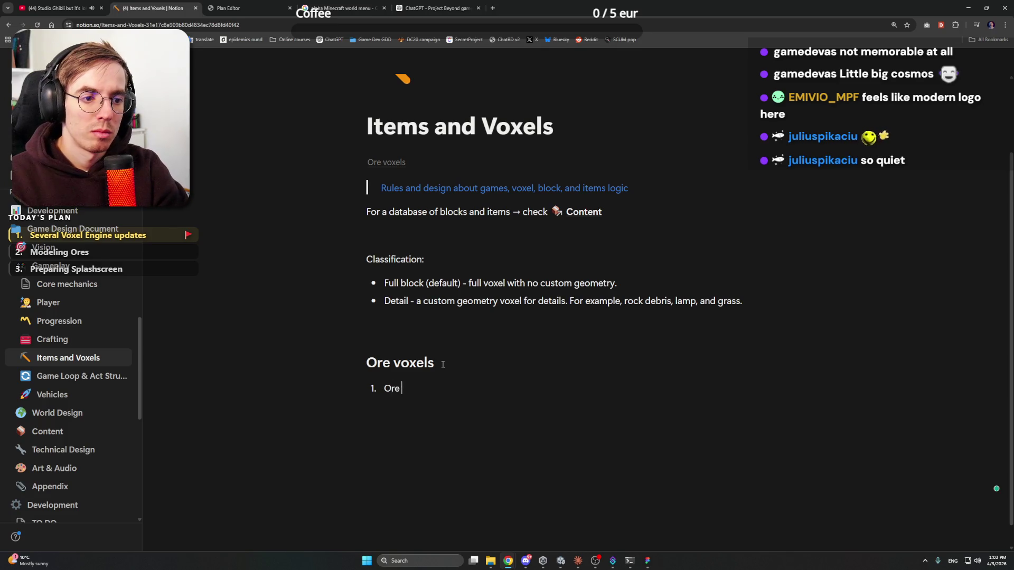
{"action": "type", "text": " wi"}
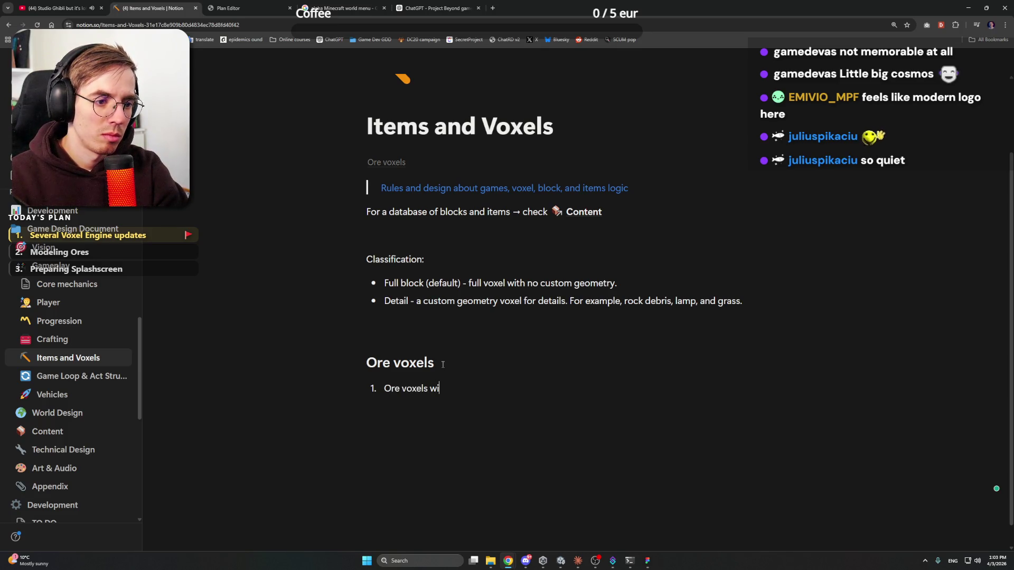
{"action": "key", "text": "BackSpace"}
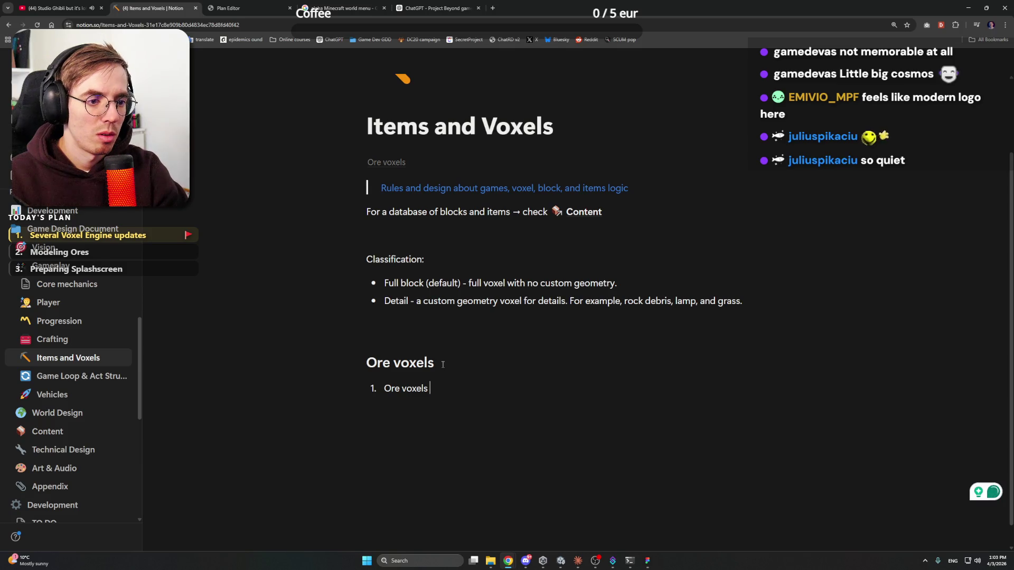
{"action": "type", "text": "voxels will "}
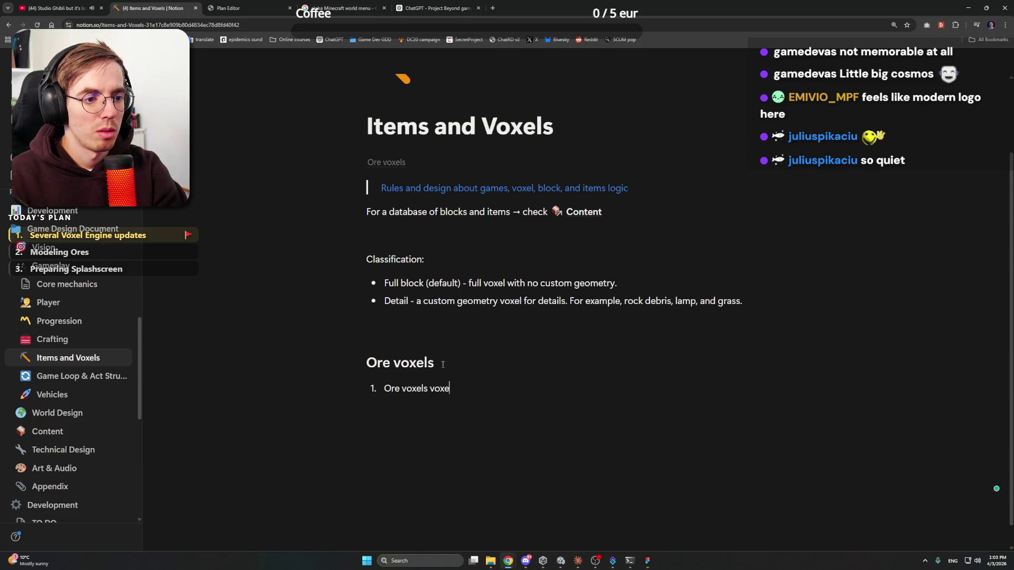
{"action": "type", "text": "have two types:"}
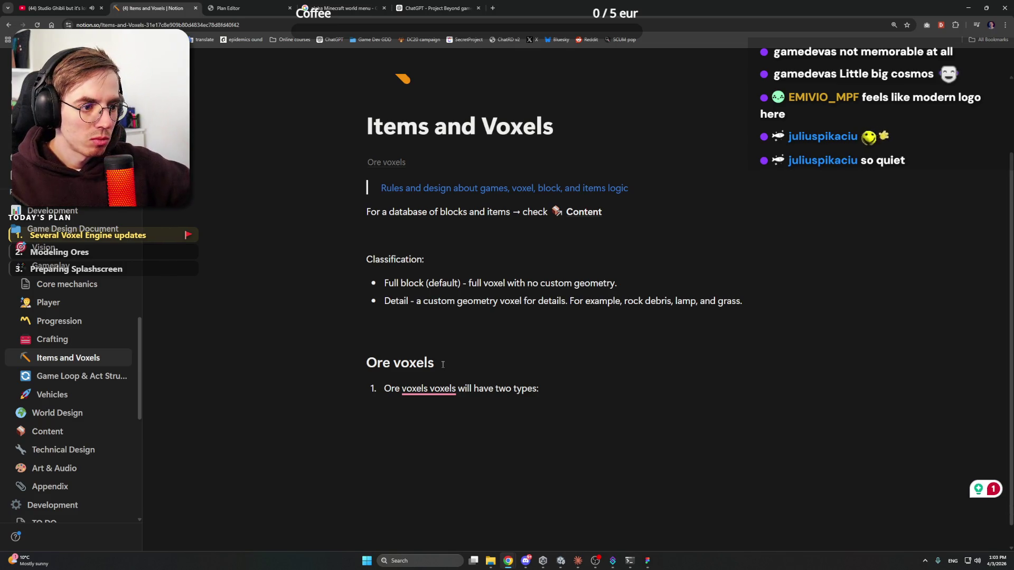
{"action": "type", "text": "Integrated "}
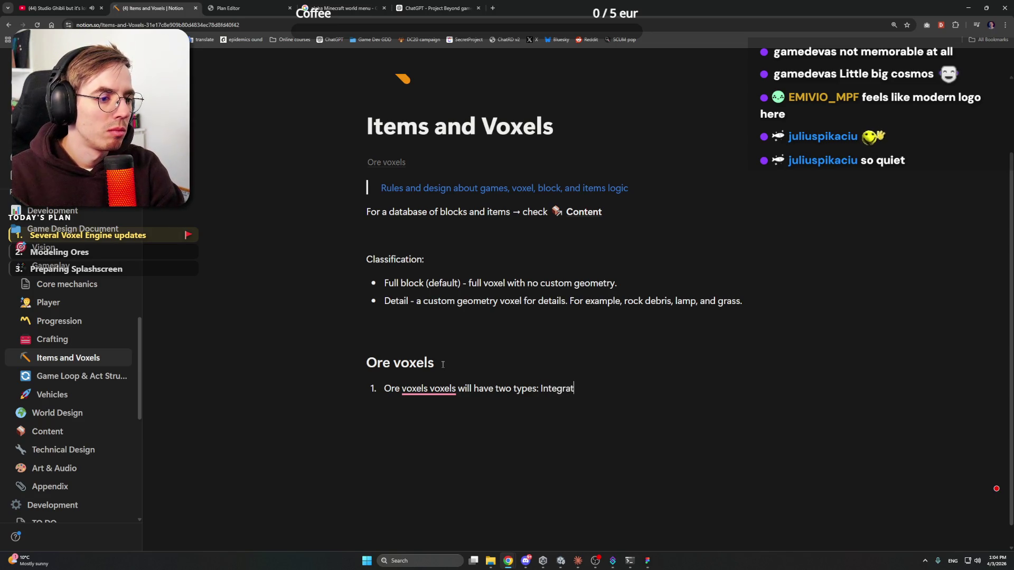
{"action": "type", "text": "ore and full"}
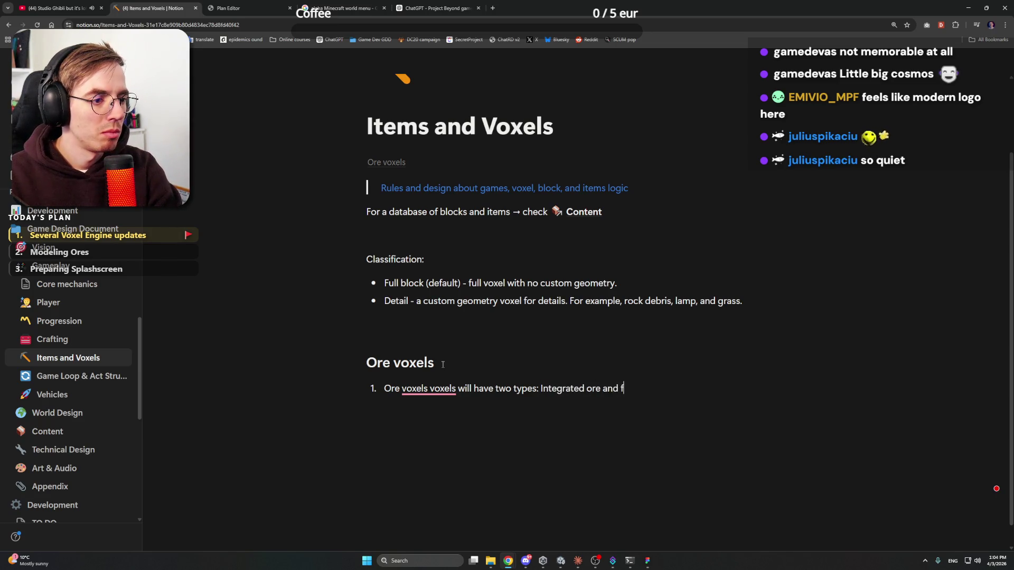
{"action": "type", "text": " ore;"}
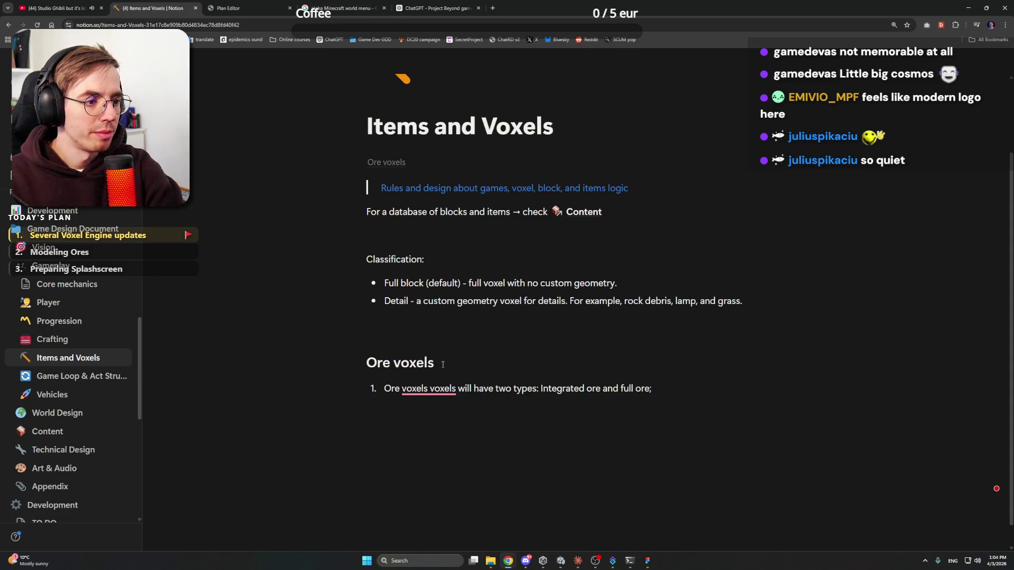
{"action": "left_click", "coordinate": [429, 389]}
{"action": "left_click", "coordinate": [428, 420]}
{"action": "left_click", "coordinate": [615, 389]}
{"action": "left_click", "coordinate": [633, 412]}
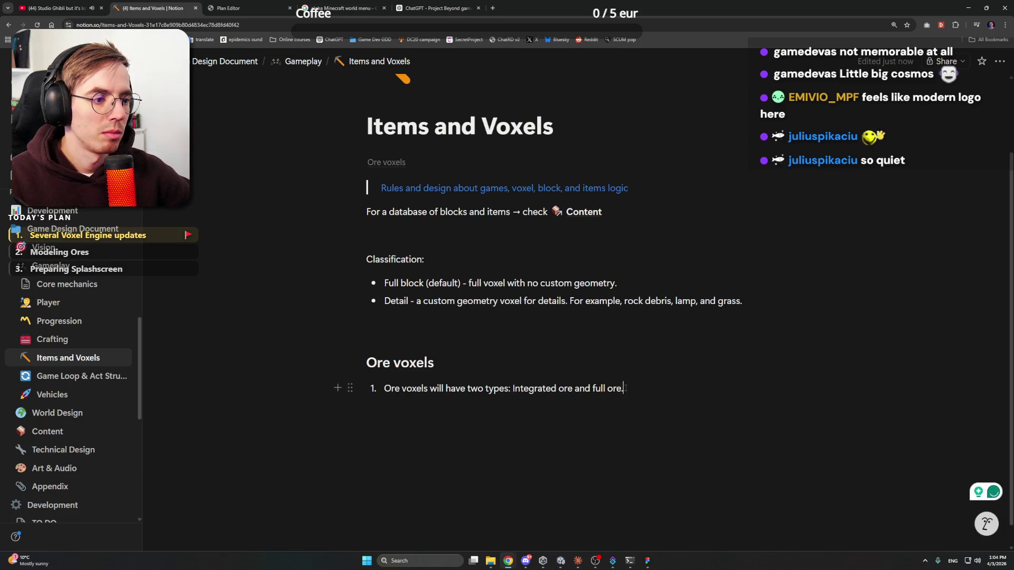
Step: Format 'Integrated ore' and 'full ore' as inline code with Ctrl+E
{"action": "left_click_drag", "start_coordinate": [516, 386], "coordinate": [630, 389]}
{"action": "key", "text": "ctrl+e"}
{"action": "left_click", "coordinate": [601, 391]}
{"action": "key", "text": "ctrl+e"}
{"action": "left_click", "coordinate": [670, 390]}
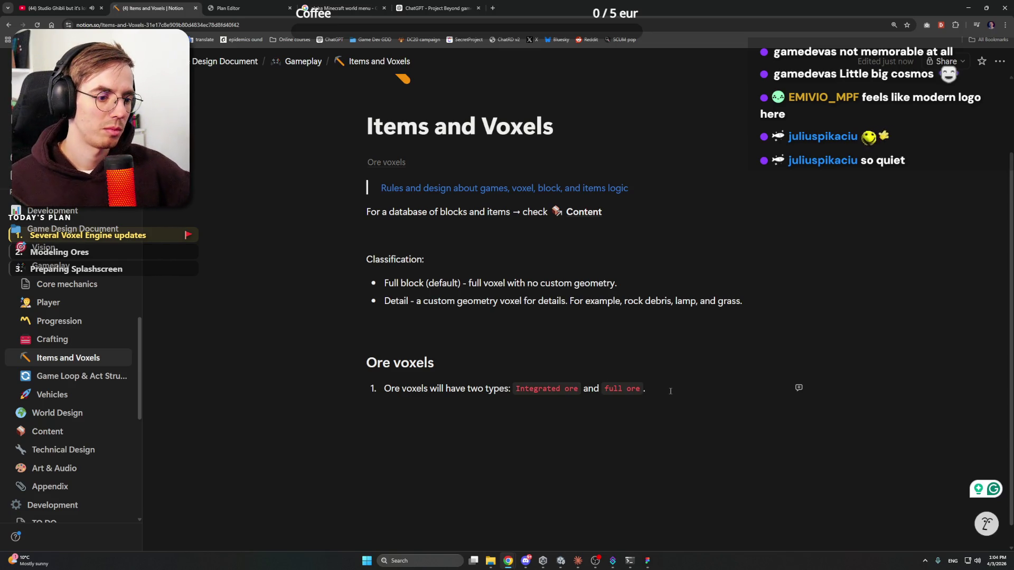
{"action": "left_click", "coordinate": [527, 562]}
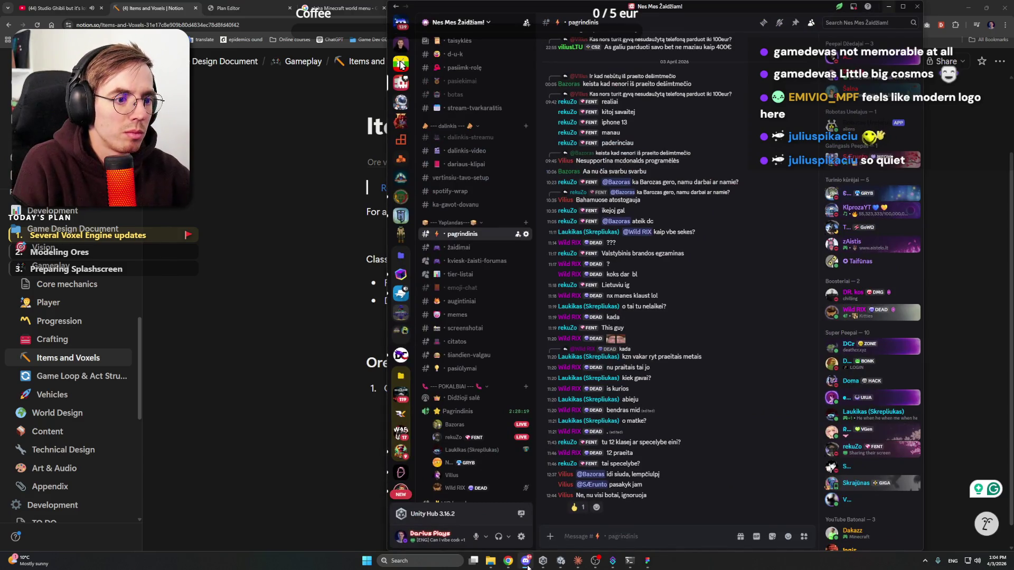
{"action": "left_click", "coordinate": [527, 564]}
{"action": "left_click", "coordinate": [647, 563]}
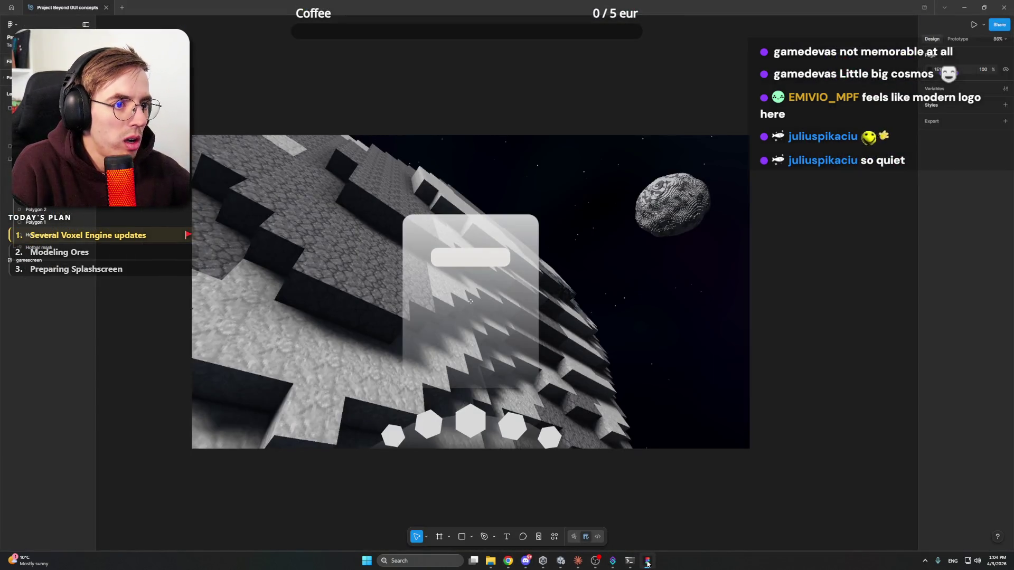
{"action": "left_click", "coordinate": [647, 562]}
{"action": "left_click", "coordinate": [613, 563]}
{"action": "left_click", "coordinate": [613, 563]}
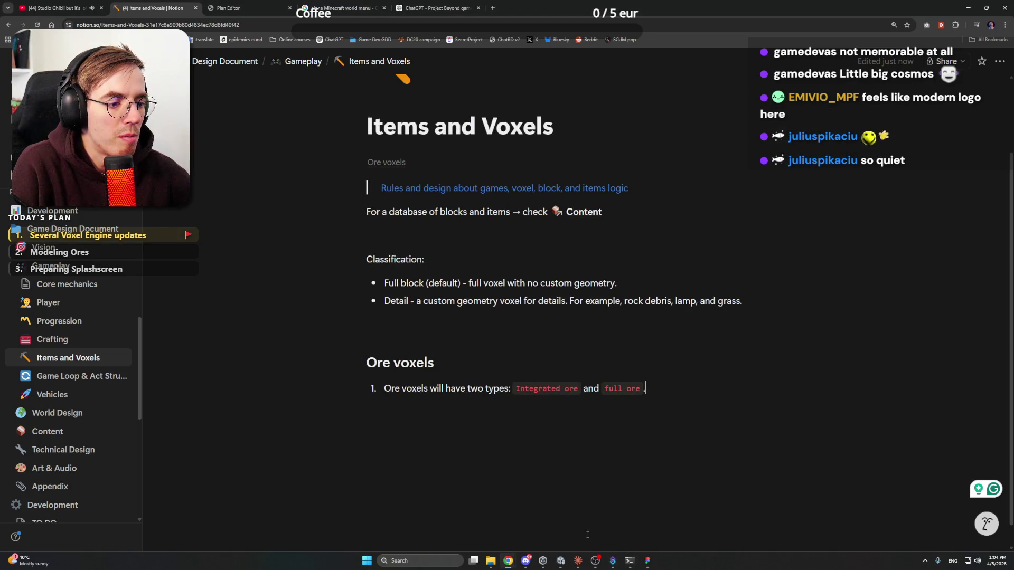
{"action": "left_click", "coordinate": [579, 562]}
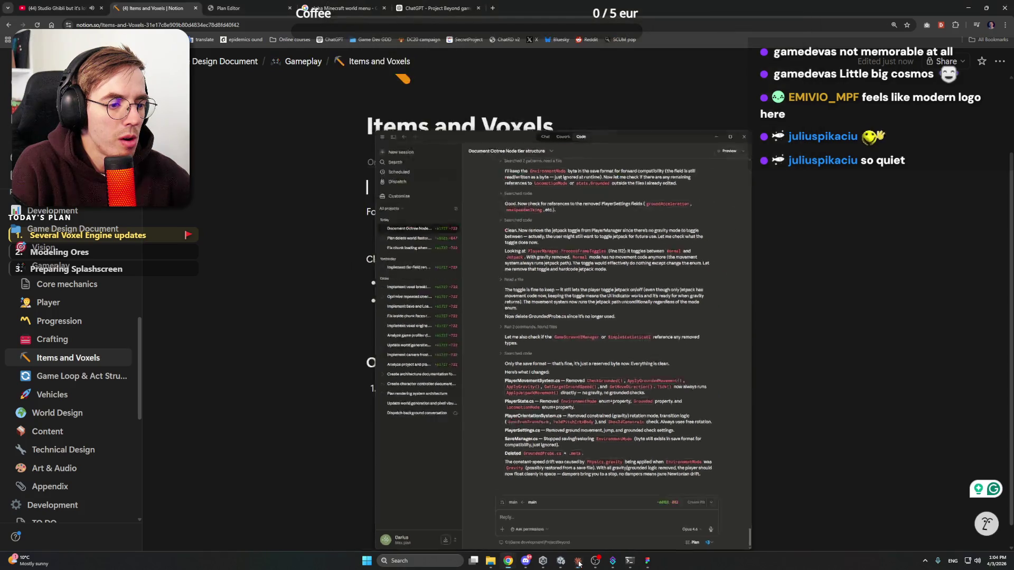
{"action": "left_click", "coordinate": [579, 563]}
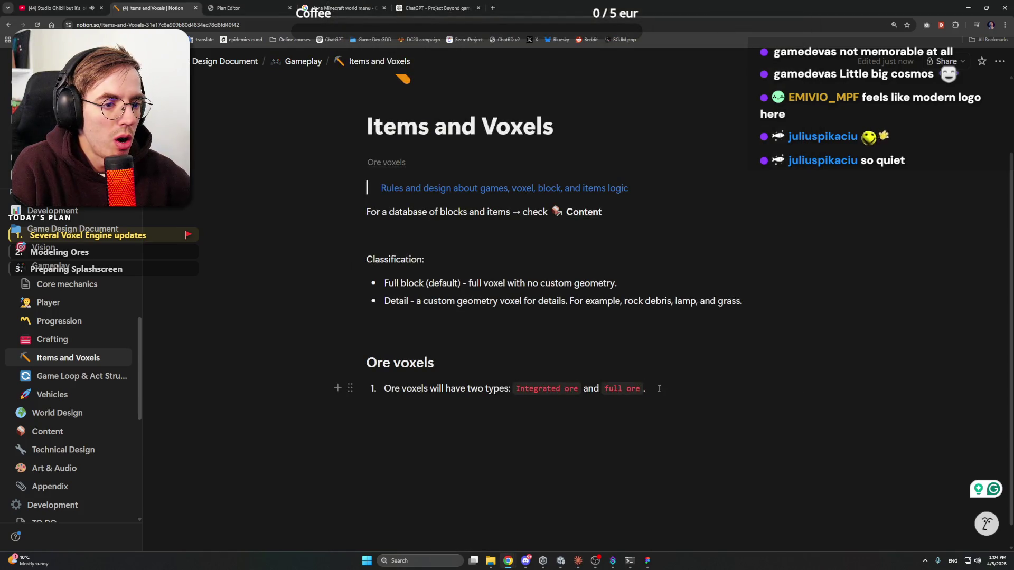
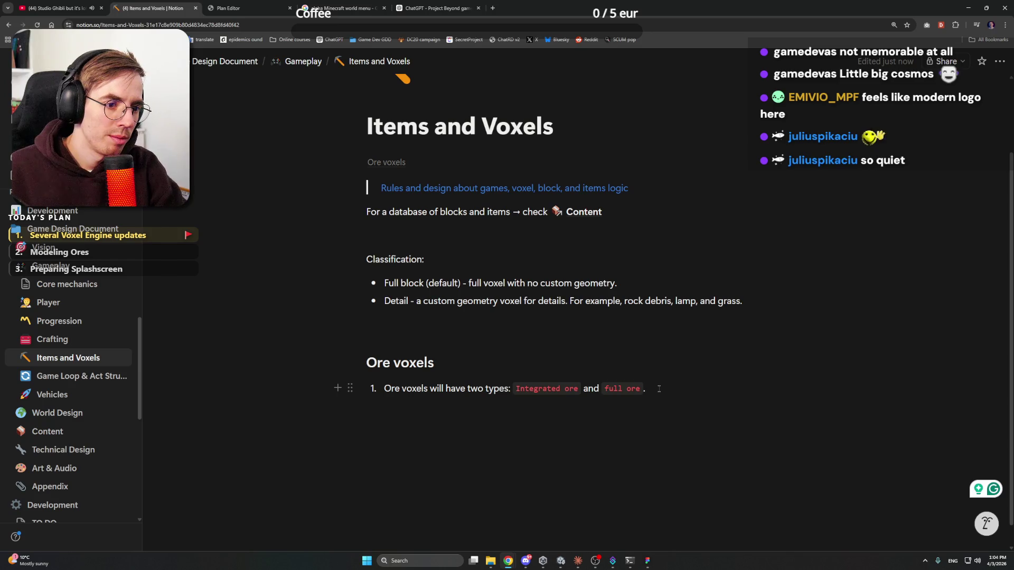
Step: Add a second list item: 'Integrated ores -> ore clusters integrated into terrain block'
{"action": "key", "text": "Return"}
{"action": "type", "text": "Ine"}
{"action": "key", "text": "BackSpace"}
{"action": "type", "text": "tegrated ores"}
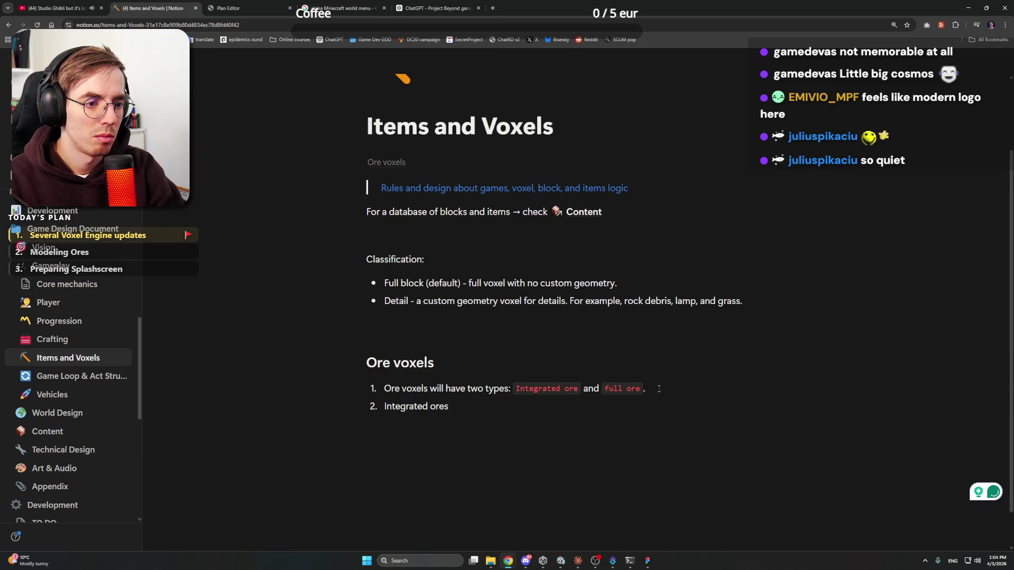
{"action": "type", "text": "->"}
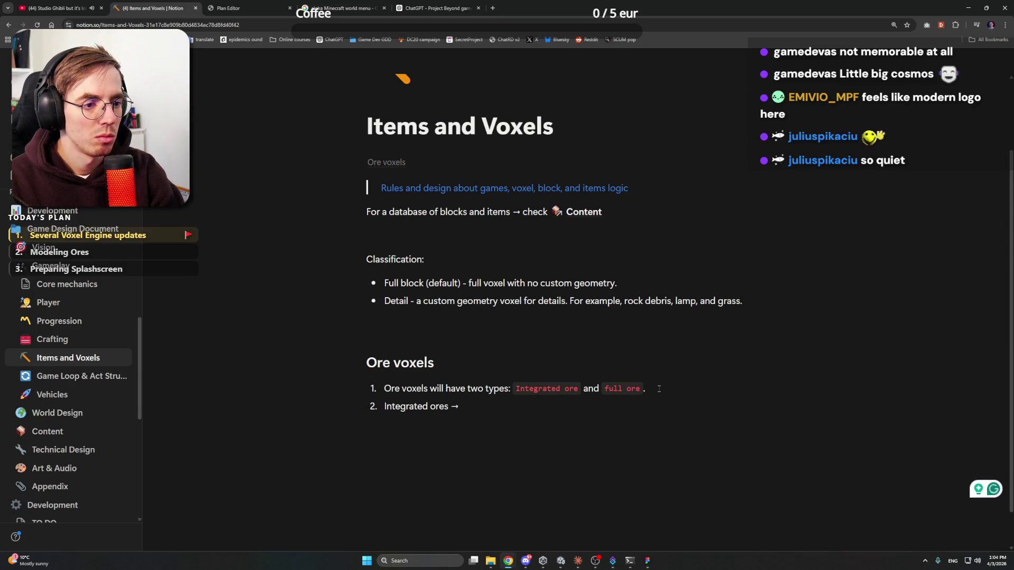
{"action": "type", "text": "ore clusters "}
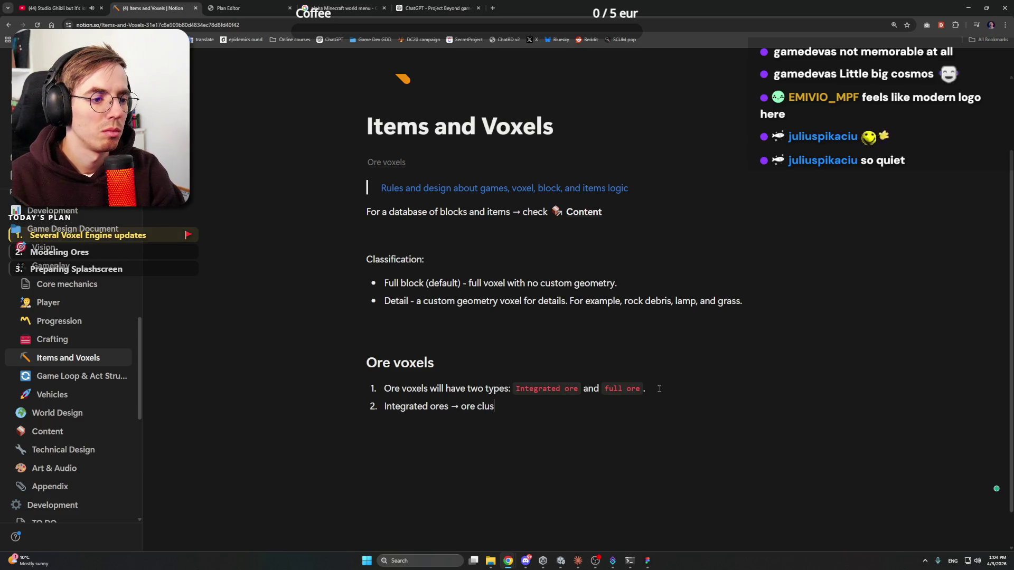
{"action": "type", "text": "integrated in"}
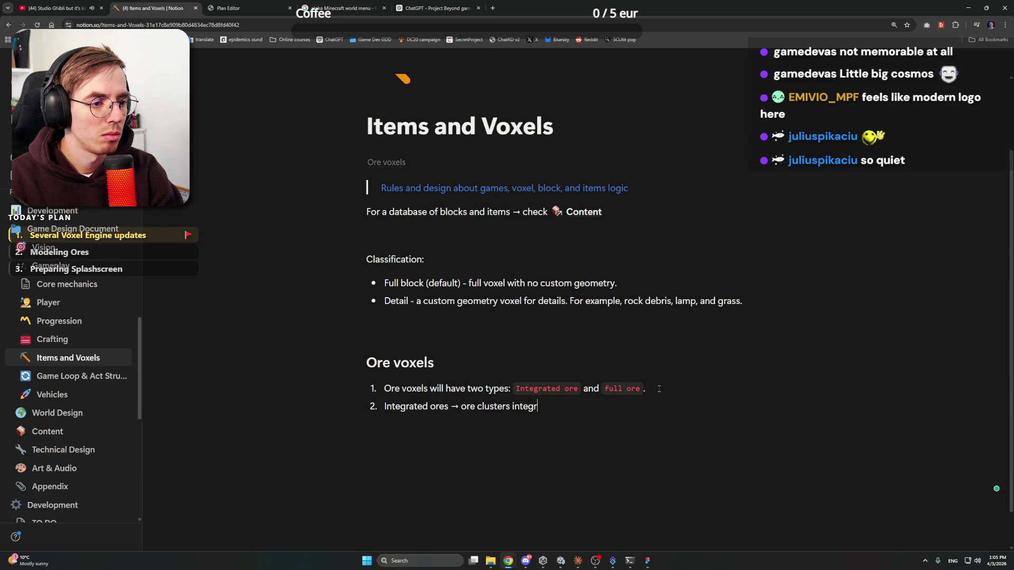
{"action": "type", "text": "to terrain "}
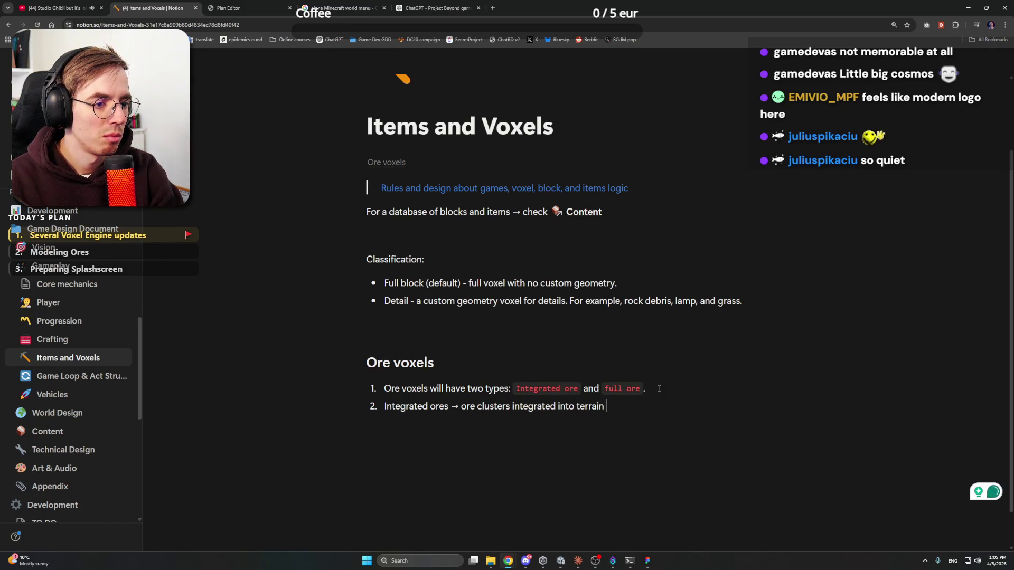
{"action": "type", "text": "voxe;"}
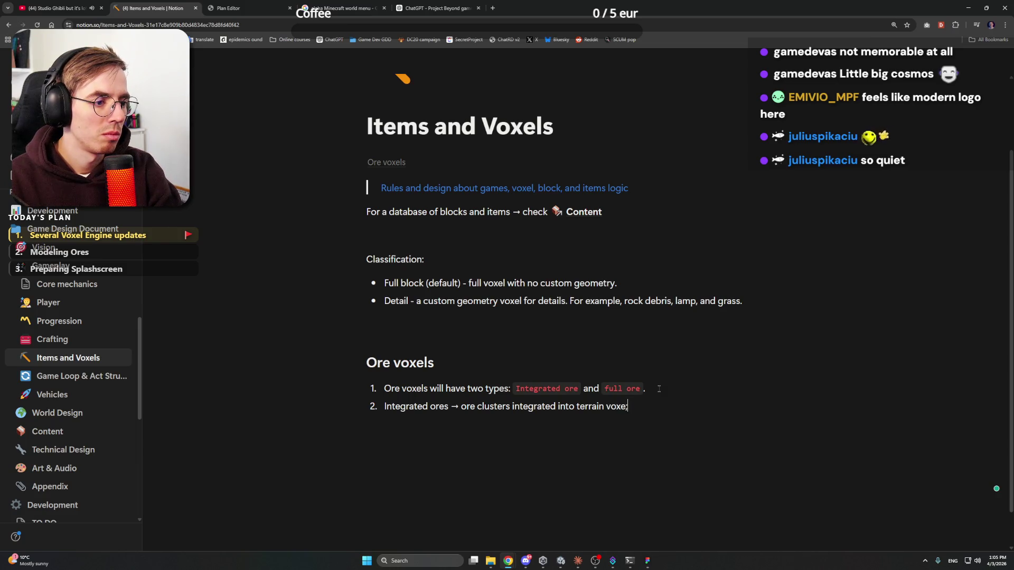
{"action": "key", "text": "BackSpace"}
{"action": "key", "text": "BackSpace"}
{"action": "key", "text": "BackSpace"}
{"action": "type", "text": "blo"}
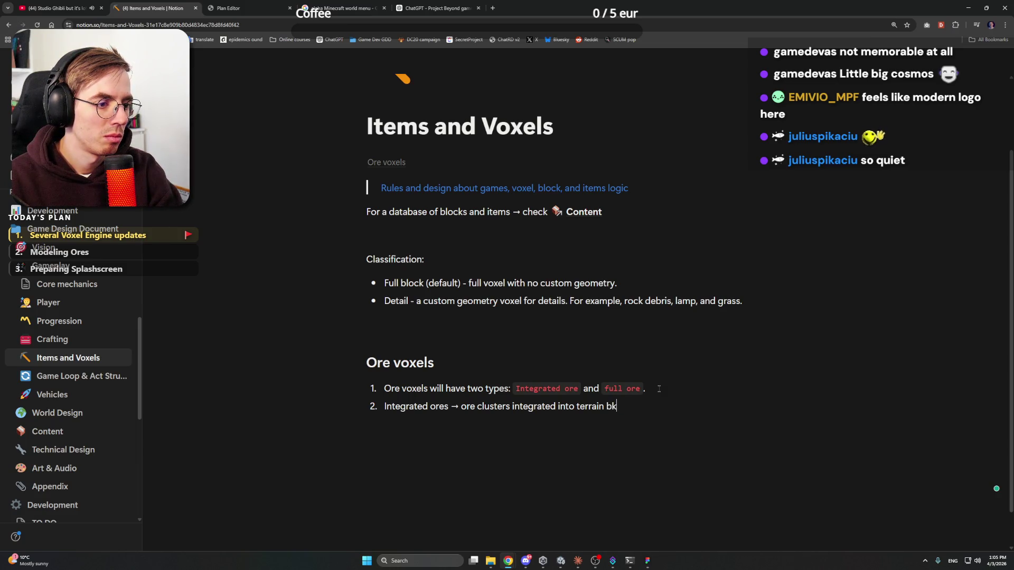
{"action": "type", "text": "ck;"}
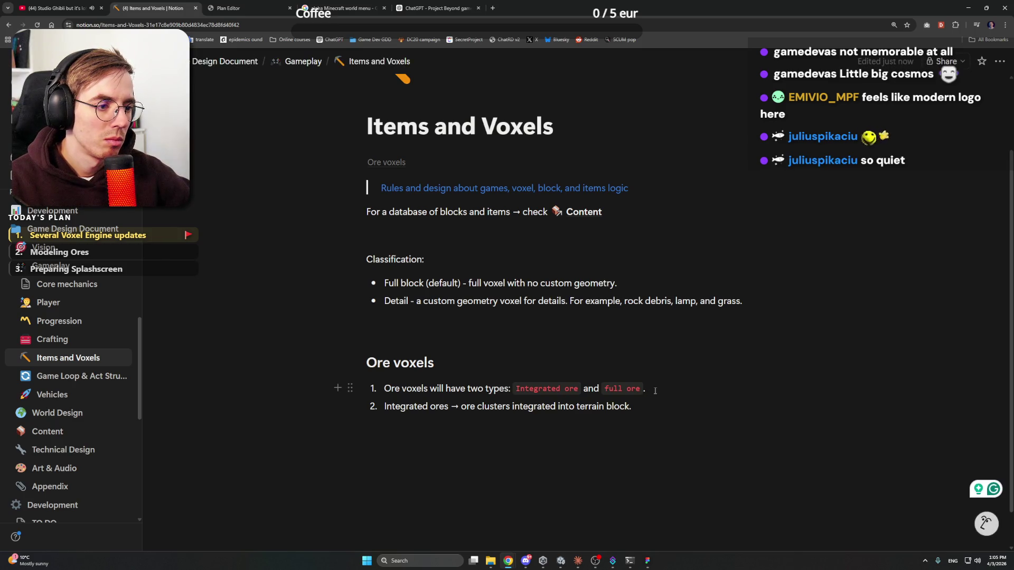
Step: Add that the voxel is a terrain block with integrated-ore metadata, accepting the 'a terrain' and 'as well' fixes
{"action": "left_click_drag", "start_coordinate": [461, 405], "coordinate": [510, 406]}
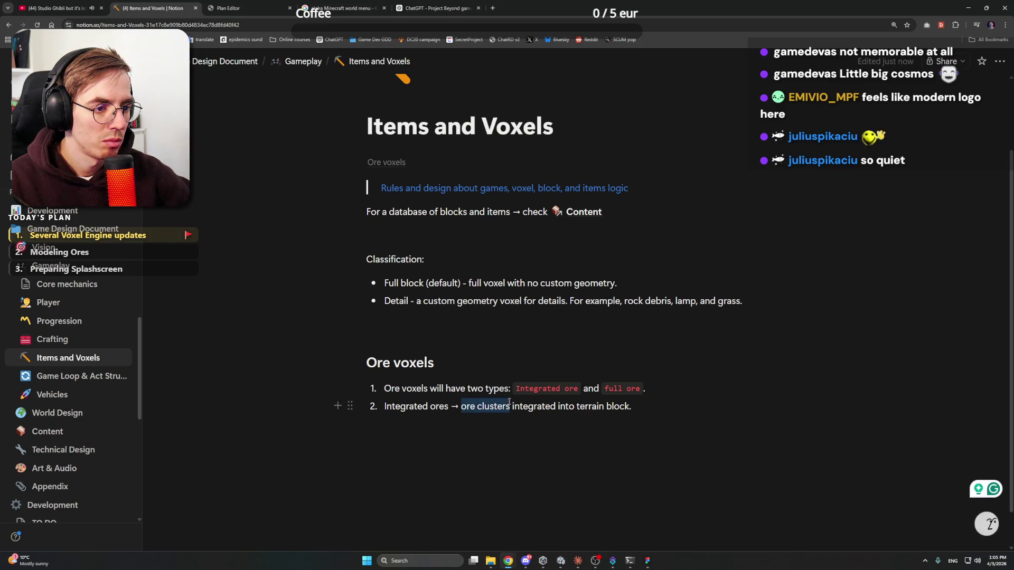
{"action": "left_click", "coordinate": [634, 408]}
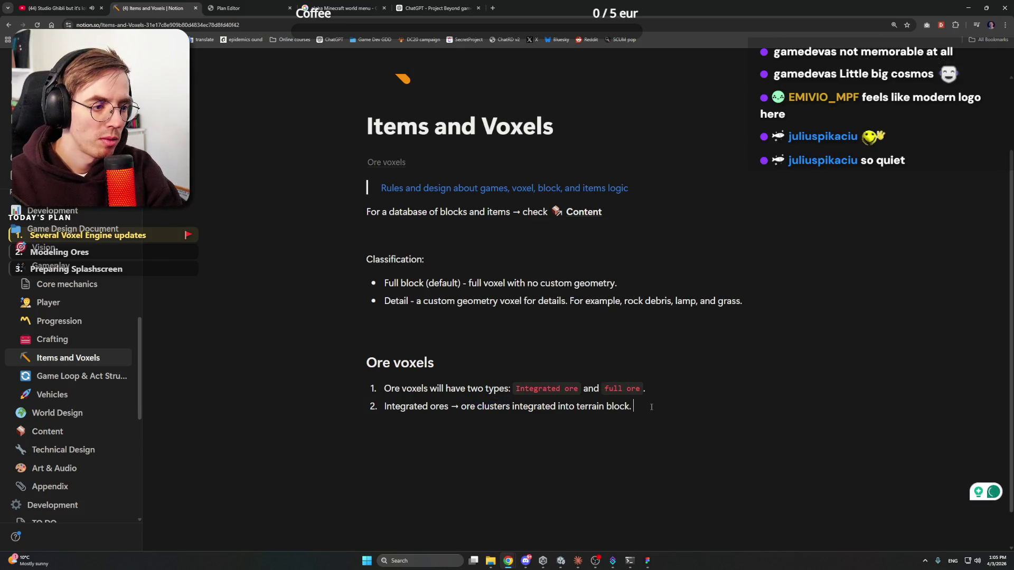
{"action": "type", "text": "The voxel"}
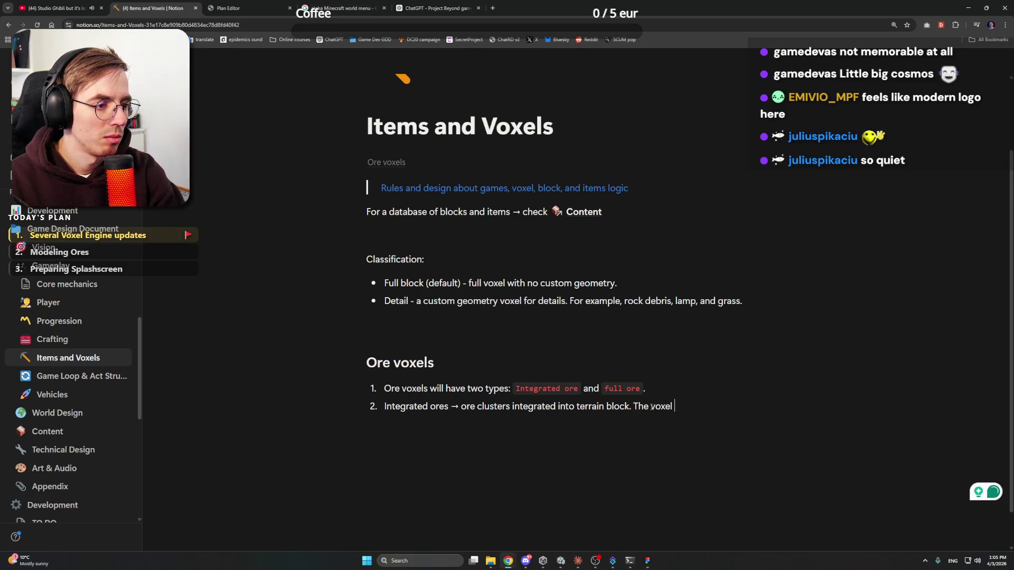
{"action": "type", "text": " is set to terrain block, but has meta"}
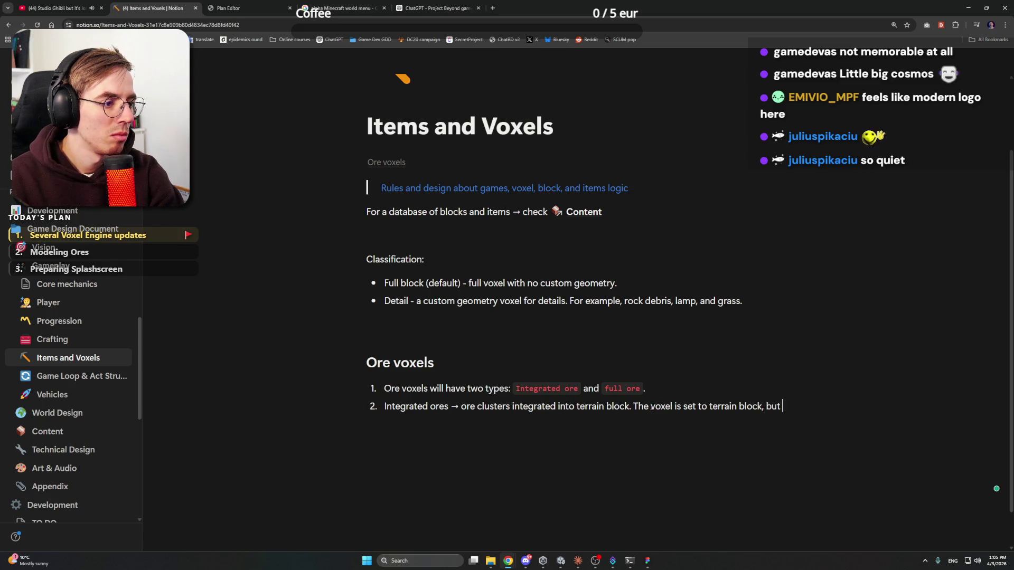
{"action": "type", "text": "data that i"}
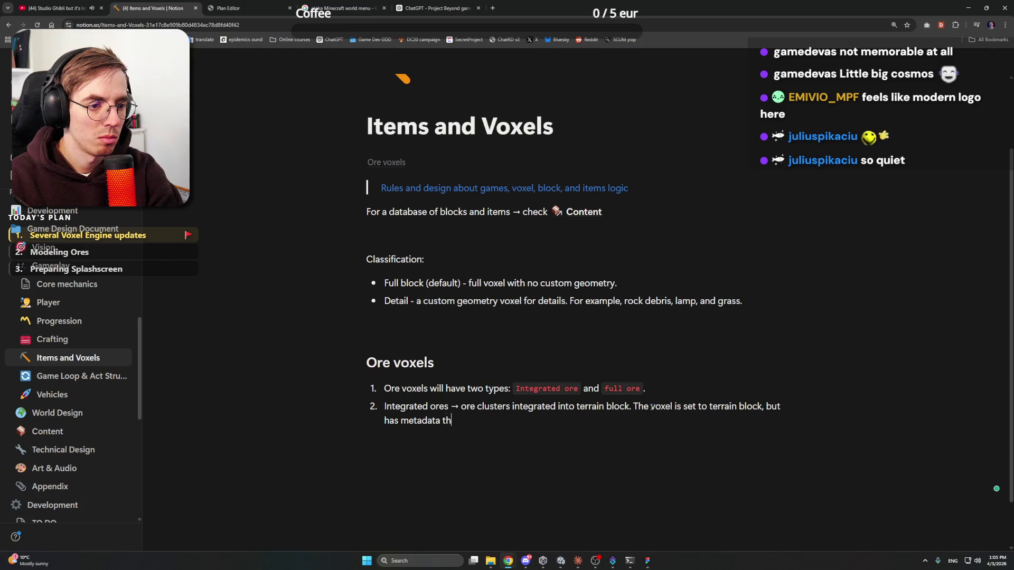
{"action": "type", "text": "t has inte"}
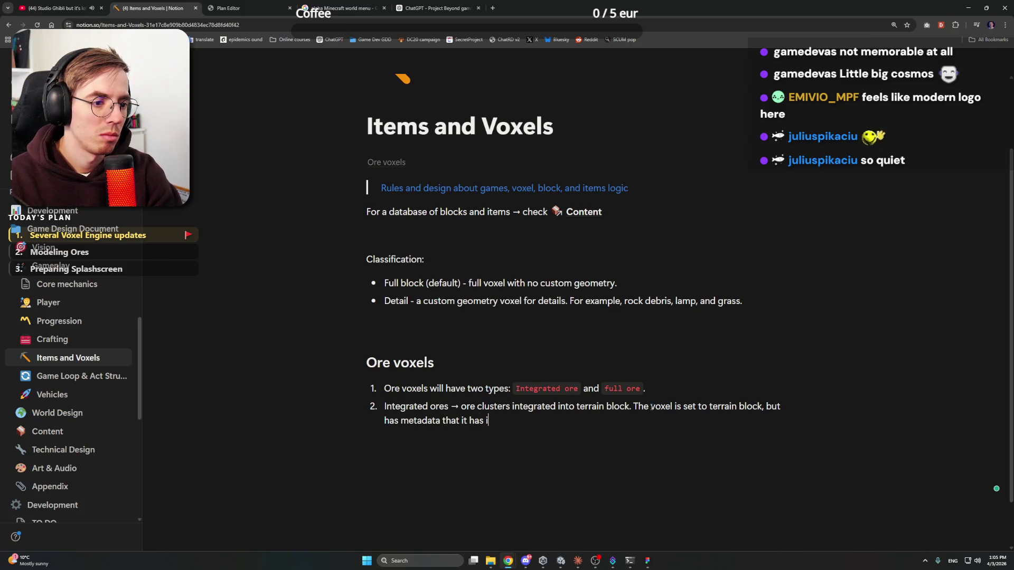
{"action": "type", "text": "grated ore a"}
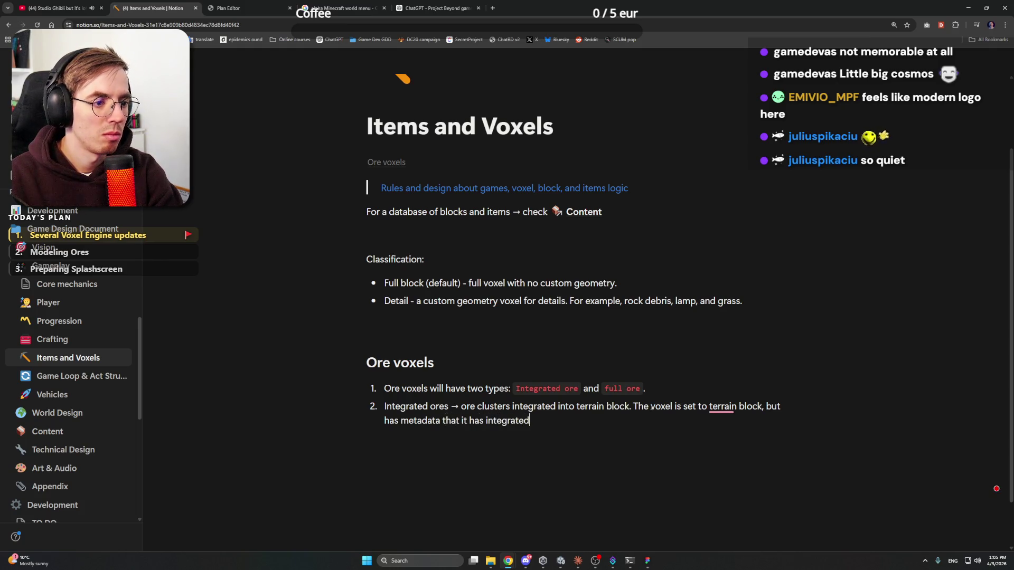
{"action": "type", "text": "swell."}
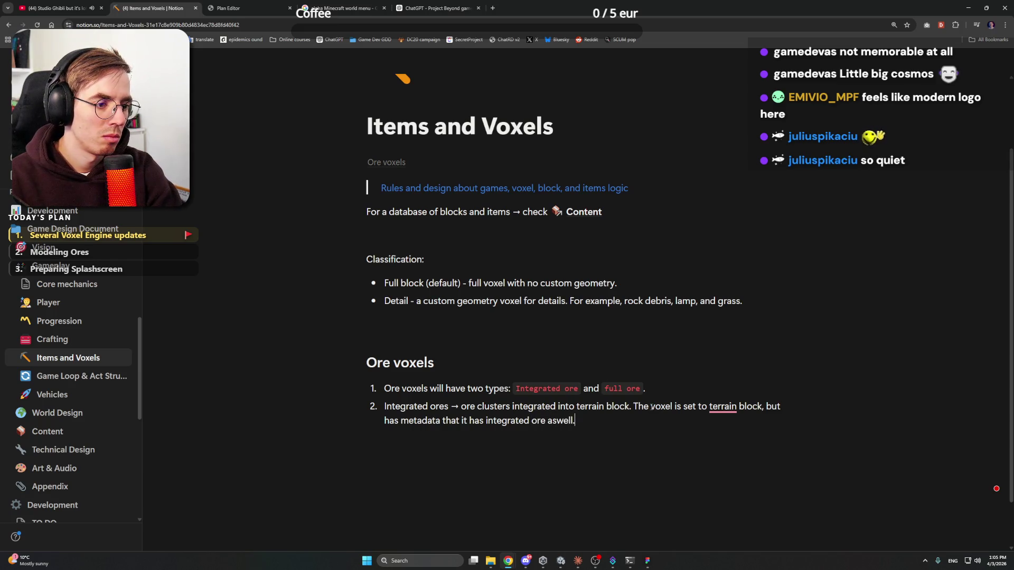
{"action": "mouse_move", "coordinate": [723, 404]}
{"action": "left_click", "coordinate": [720, 441]}
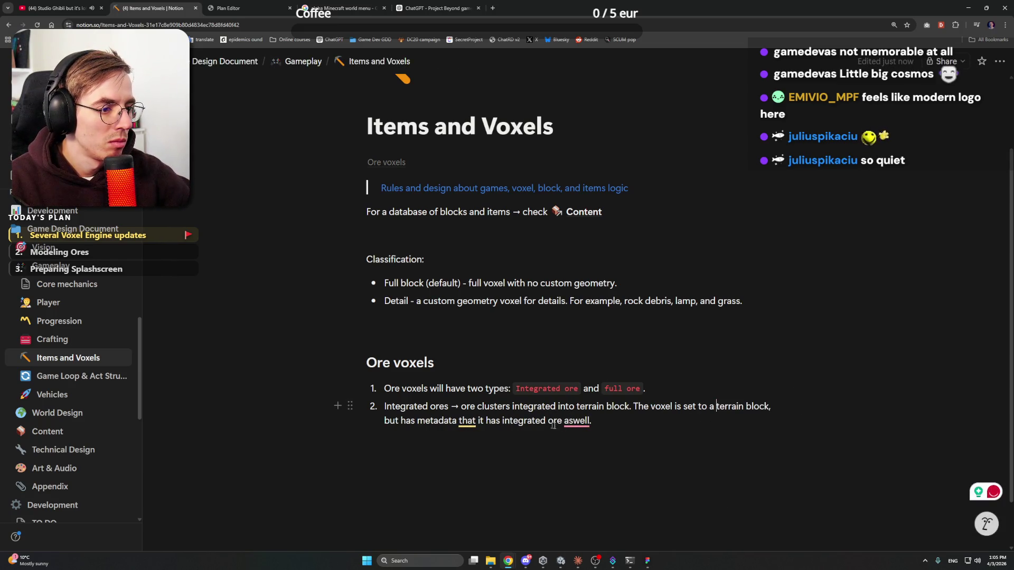
{"action": "mouse_move", "coordinate": [576, 419]}
{"action": "left_click", "coordinate": [580, 455]}
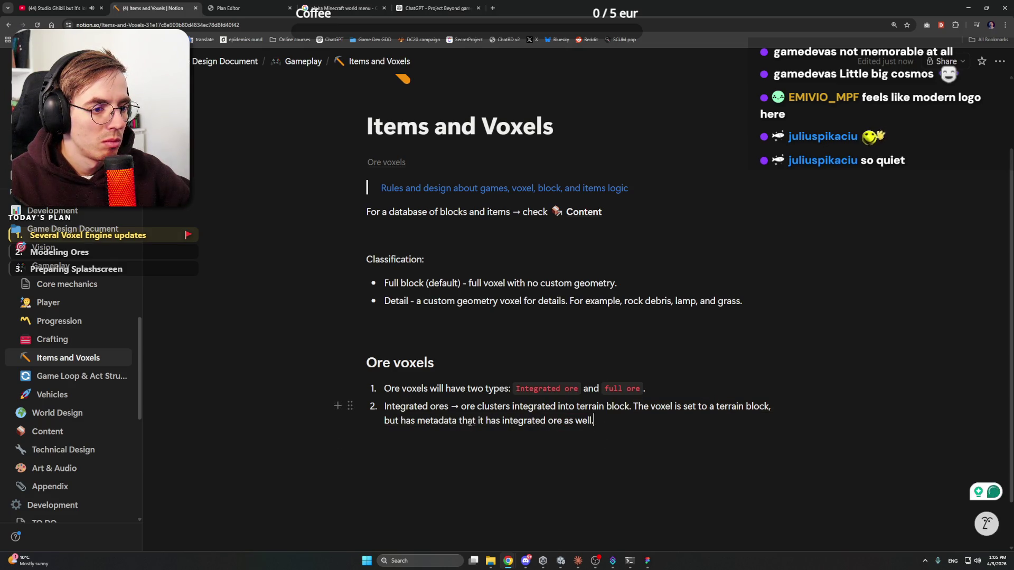
{"action": "left_click", "coordinate": [578, 560]}
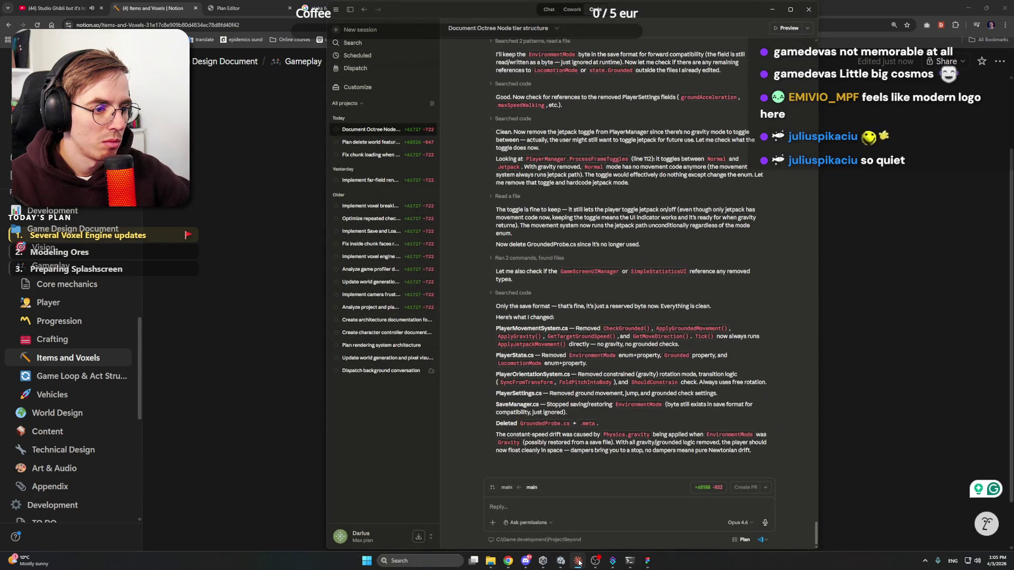
{"action": "left_click", "coordinate": [578, 561]}
{"action": "left_click", "coordinate": [579, 561]}
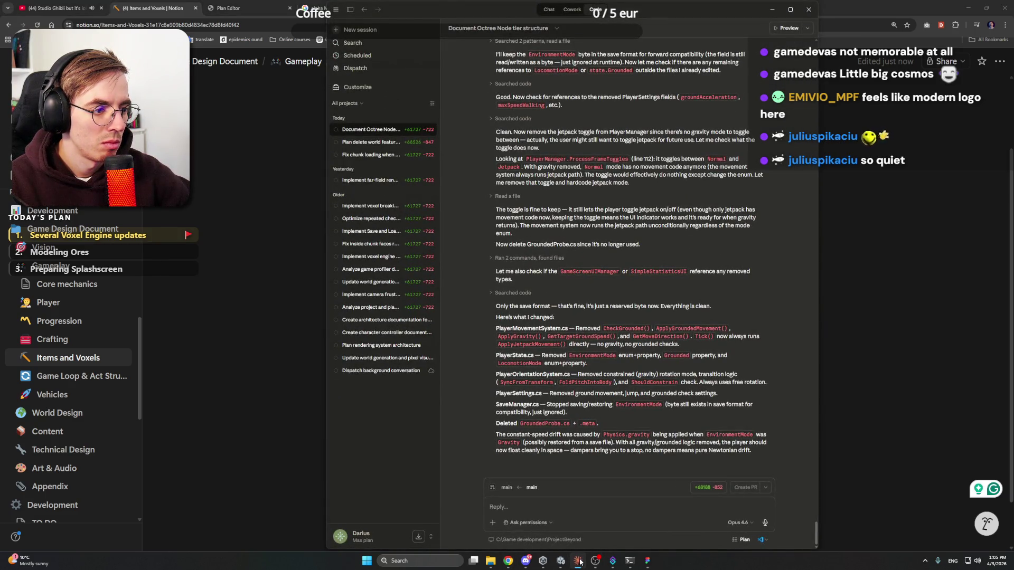
{"action": "left_click", "coordinate": [580, 561]}
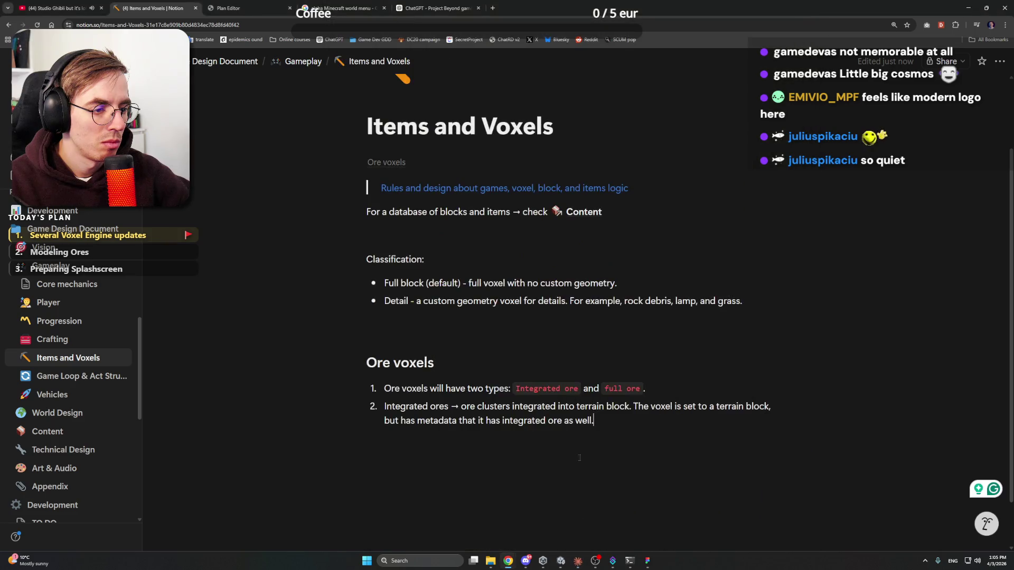
{"action": "left_click", "coordinate": [610, 417]}
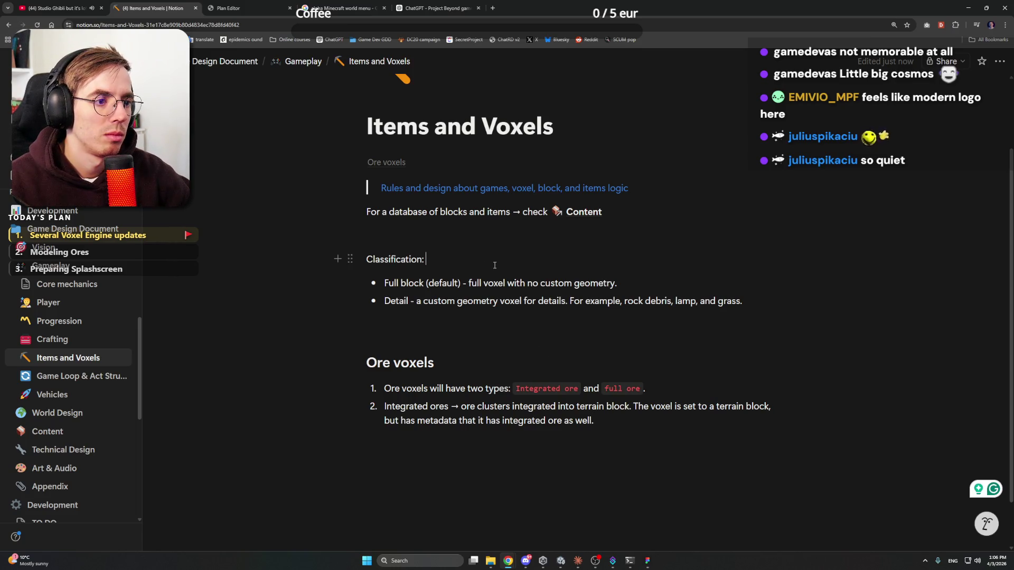
Step: Retitle the line 'Classification of blocks' and make it a heading
{"action": "triple_click", "coordinate": [459, 261]}
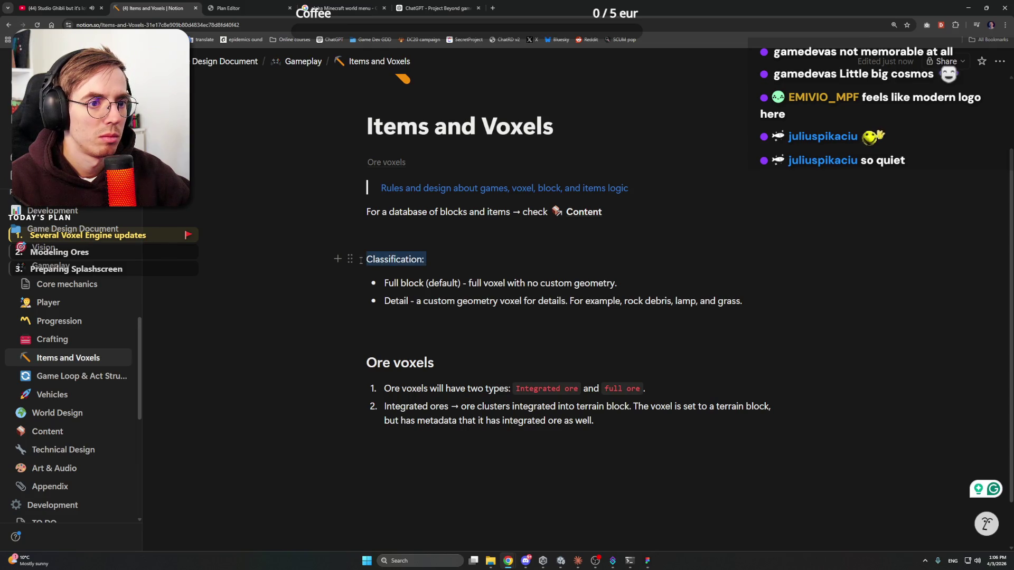
{"action": "type", "text": "Class"}
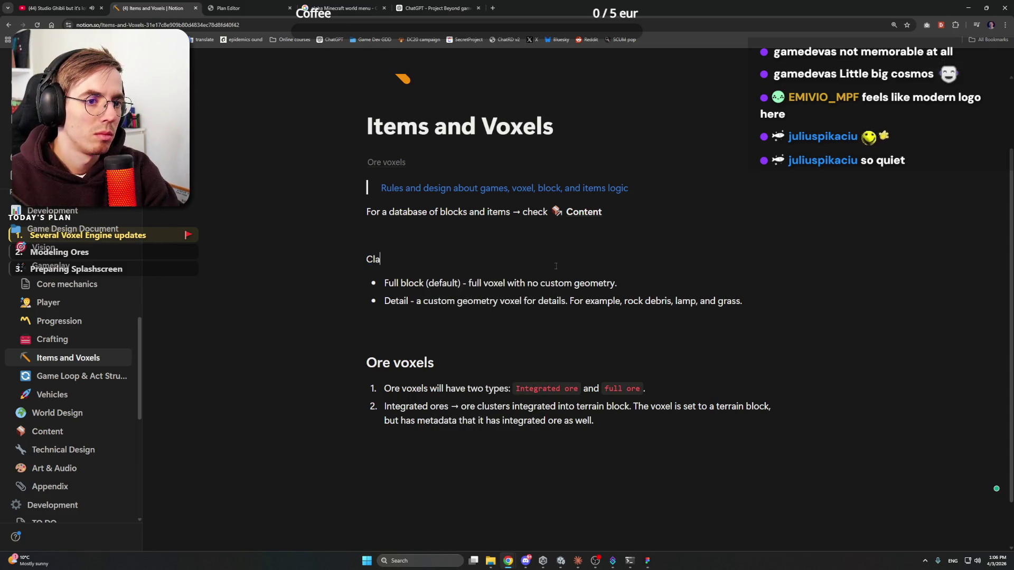
{"action": "key", "text": "BackSpace"}
{"action": "key", "text": "BackSpace"}
{"action": "type", "text": "ssification of"}
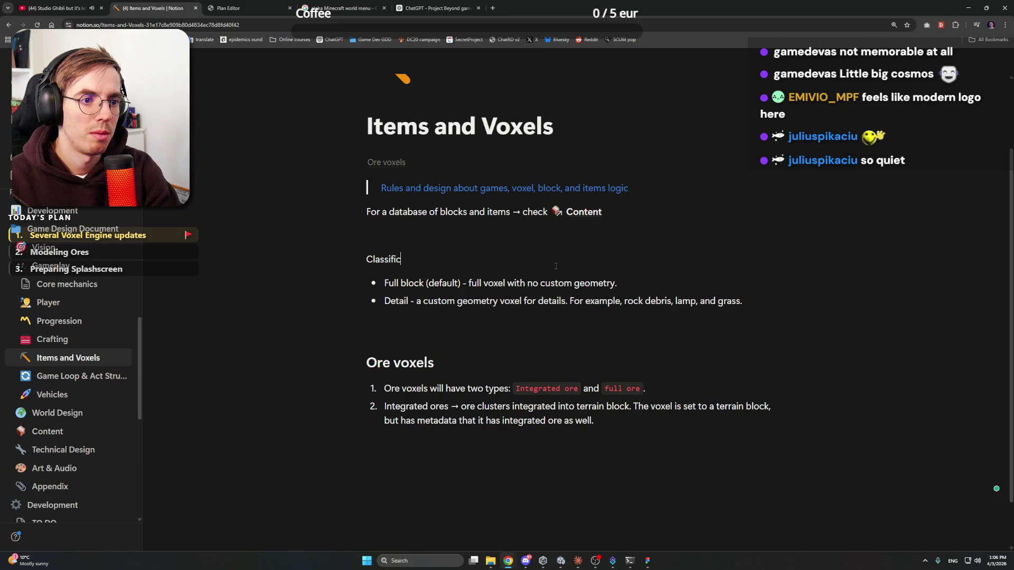
{"action": "type", "text": " blocks"}
{"action": "key", "text": "ctrl+shift+Left"}
{"action": "key", "text": "ctrl+shift+Left"}
{"action": "key", "text": "ctrl+shift+Left"}
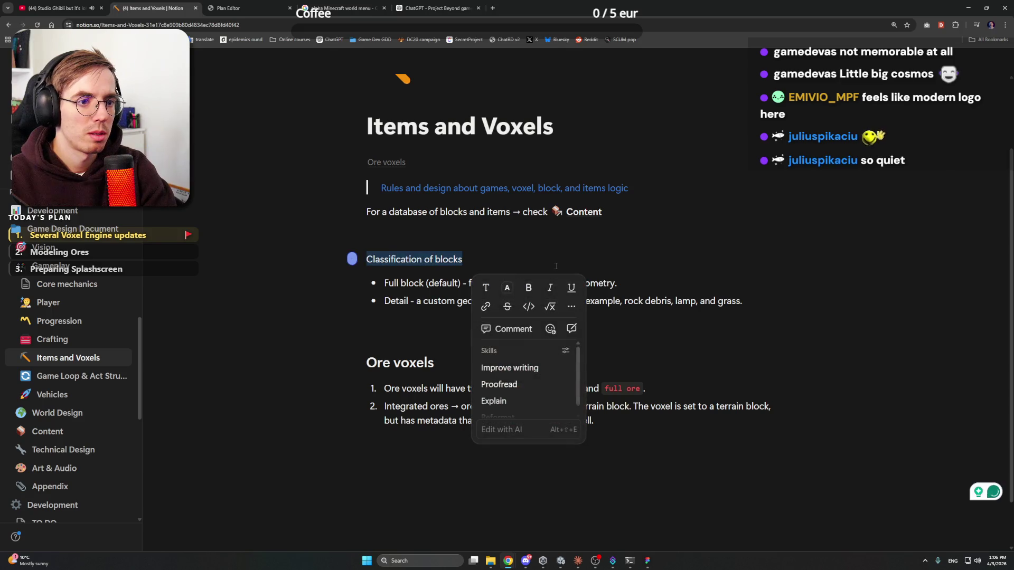
{"action": "key", "text": "ctrl+alt+2"}
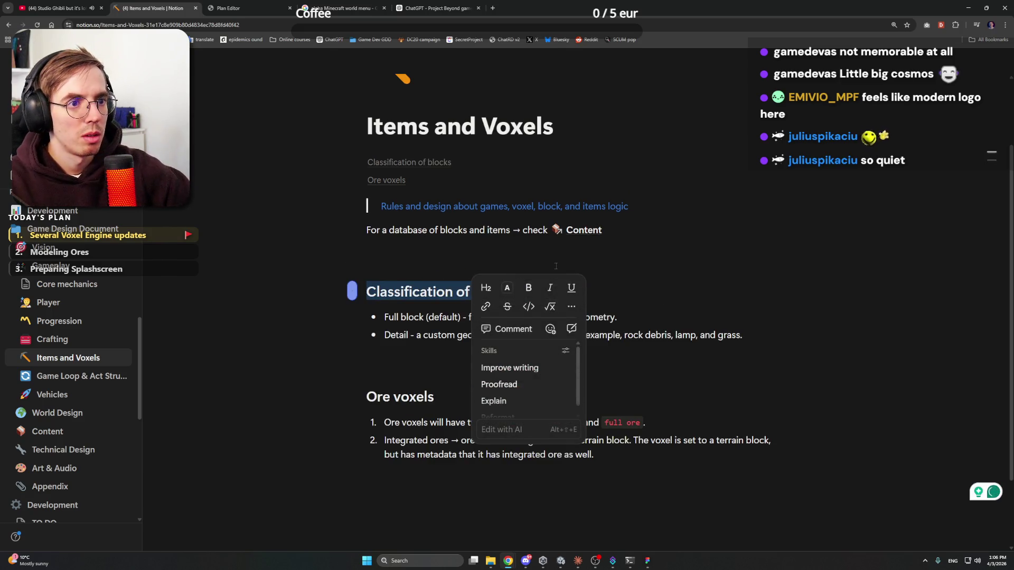
{"action": "left_click", "coordinate": [555, 265]}
Step: Format the words 'Full block' as inline code
{"action": "left_click", "coordinate": [447, 317]}
{"action": "left_click_drag", "start_coordinate": [426, 315], "coordinate": [352, 317]}
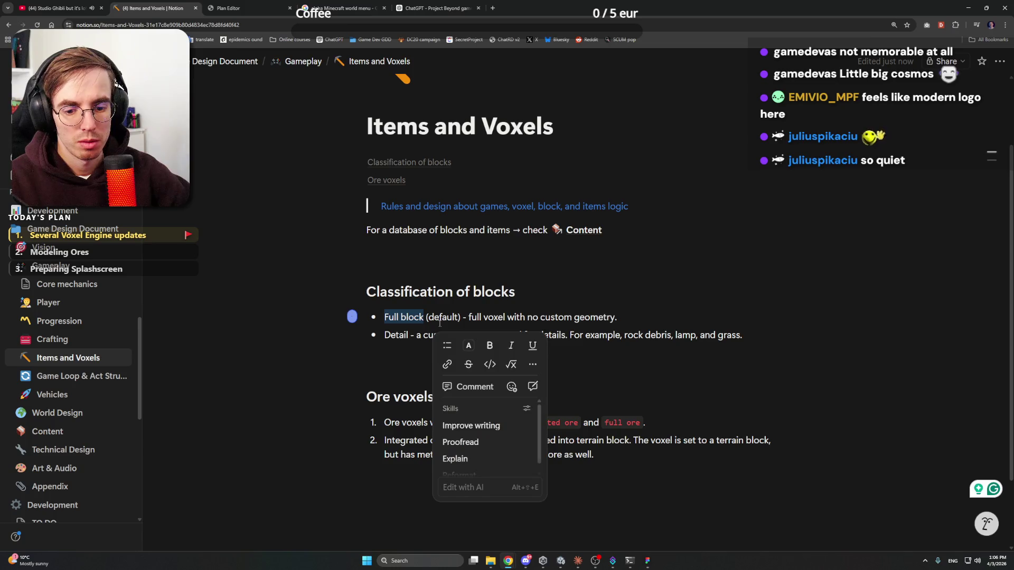
{"action": "left_click", "coordinate": [489, 364]}
{"action": "left_click", "coordinate": [550, 317]}
Step: Reword the second bullet to 'Detail block' and format it as inline code
{"action": "left_click_drag", "start_coordinate": [408, 334], "coordinate": [384, 334]}
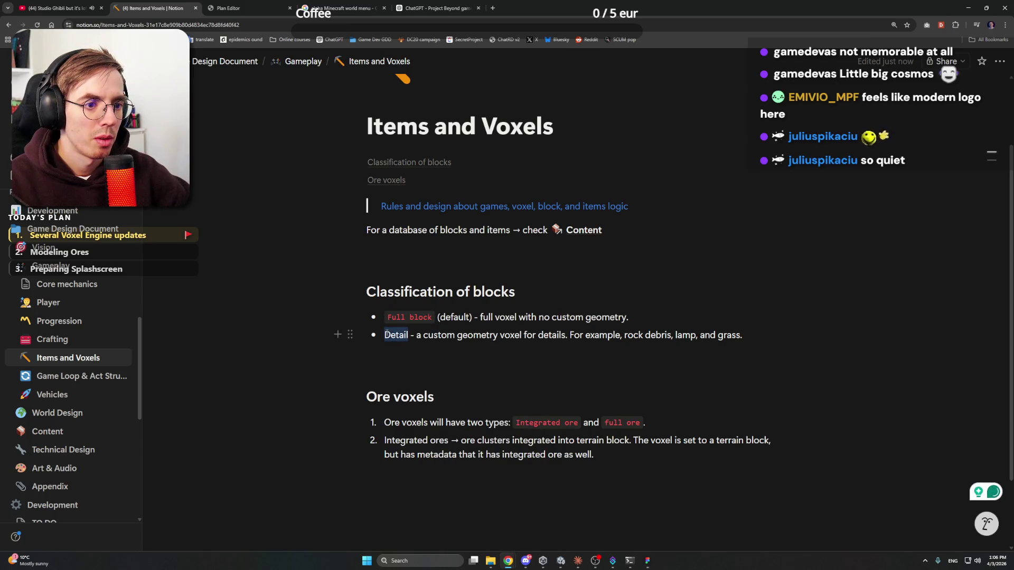
{"action": "left_click", "coordinate": [386, 334]}
{"action": "type", "text": "Detail"}
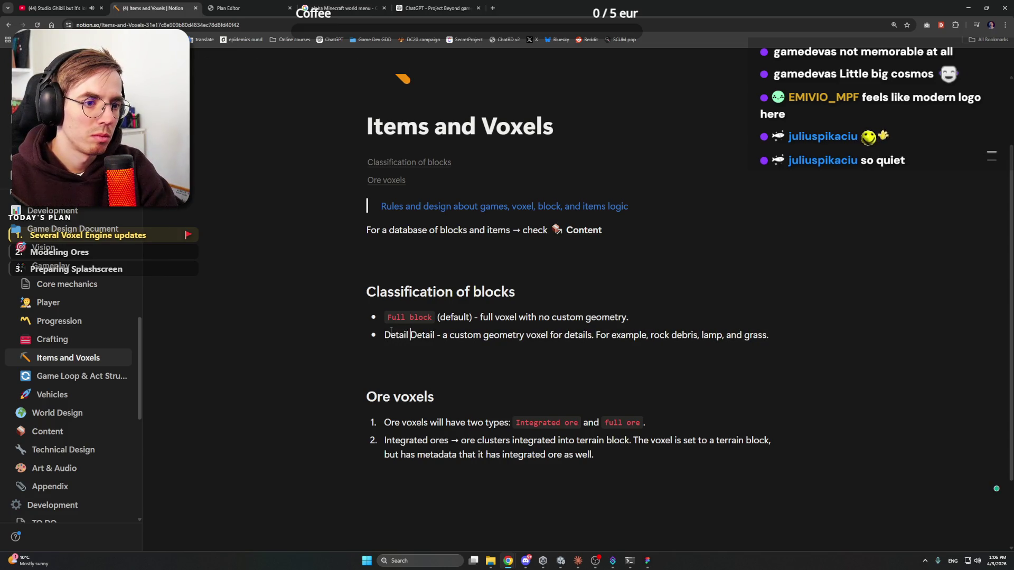
{"action": "double_click", "coordinate": [391, 332]}
{"action": "key", "text": "BackSpace"}
{"action": "type", "text": "block"}
{"action": "key", "text": "ctrl+shift+Left"}
{"action": "key", "text": "ctrl+shift+Left"}
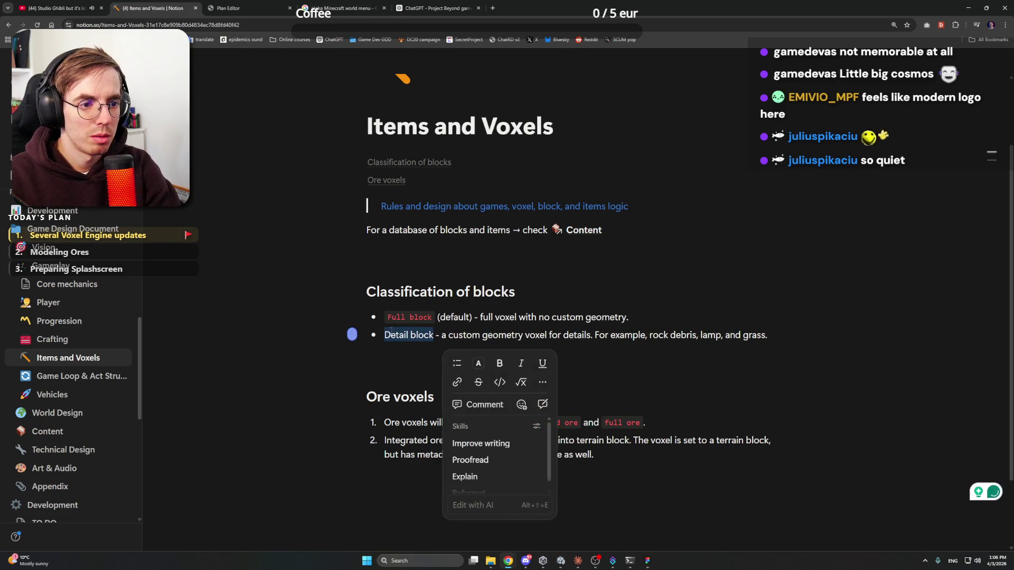
{"action": "key", "text": "ctrl+e"}
Step: Close the accidentally opened comment box and select the empty line above the heading
{"action": "key", "text": "Escape"}
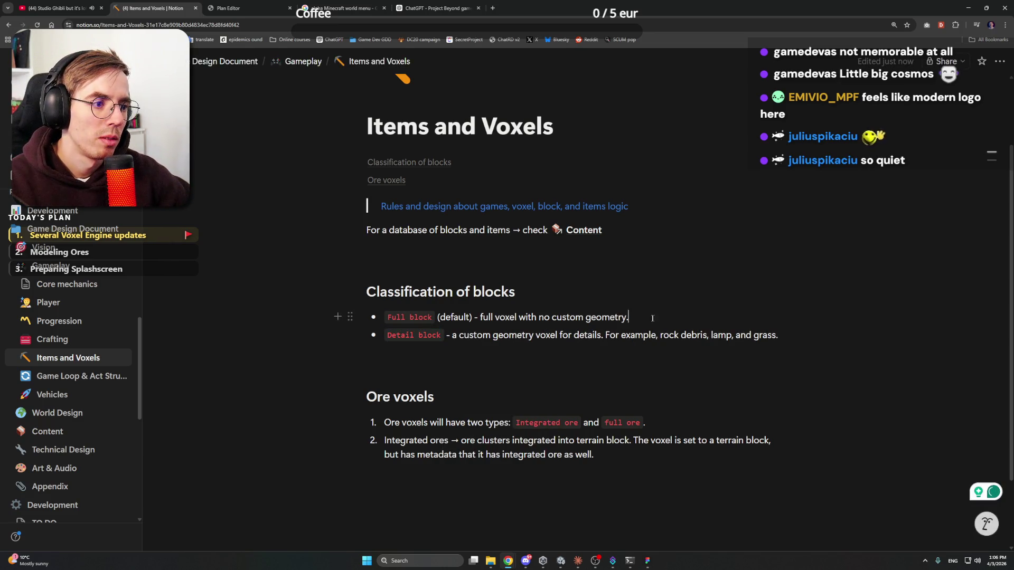
{"action": "key", "text": "ctrl+shift+m"}
{"action": "left_click", "coordinate": [817, 294]}
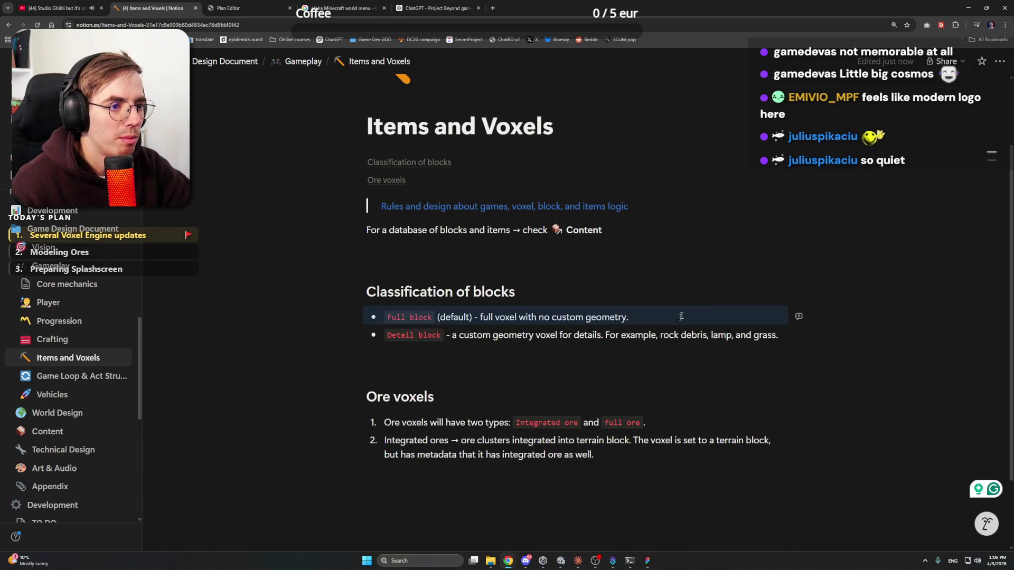
{"action": "left_click_drag", "start_coordinate": [667, 278], "coordinate": [585, 261]}
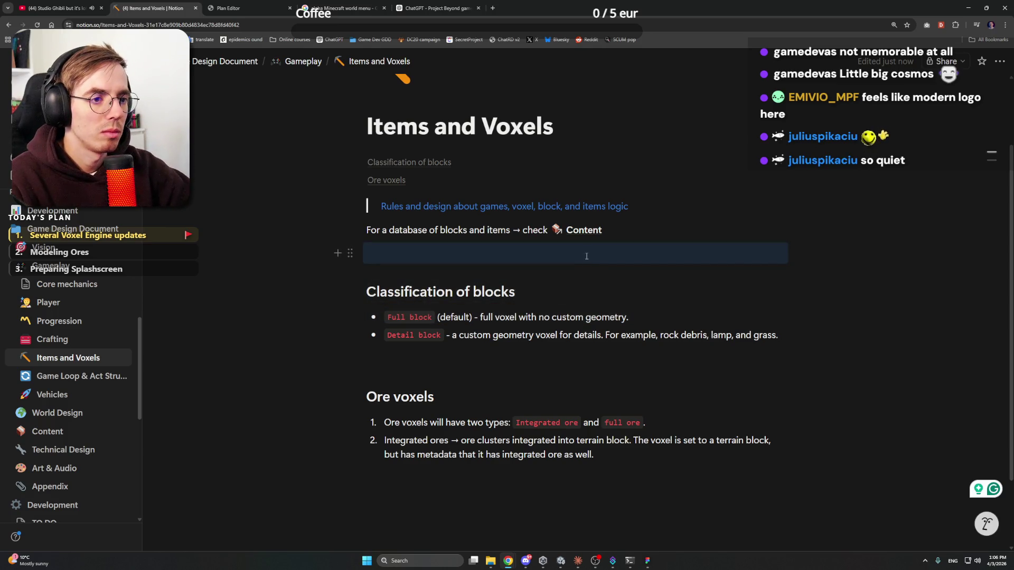
Step: Explain that integrated ores avoid needing stone, basalt and asteroid iron ore variants, and so on
{"action": "left_click", "coordinate": [587, 257]}
{"action": "left_click", "coordinate": [502, 388]}
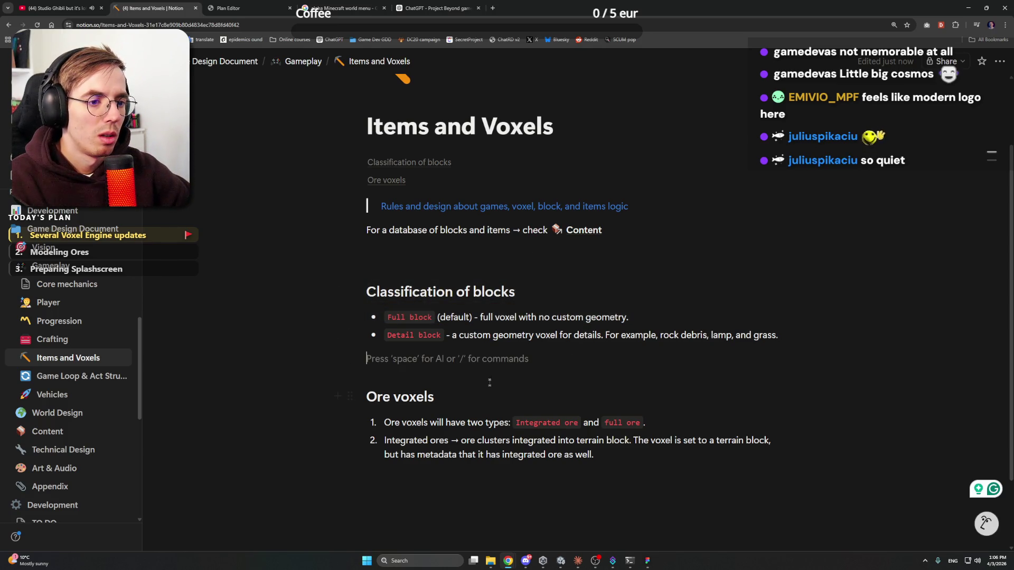
{"action": "scroll", "coordinate": [516, 401], "scroll_direction": "down", "scroll_amount": 1}
{"action": "scroll", "coordinate": [516, 401], "scroll_direction": "down", "scroll_amount": 1}
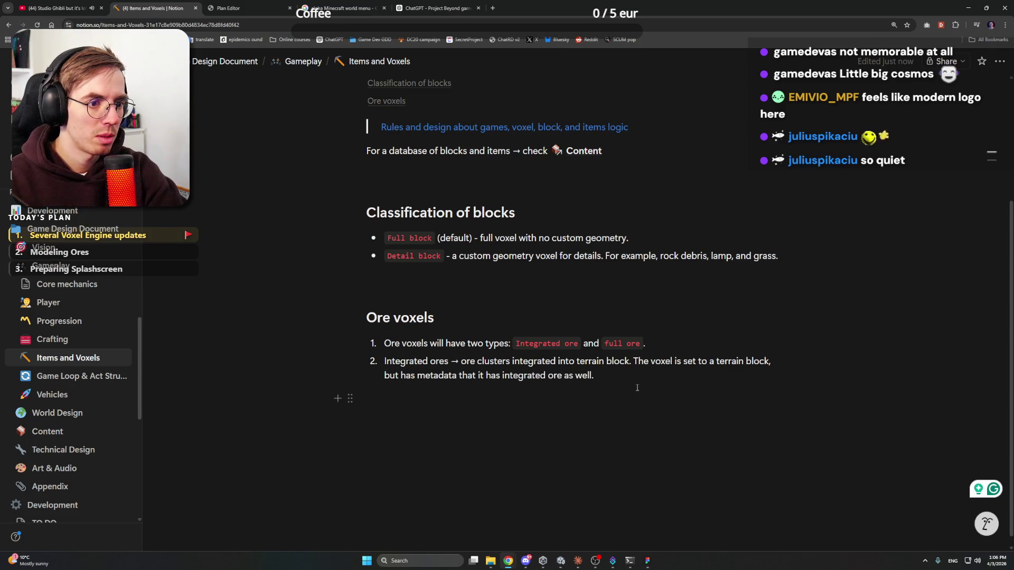
{"action": "type", "text": "It will allow to h"}
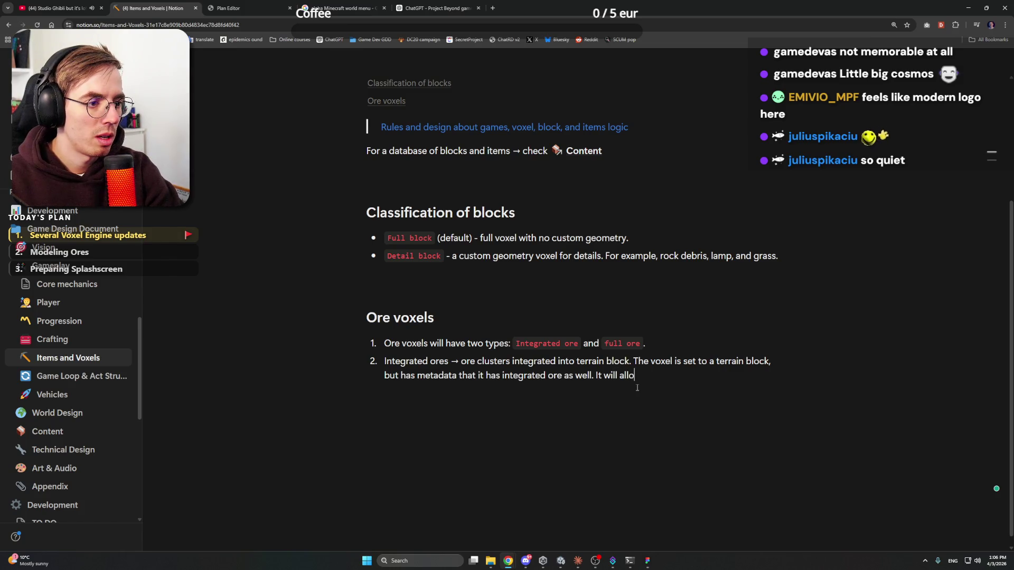
{"action": "type", "text": "ave same Ore type on m"}
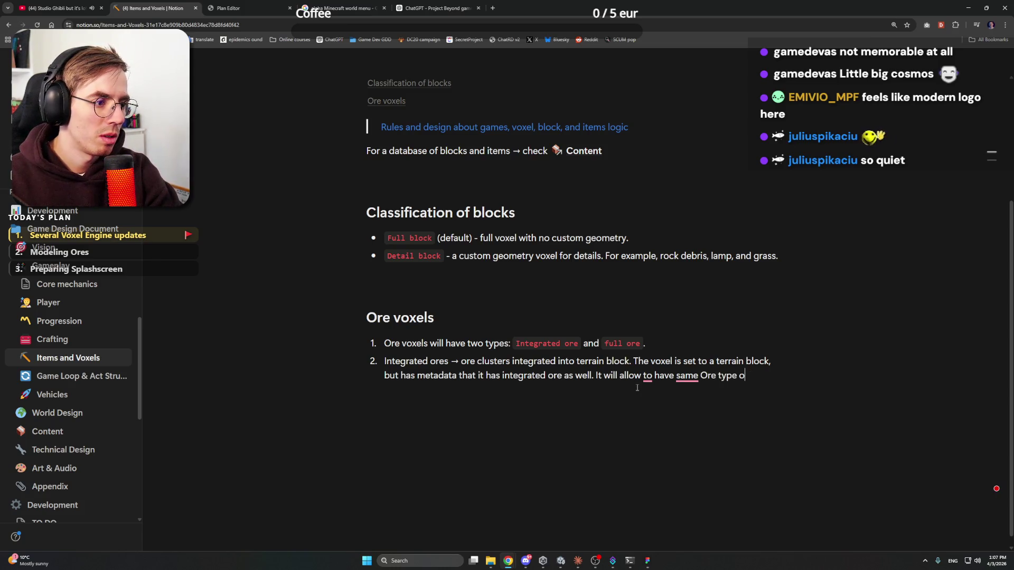
{"action": "type", "text": "any different terrain "}
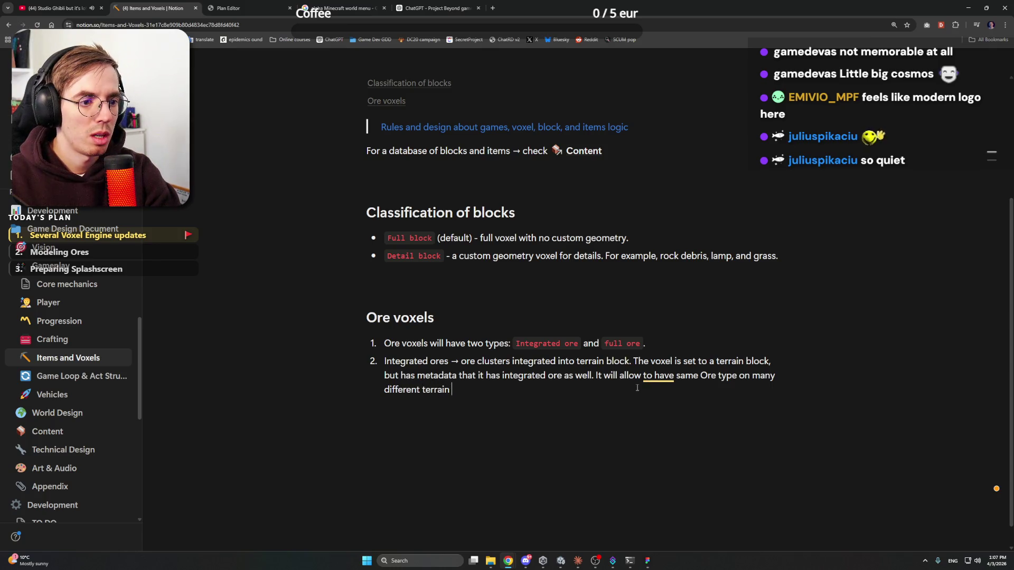
{"action": "type", "text": "block variatio"}
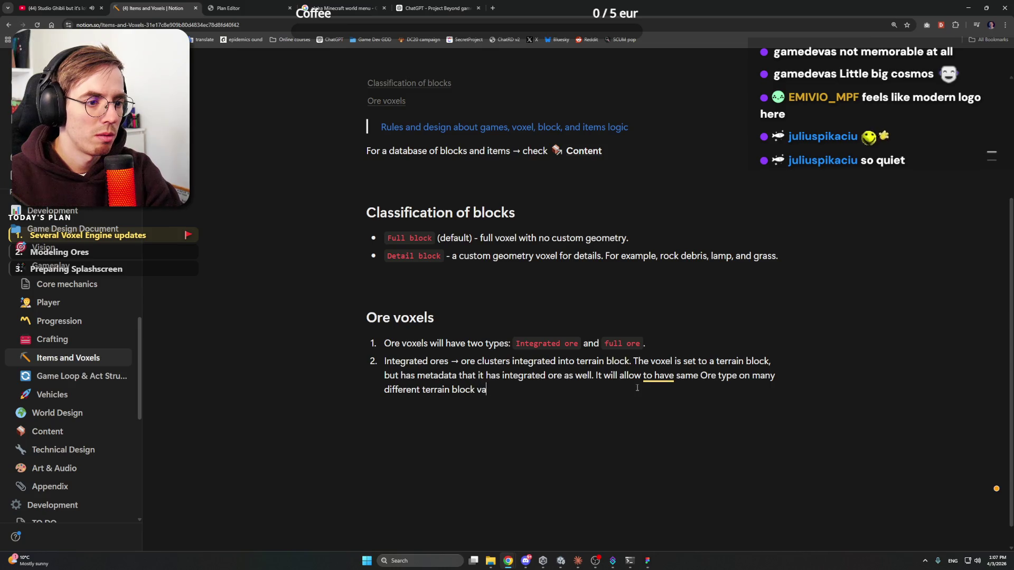
{"action": "type", "text": "ns. We will not have to create"}
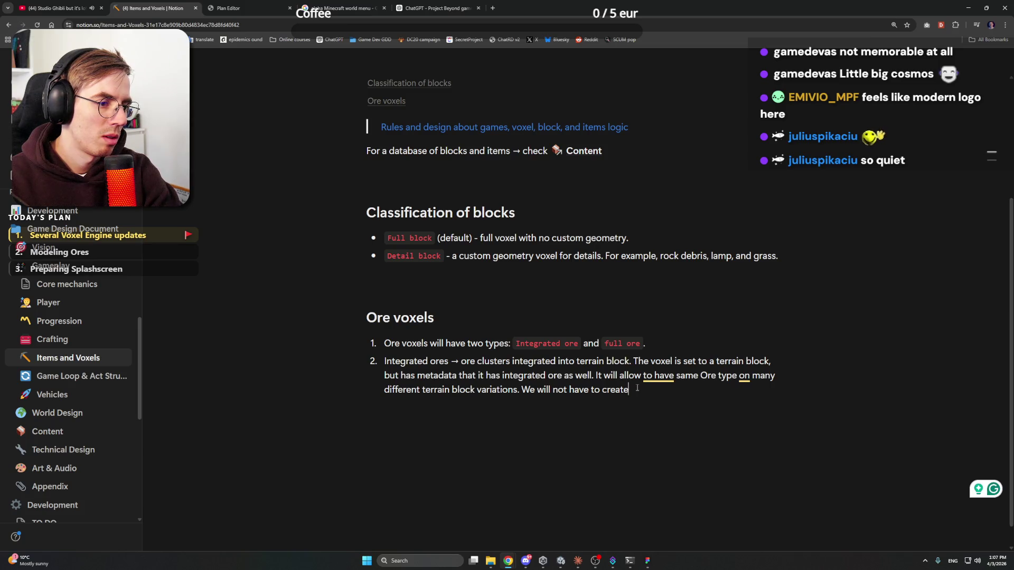
{"action": "key", "text": "BackSpace"}
{"action": "key", "text": "BackSpace"}
{"action": "key", "text": "BackSpace"}
{"action": "type", "text": "need "}
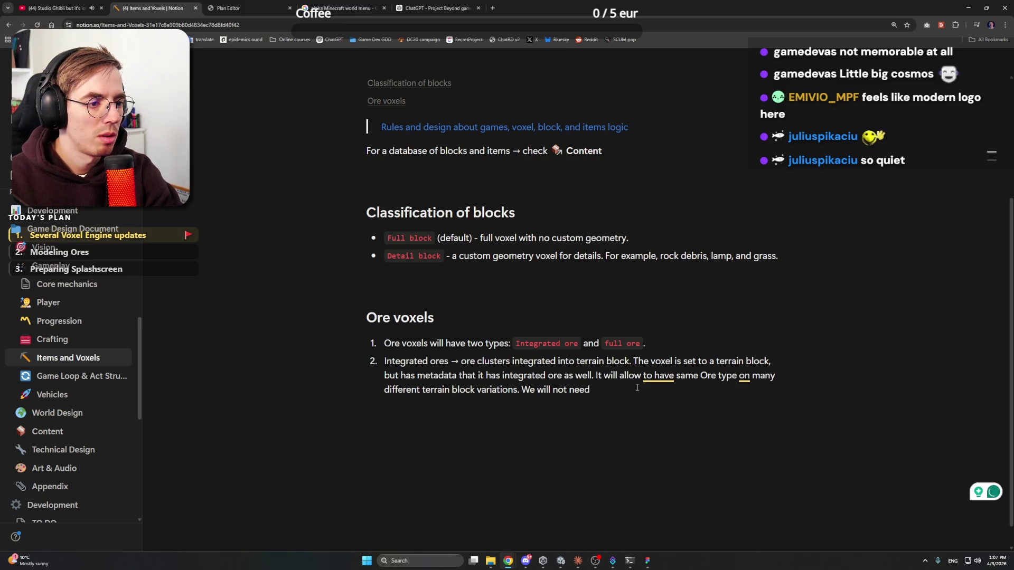
{"action": "type", "text": "to crea"}
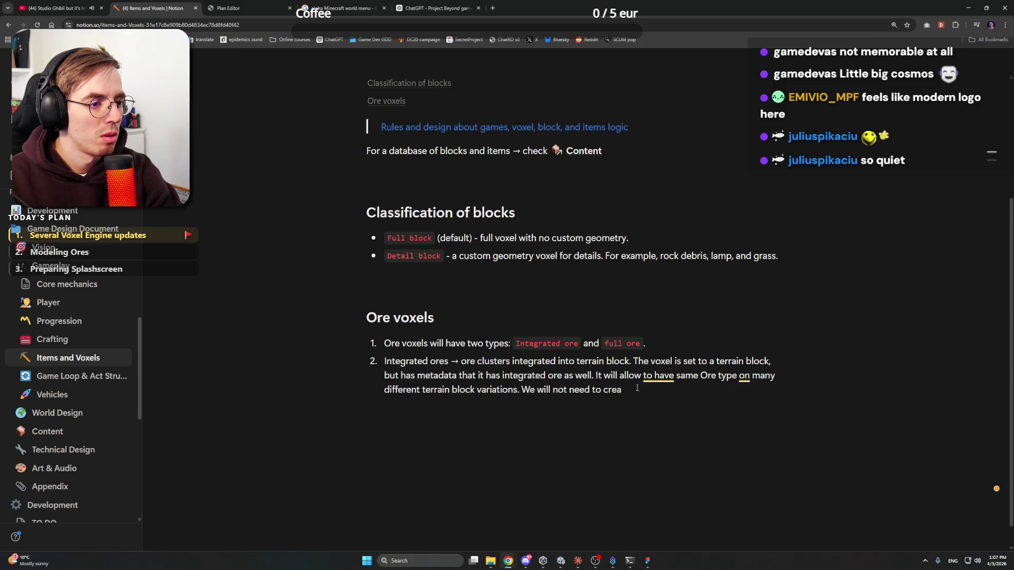
{"action": "type", "text": "te Stone"}
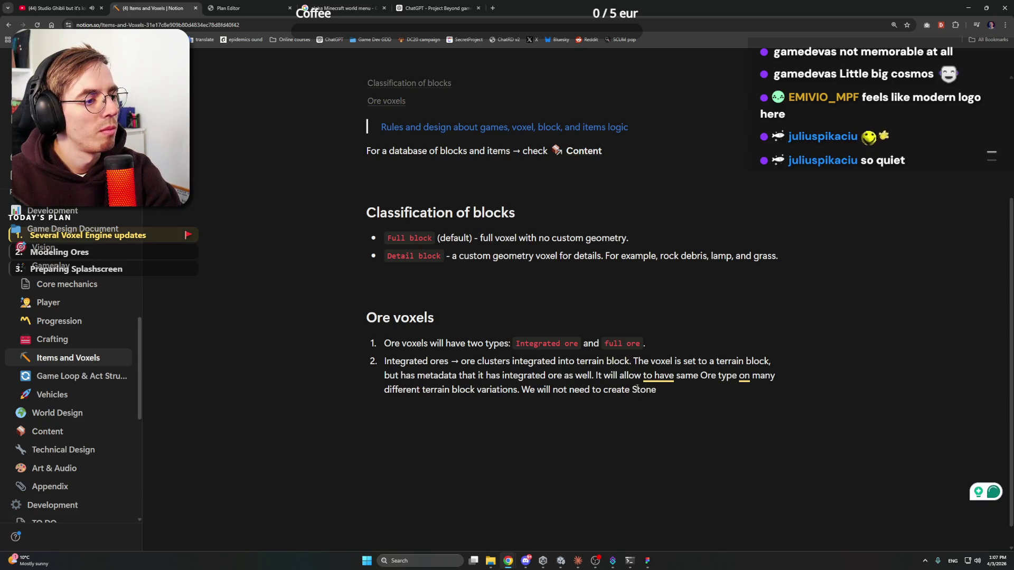
{"action": "type", "text": " iron"}
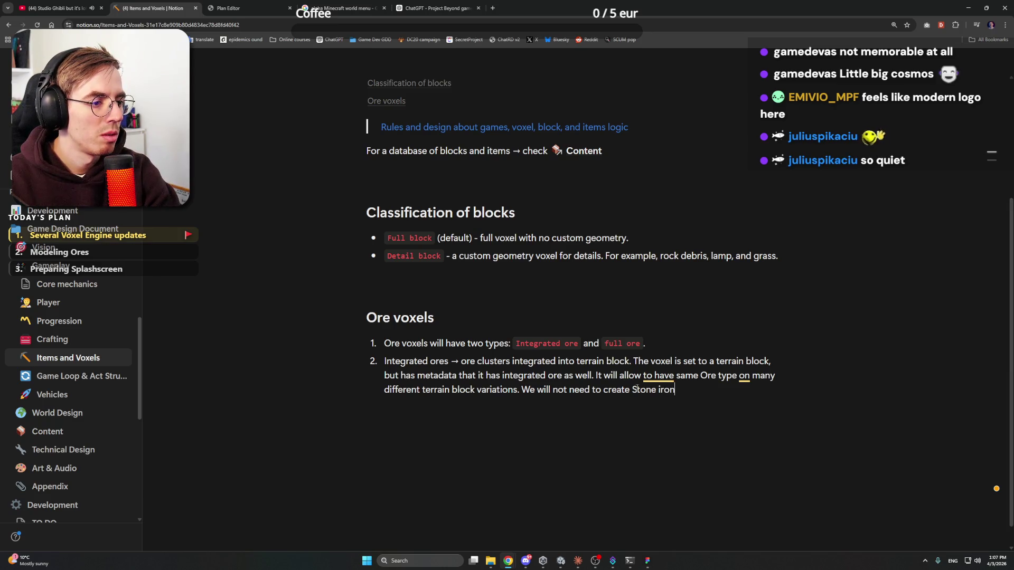
{"action": "type", "text": " ore, basalt ir"}
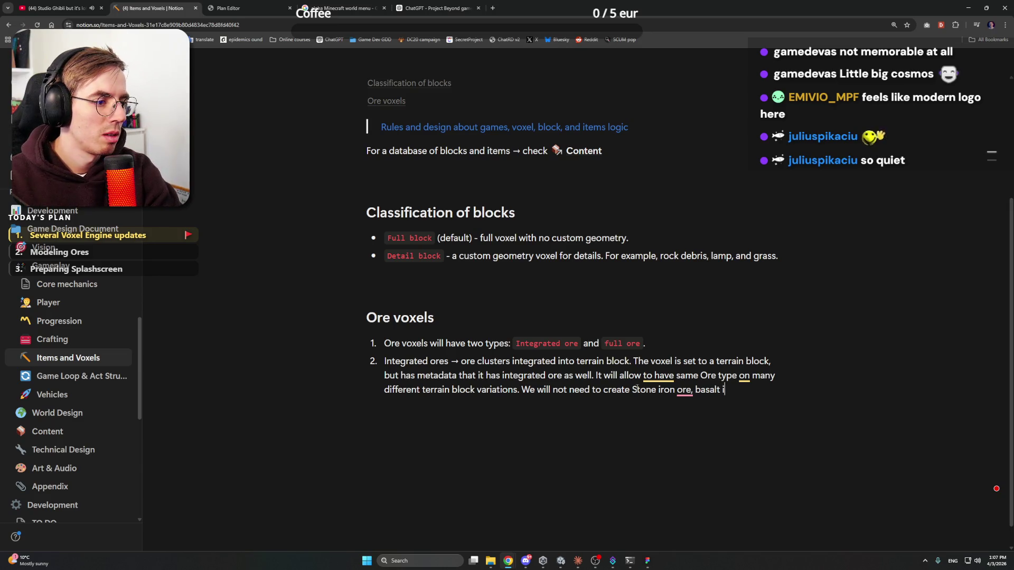
{"action": "type", "text": "on ore, asteroid i"}
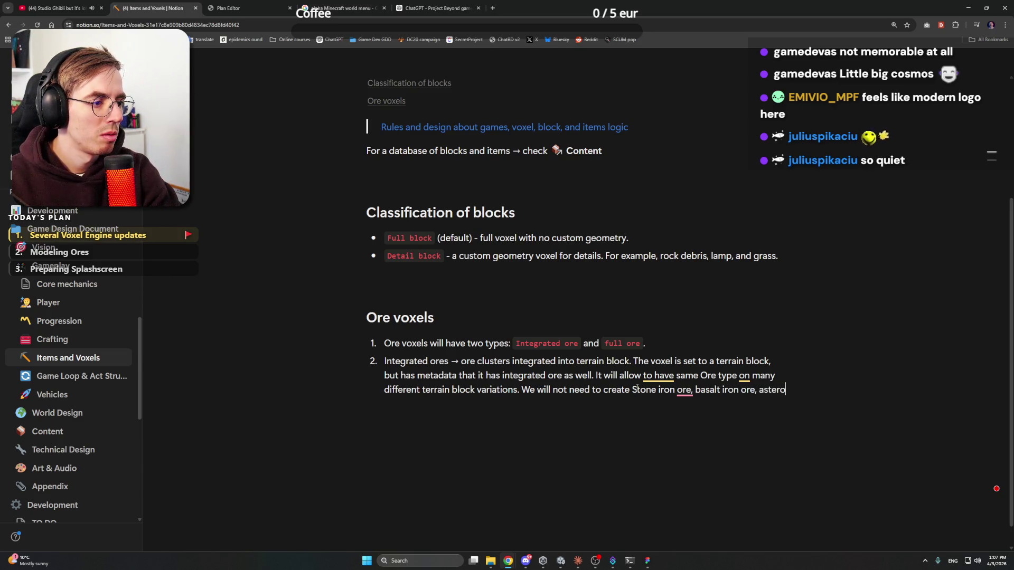
{"action": "type", "text": "ron ore a"}
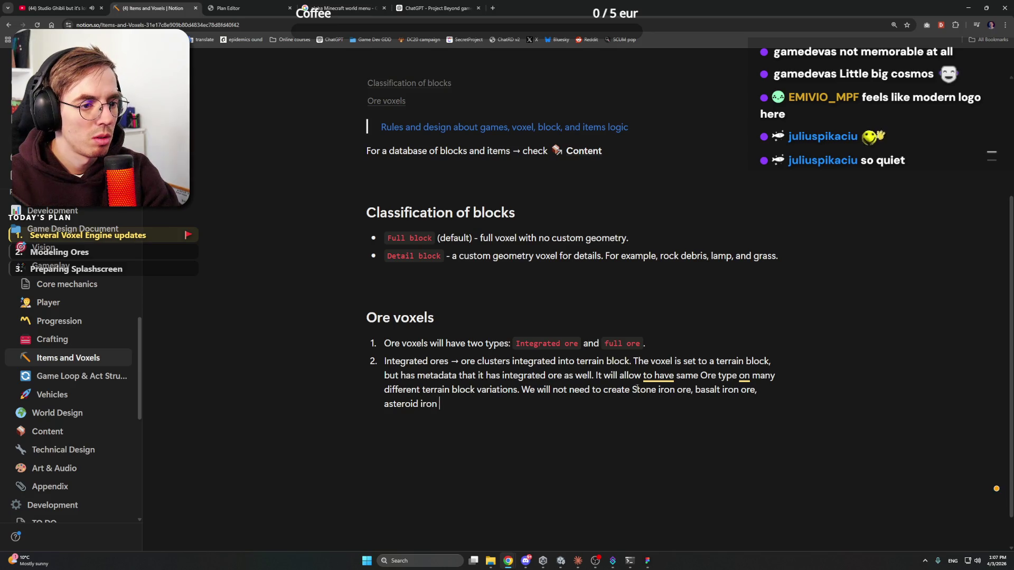
{"action": "type", "text": "nd son."}
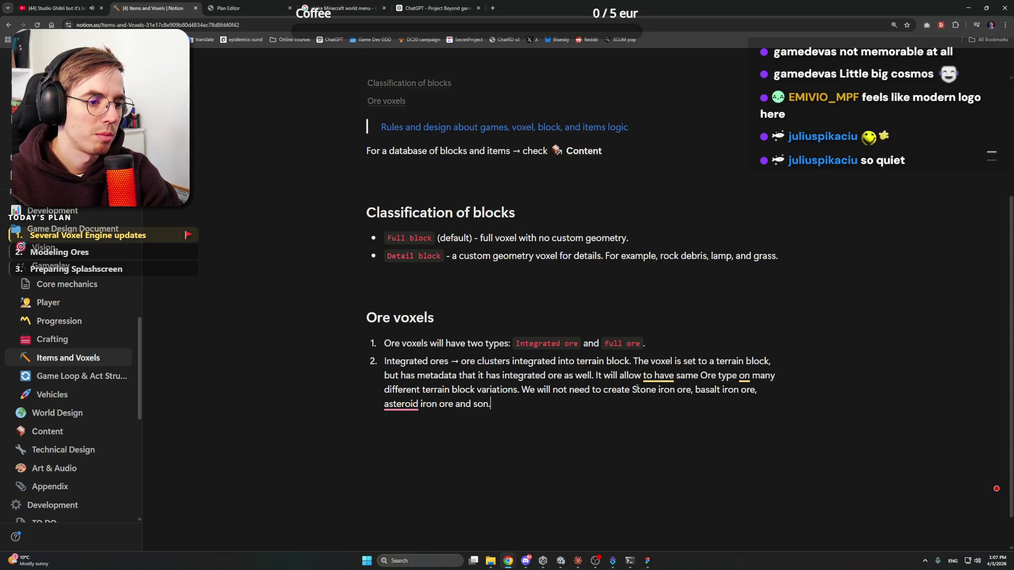
{"action": "key", "text": "BackSpace"}
{"action": "key", "text": "BackSpace"}
{"action": "type", "text": "o"}
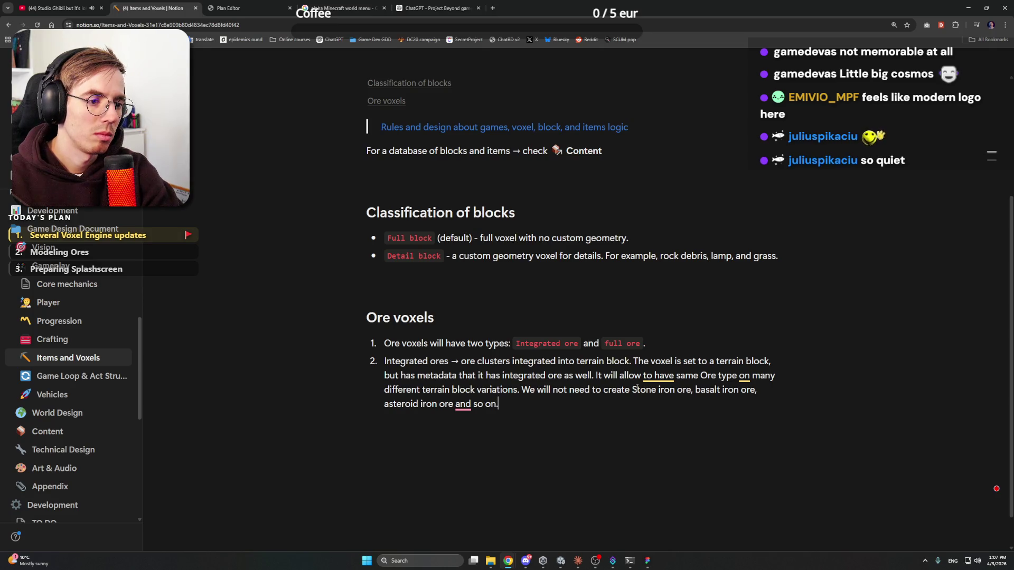
{"action": "left_click", "coordinate": [469, 436]}
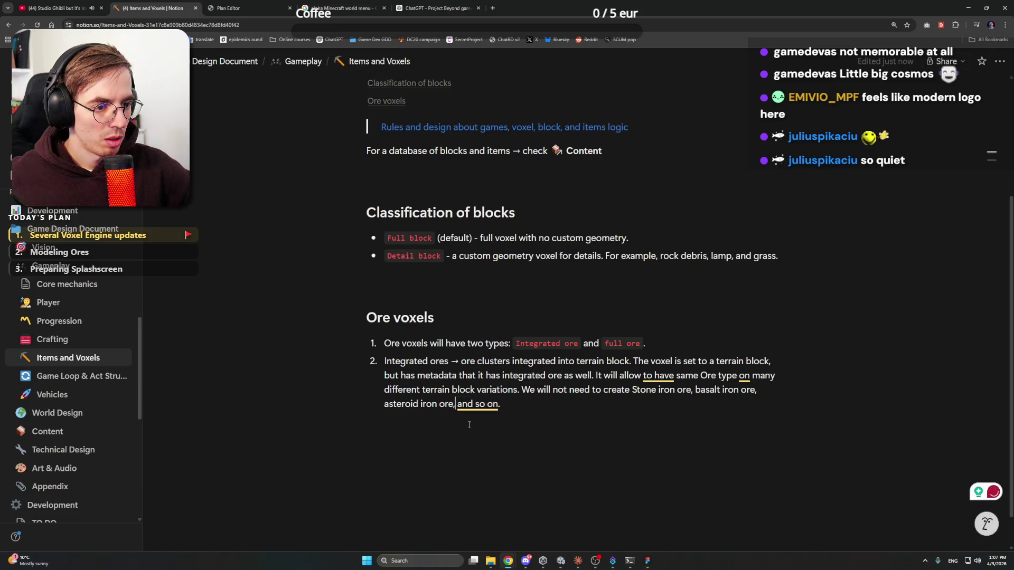
{"action": "left_click", "coordinate": [612, 521]}
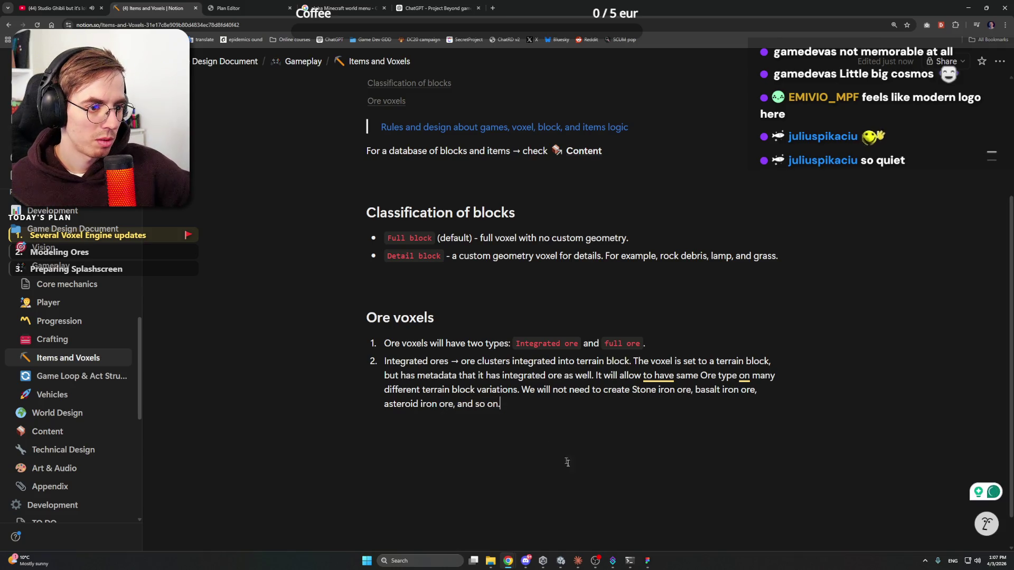
Step: Add 'Visually, it will have a full block', accepting the 'a full block' wording
{"action": "type", "text": "Visually"}
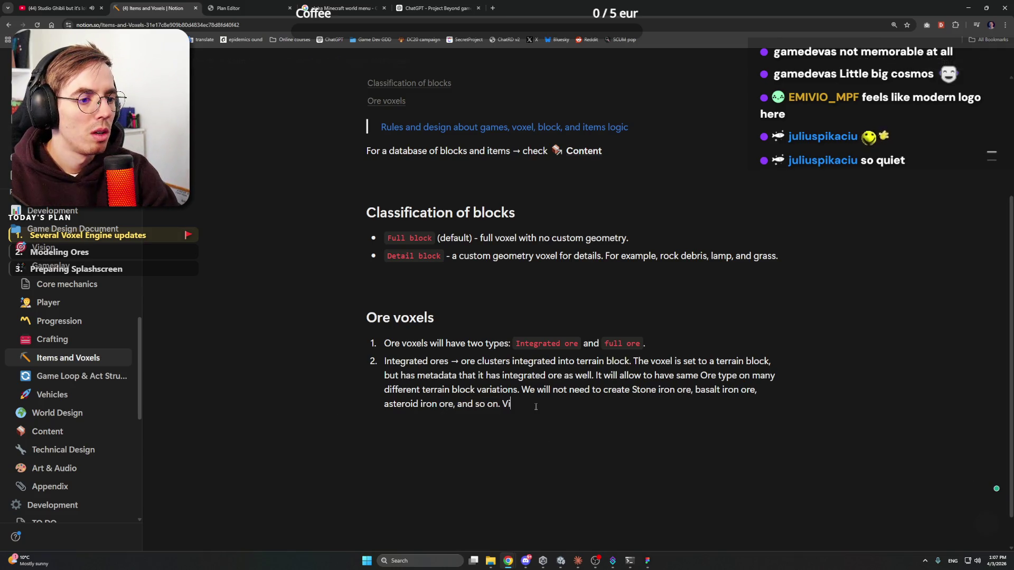
{"action": "type", "text": " it will"}
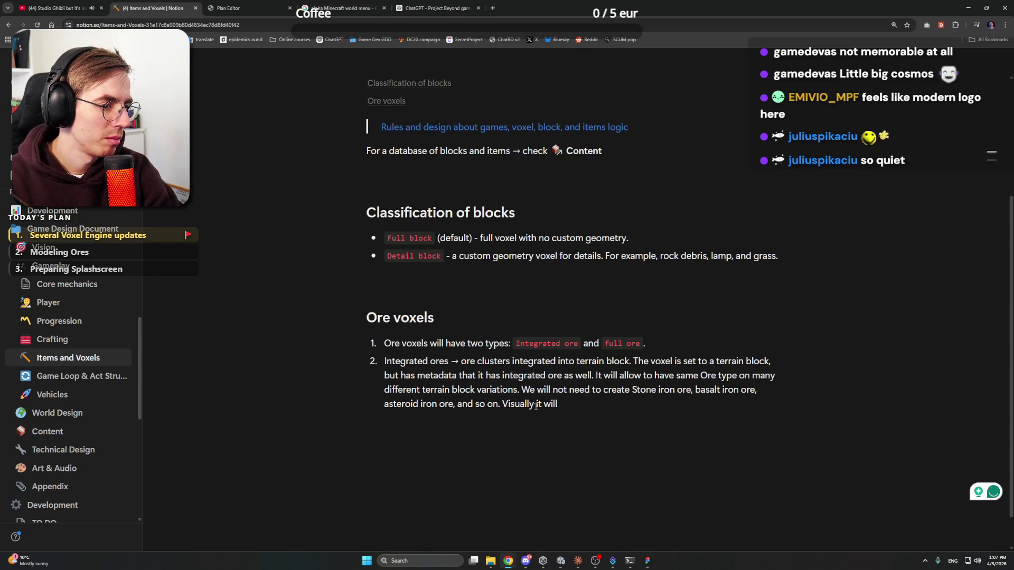
{"action": "type", "text": " be"}
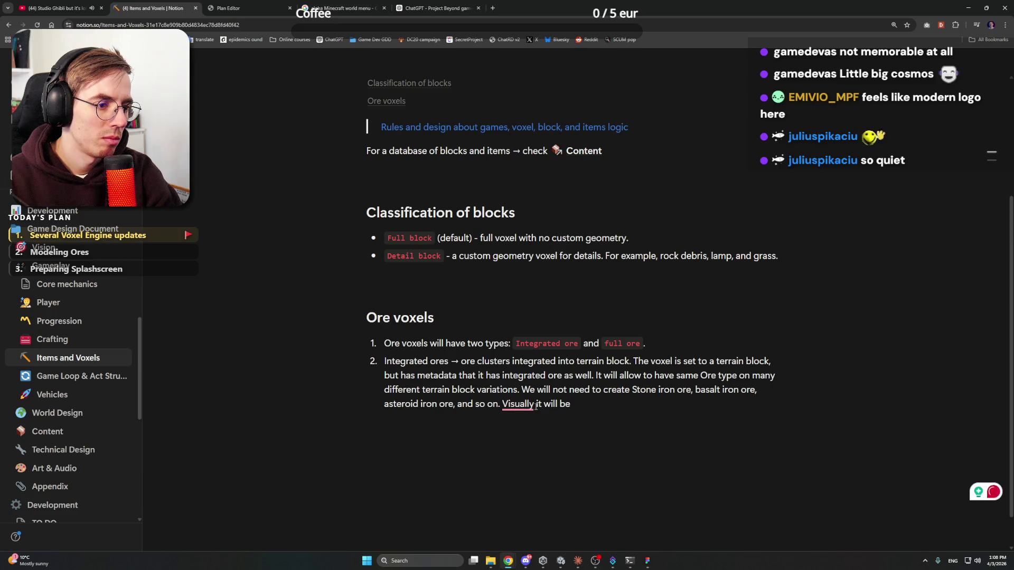
{"action": "key", "text": "BackSpace"}
{"action": "key", "text": "BackSpace"}
{"action": "key", "text": "BackSpace"}
{"action": "key", "text": "BackSpace"}
{"action": "key", "text": "BackSpace"}
{"action": "type", "text": "will have b"}
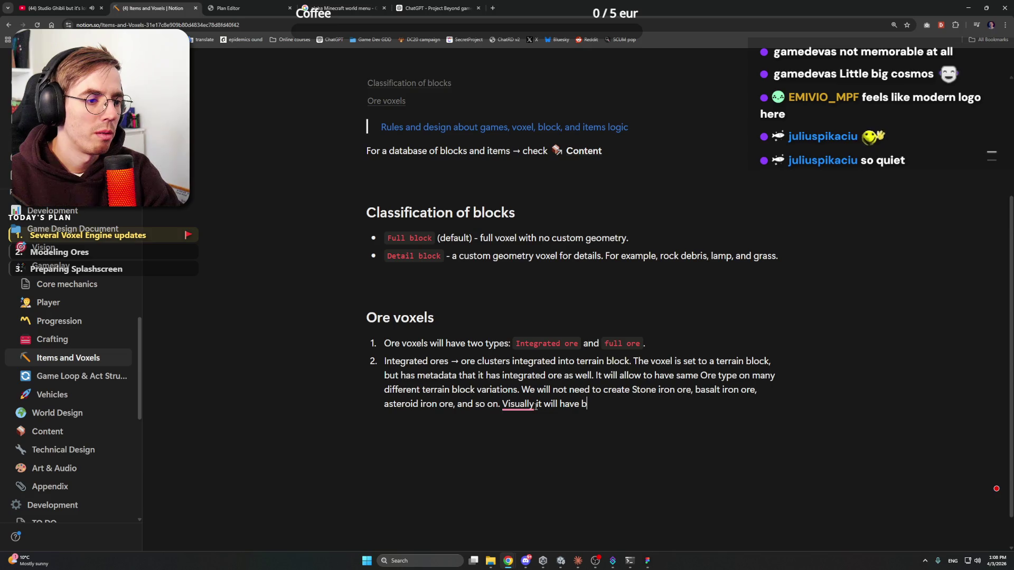
{"action": "key", "text": "BackSpace"}
{"action": "key", "text": "BackSpace"}
{"action": "type", "text": "a base vo"}
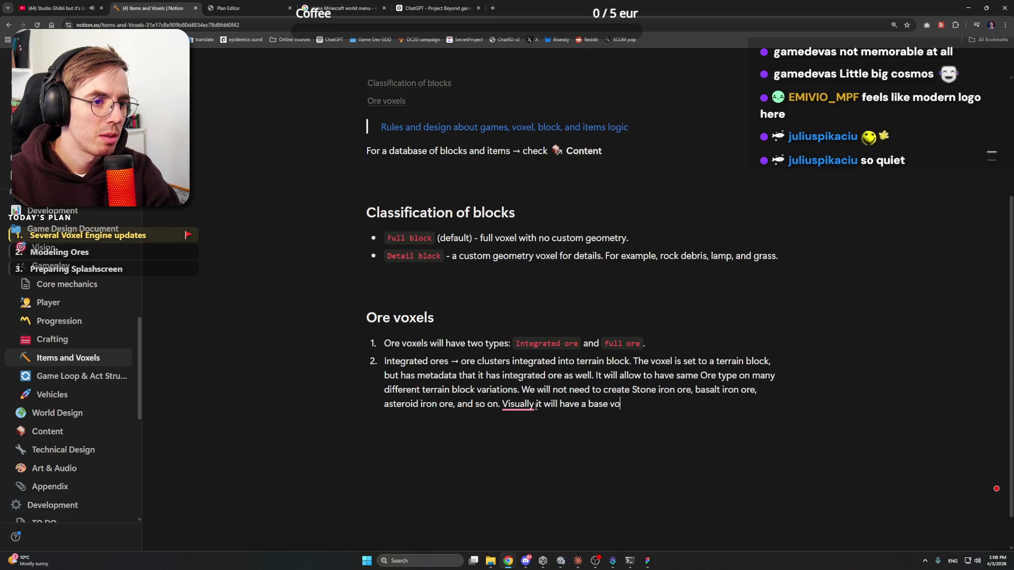
{"action": "type", "text": " Fu"}
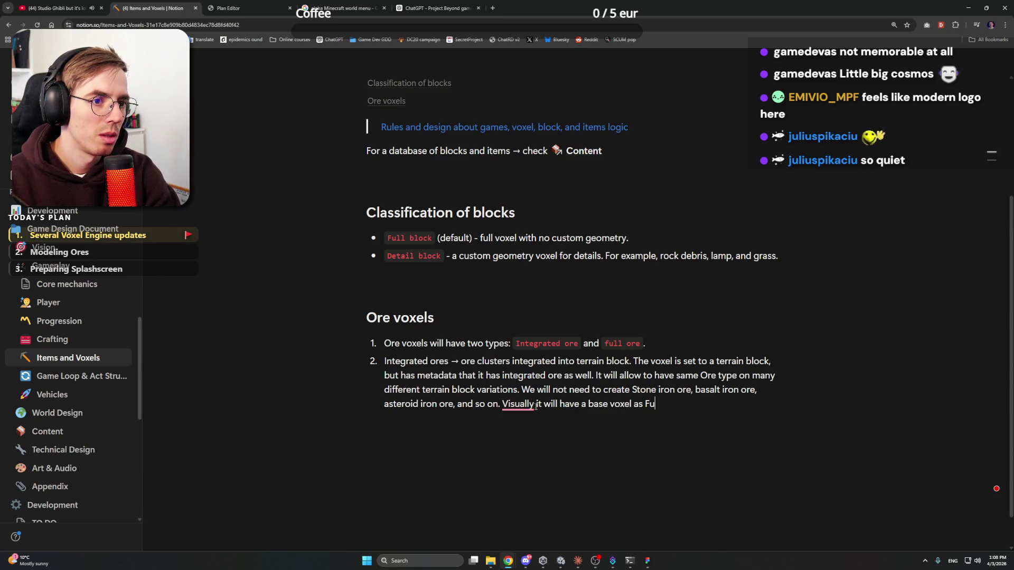
{"action": "type", "text": "ock"}
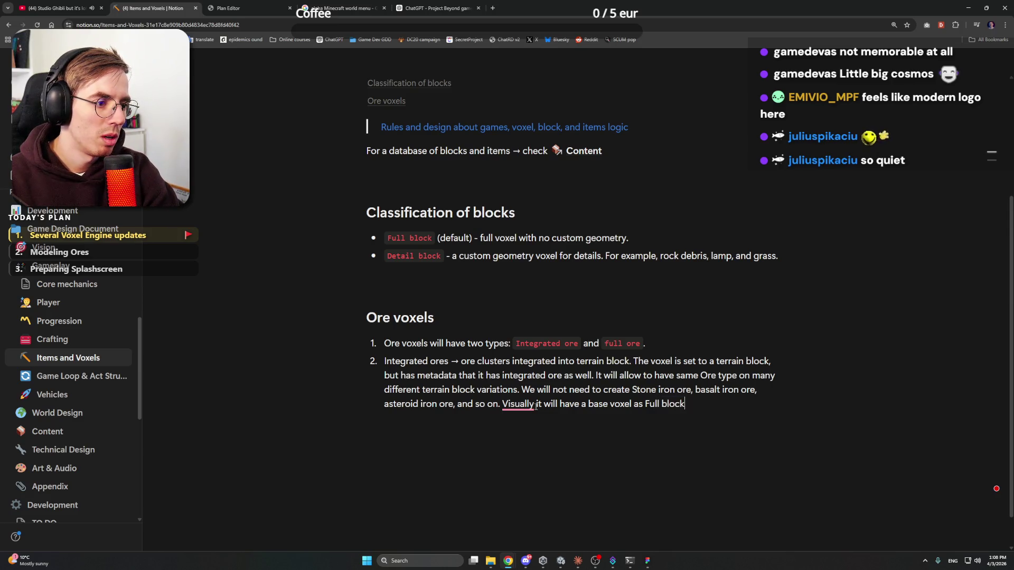
{"action": "key", "text": "ctrl+shift+Left"}
{"action": "key", "text": "ctrl+shift+Left"}
{"action": "left_click", "coordinate": [534, 403]}
{"action": "type", "text": ","}
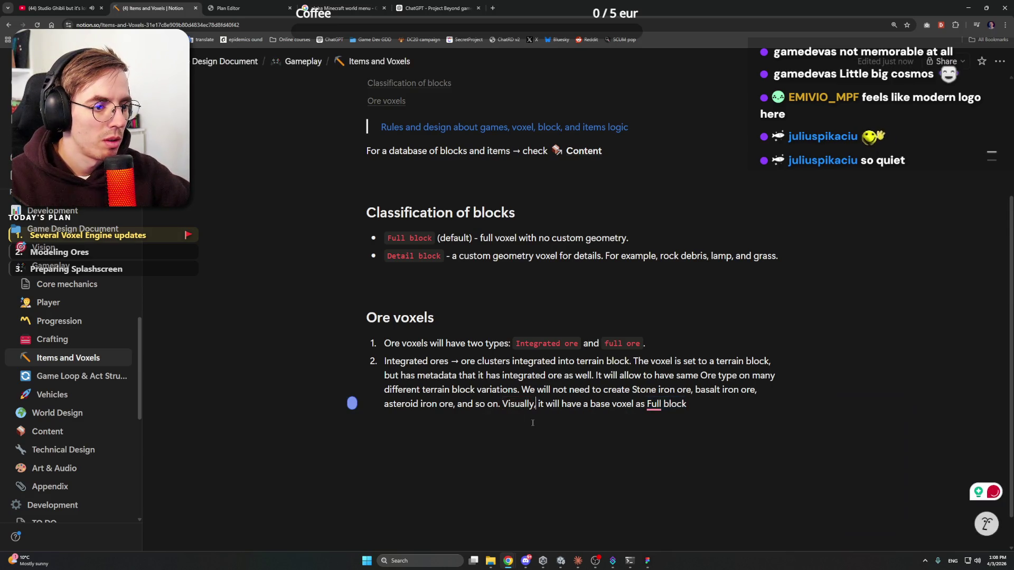
{"action": "left_click", "coordinate": [654, 403]}
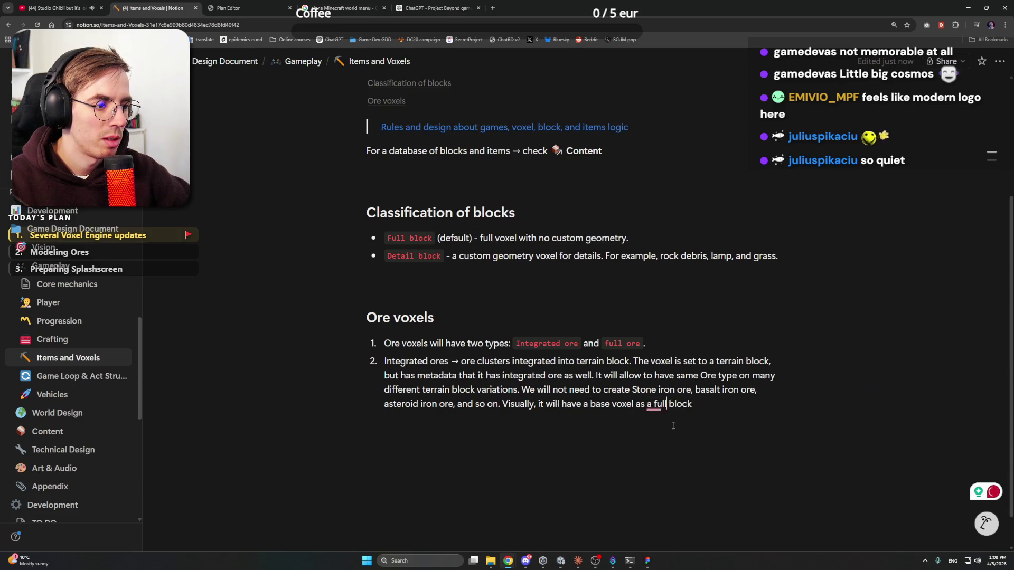
{"action": "left_click", "coordinate": [697, 409]}
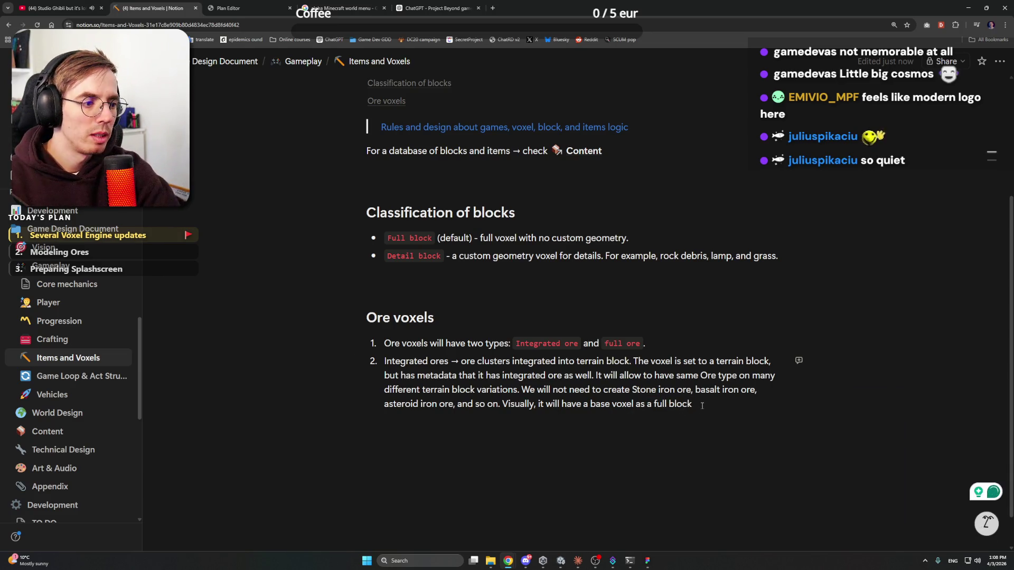
Step: Add that ore will spawn as a procedural detail on top of the voxel, fixing spelling
{"action": "type", "text": ", and ore will spawn "}
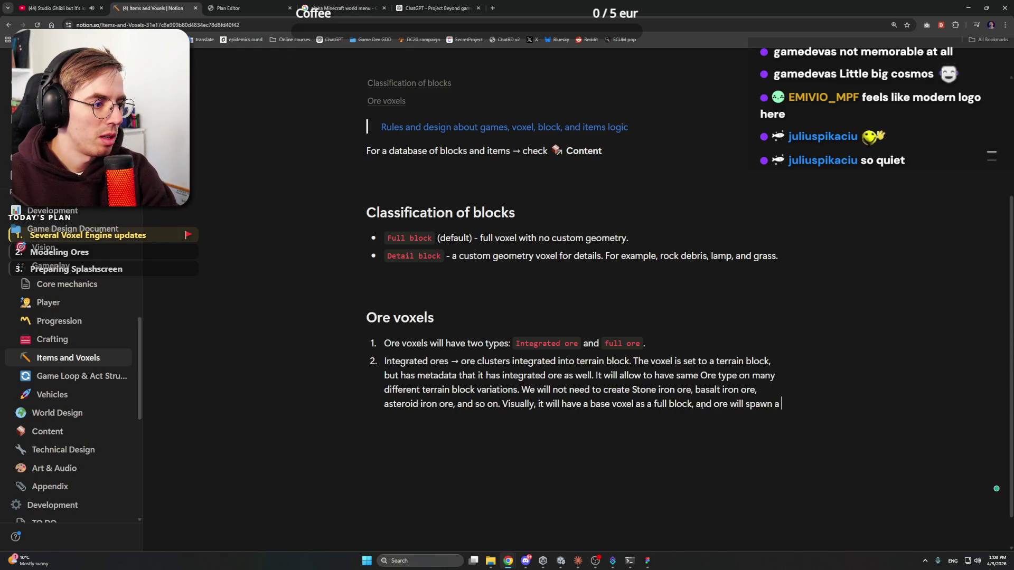
{"action": "type", "text": "as a proce"}
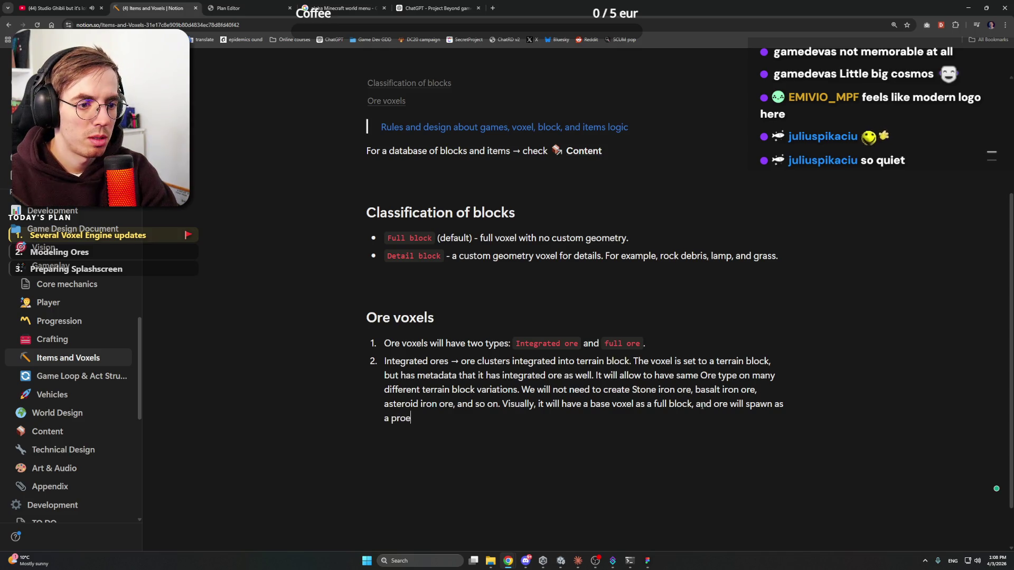
{"action": "type", "text": "dural"}
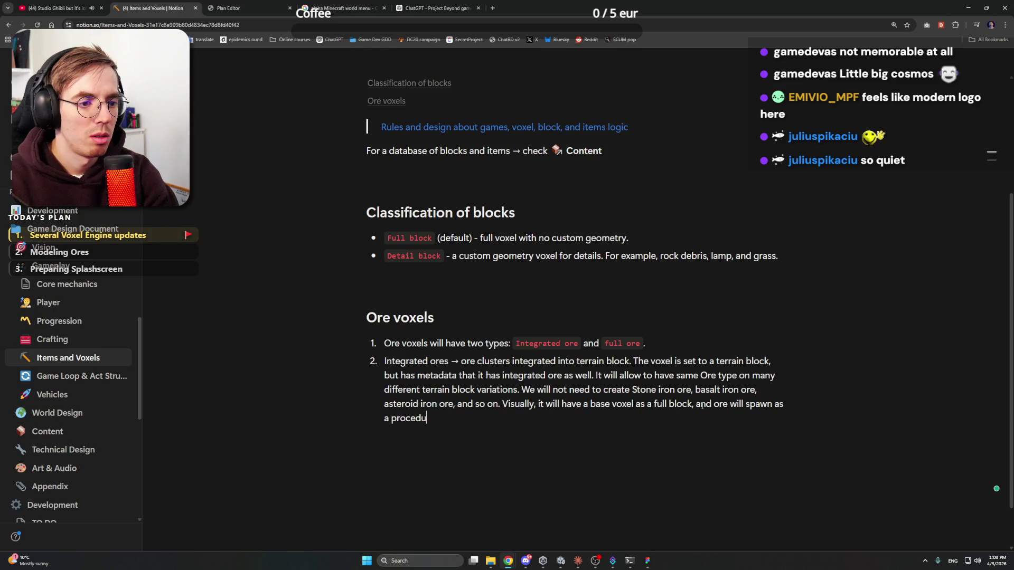
{"action": "type", "text": " detail"}
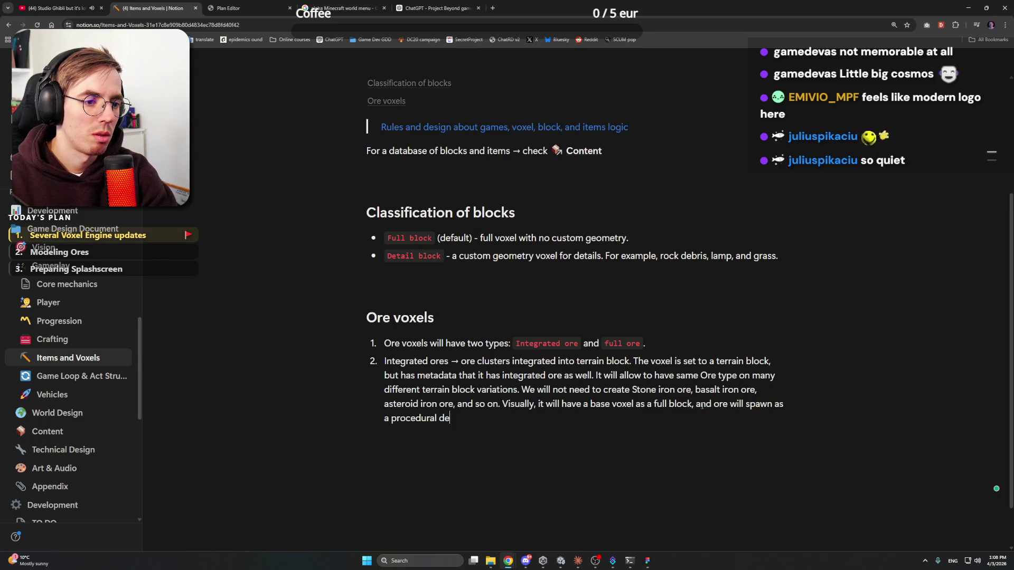
{"action": "type", "text": "s on top of b"}
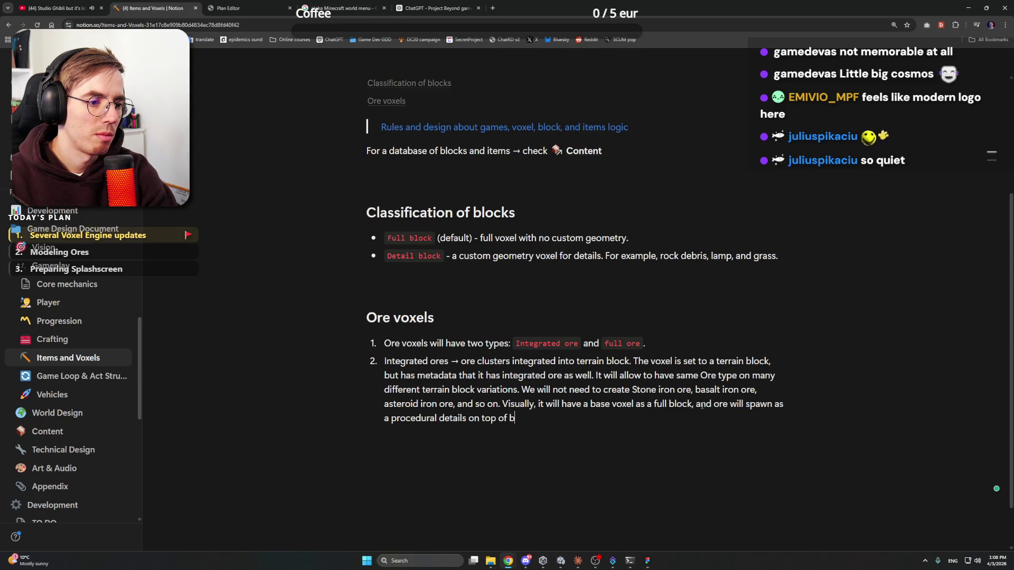
{"action": "key", "text": "BackSpace"}
{"action": "type", "text": "voxel."}
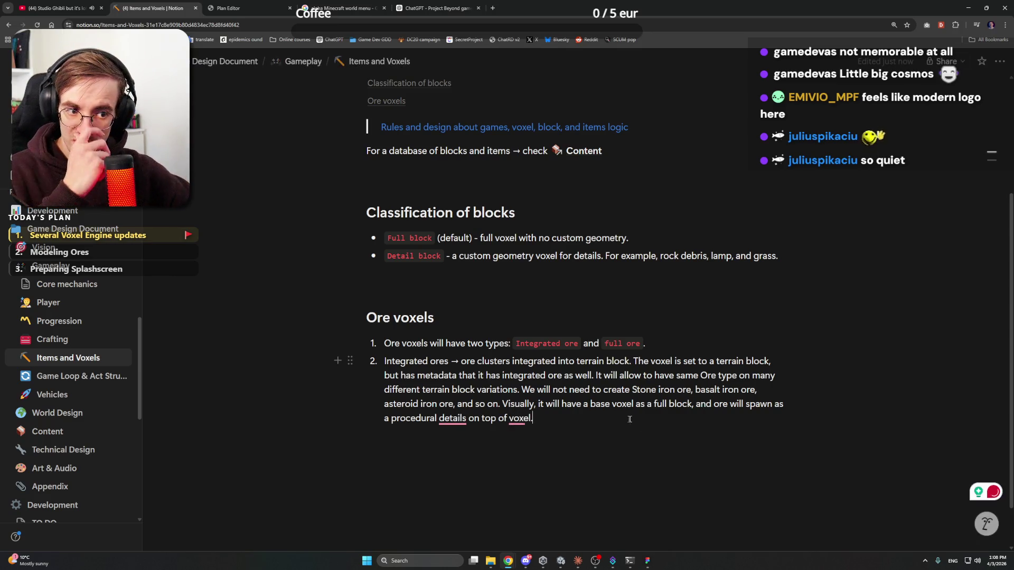
{"action": "right_click", "coordinate": [452, 418]}
{"action": "left_click", "coordinate": [451, 450]}
{"action": "right_click", "coordinate": [522, 417]}
{"action": "left_click", "coordinate": [520, 451]}
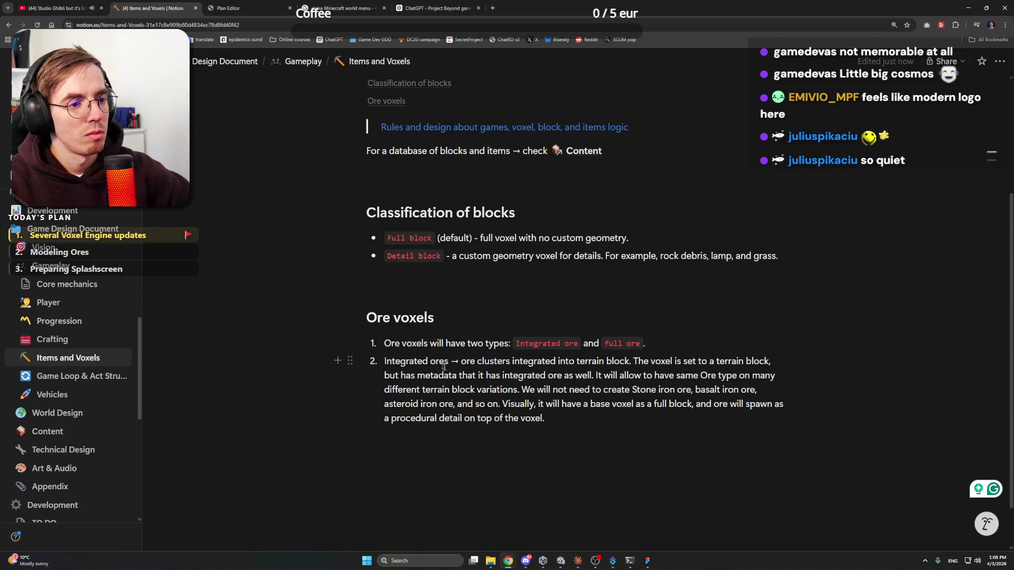
Step: Format 'Integrated ores' as inline code
{"action": "left_click_drag", "start_coordinate": [450, 363], "coordinate": [384, 362]}
{"action": "key", "text": "ctrl+e"}
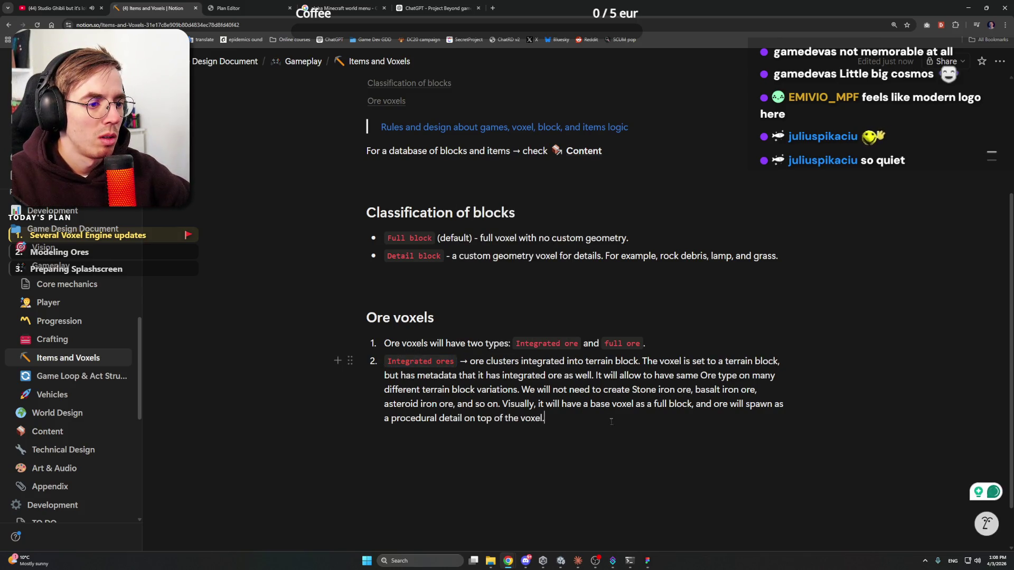
{"action": "left_click", "coordinate": [578, 561]}
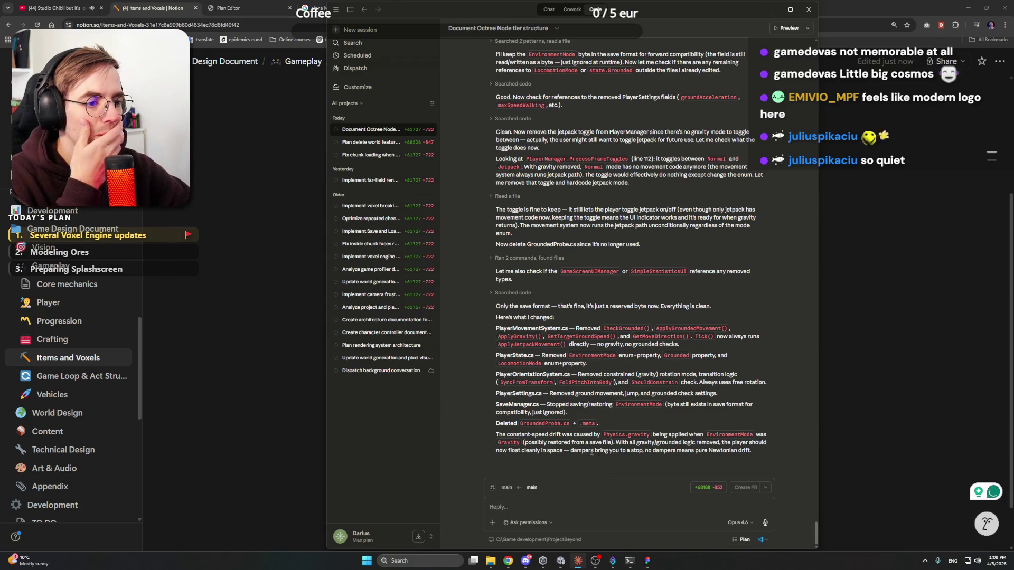
Step: Return to the Unity editor and enter Play mode
{"action": "left_click", "coordinate": [561, 561]}
{"action": "left_click", "coordinate": [521, 24]}
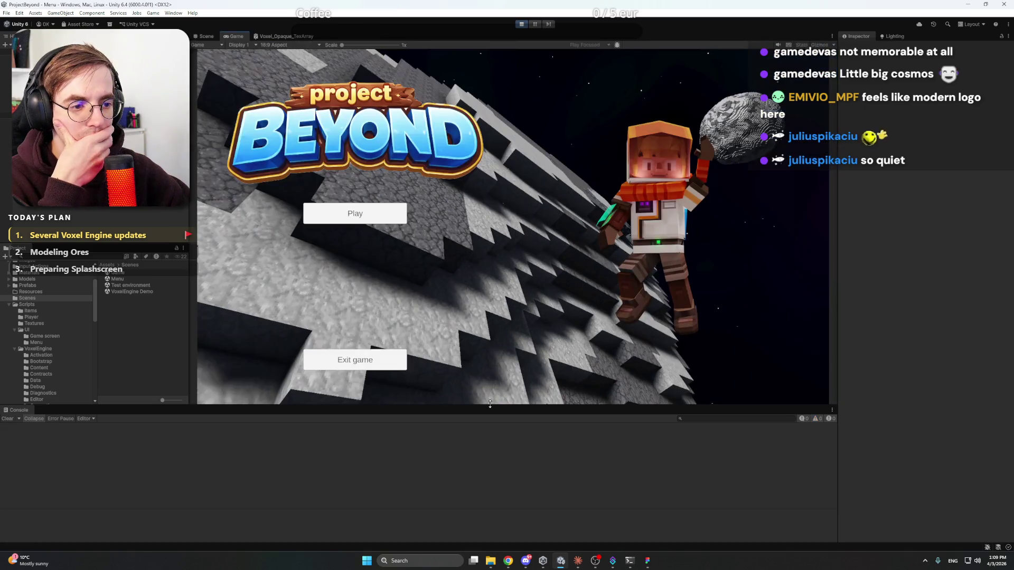
Step: Shrink the Console, load World1 from the world menu, and show the F3 debug stats
{"action": "left_click_drag", "start_coordinate": [490, 408], "coordinate": [491, 488]}
{"action": "left_click", "coordinate": [388, 259]}
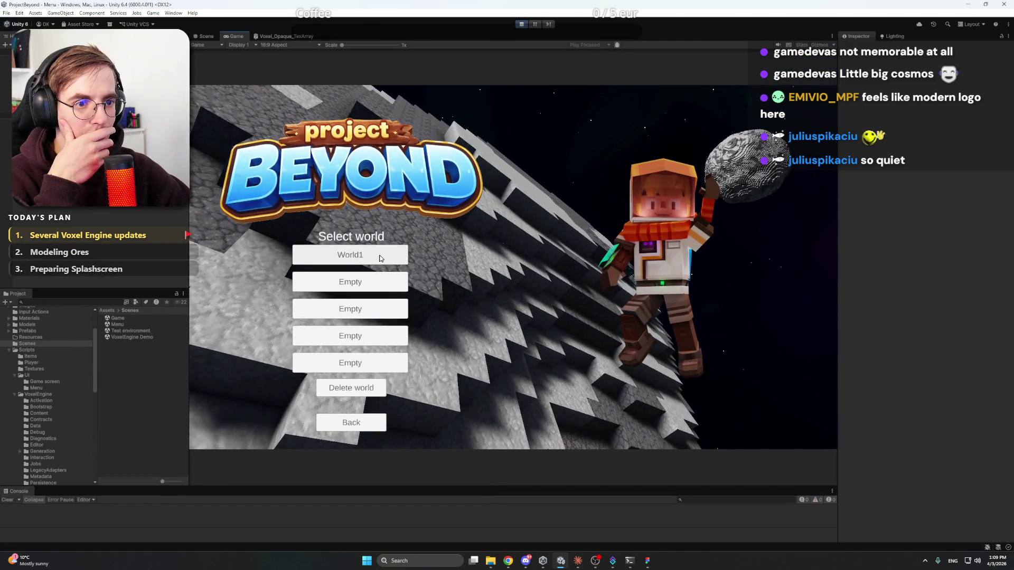
{"action": "left_click", "coordinate": [384, 260]}
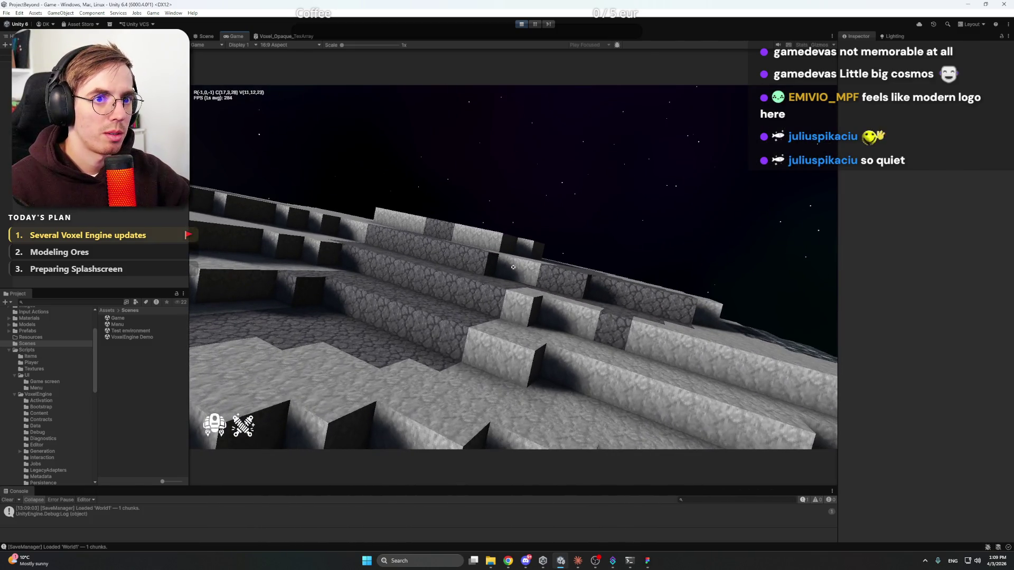
{"action": "key", "text": "F3"}
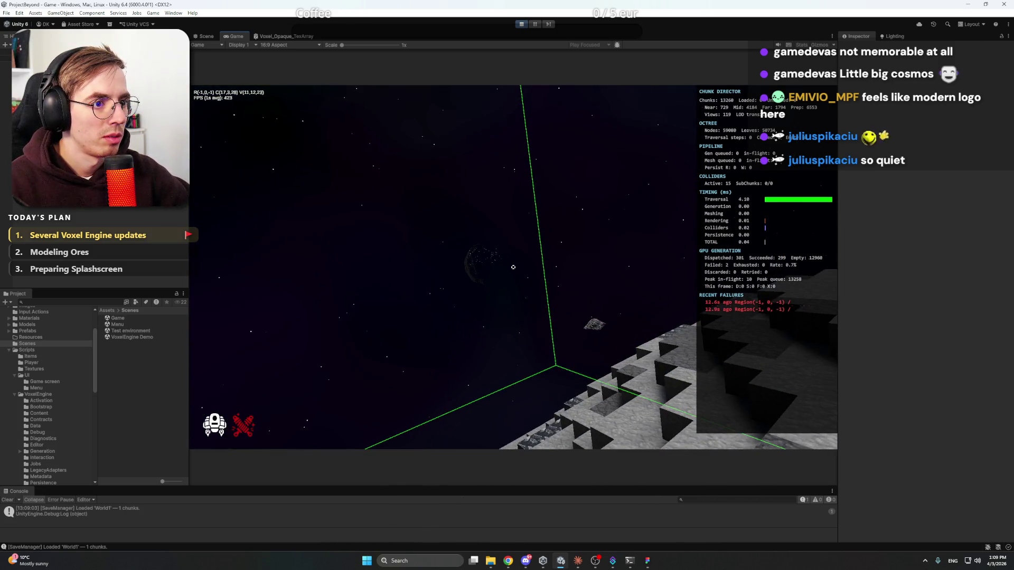
Step: Back away from the terrain and place a dark stone block into the hole
{"action": "key", "text": "s"}
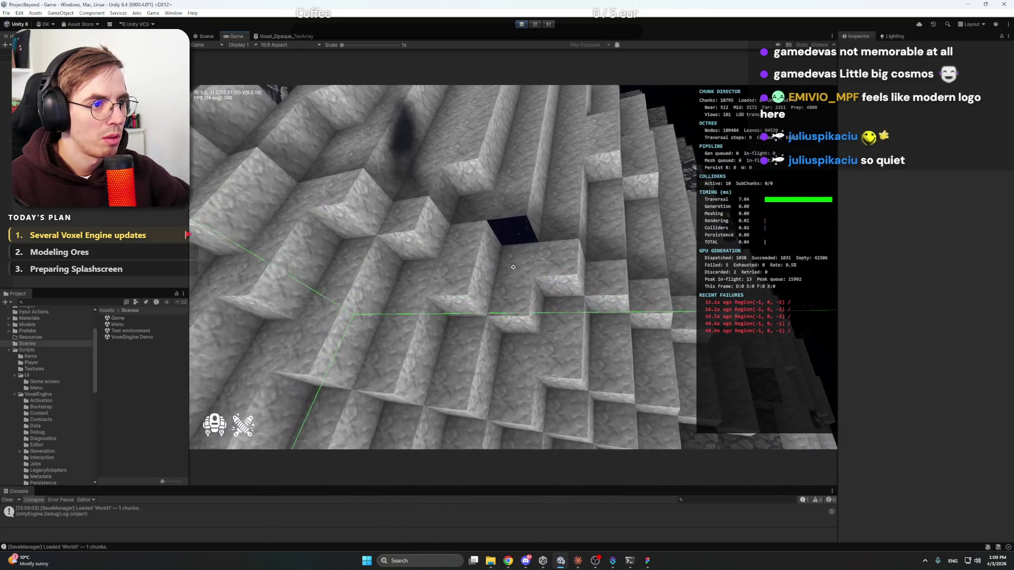
{"action": "right_click", "coordinate": [513, 267]}
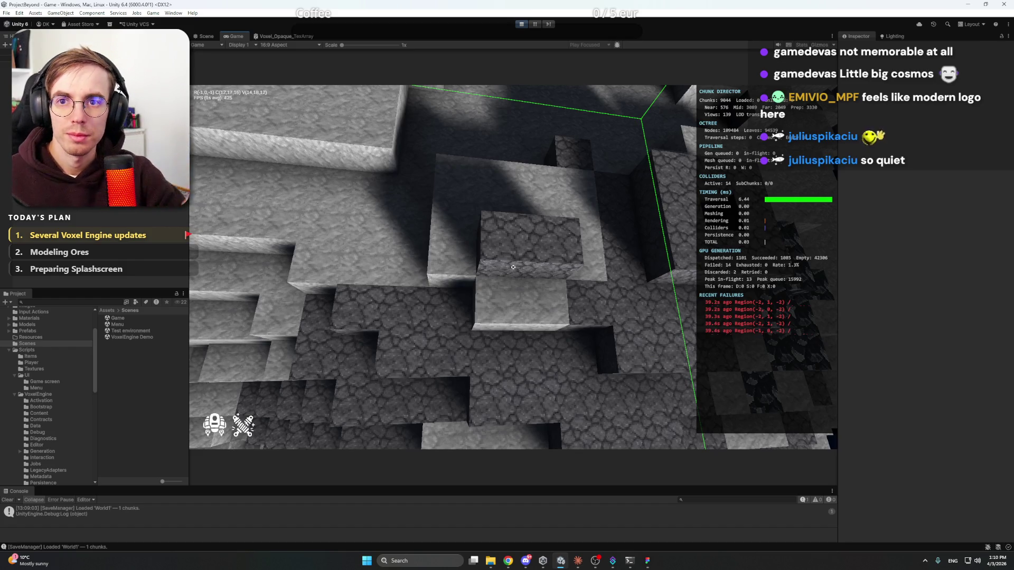
Step: Fly over the stone blocks and out through the asteroid field, digging a block from a grey asteroid
{"action": "key", "text": "w"}
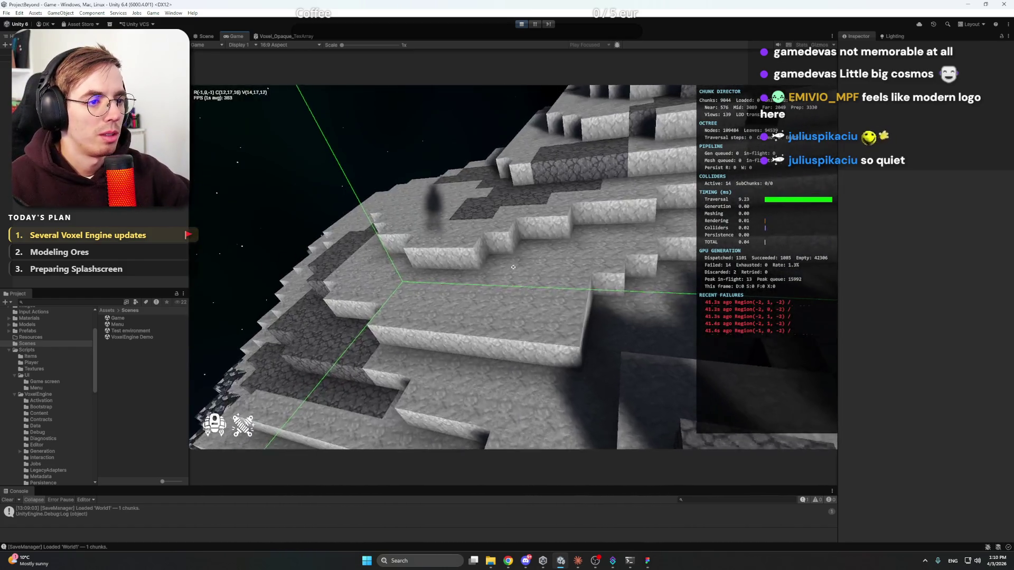
{"action": "key", "text": "w"}
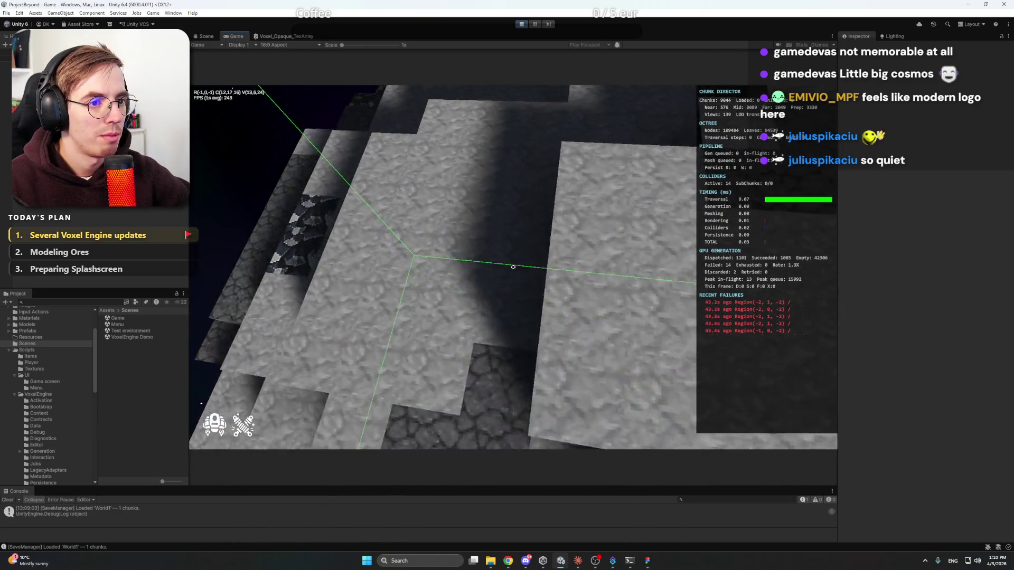
{"action": "key", "text": "w"}
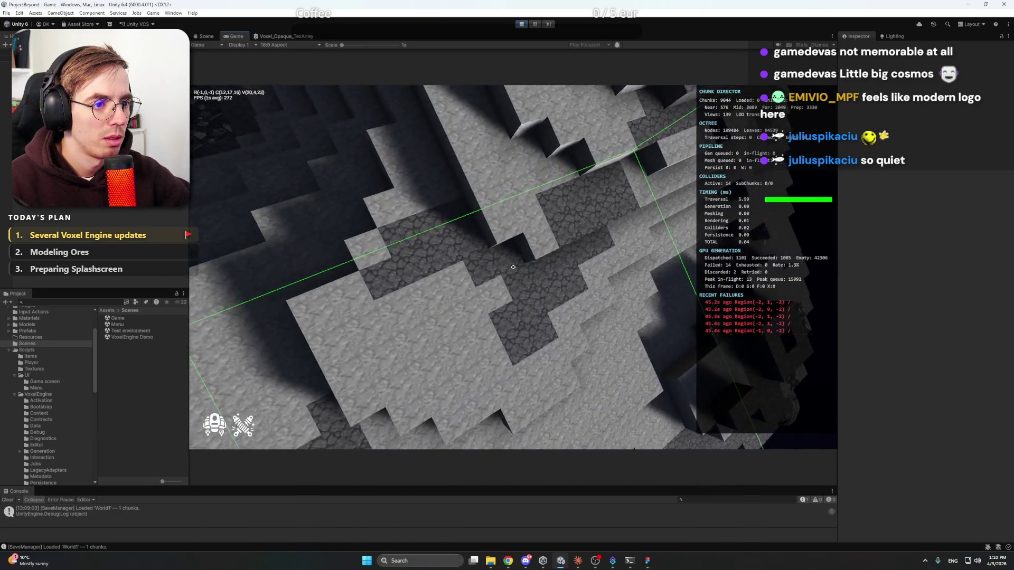
{"action": "key", "text": "w"}
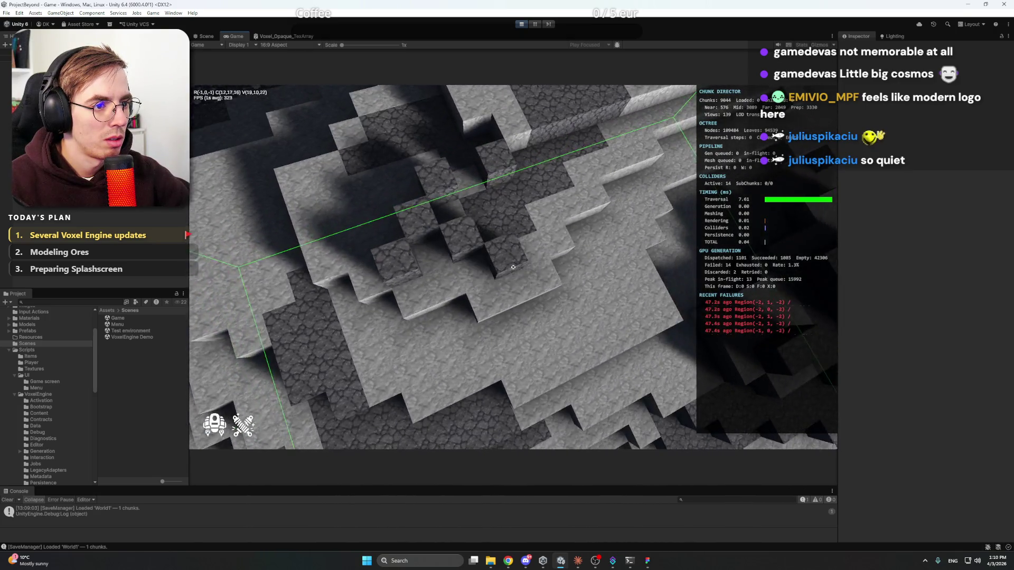
{"action": "key", "text": "w"}
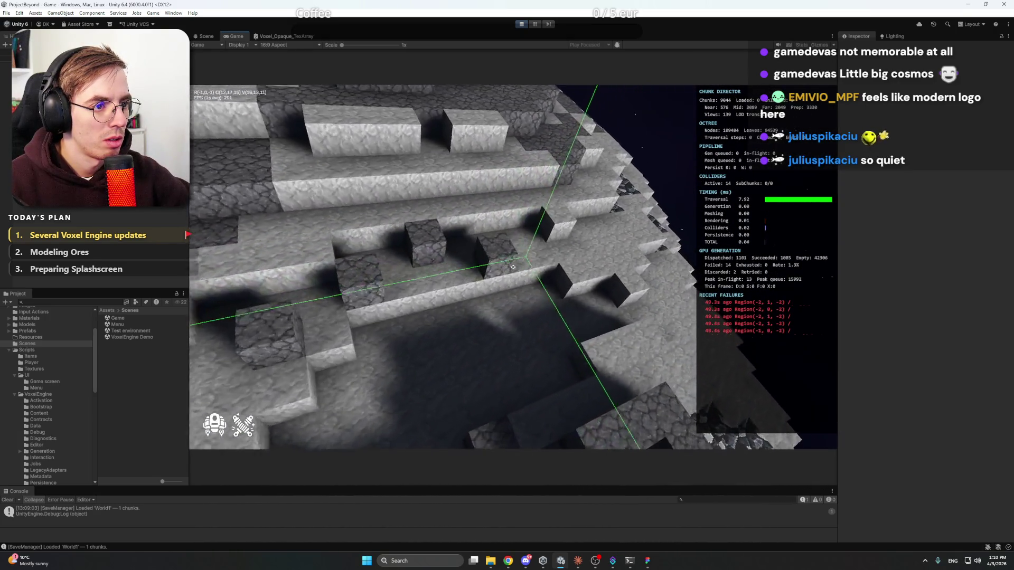
{"action": "key", "text": "w"}
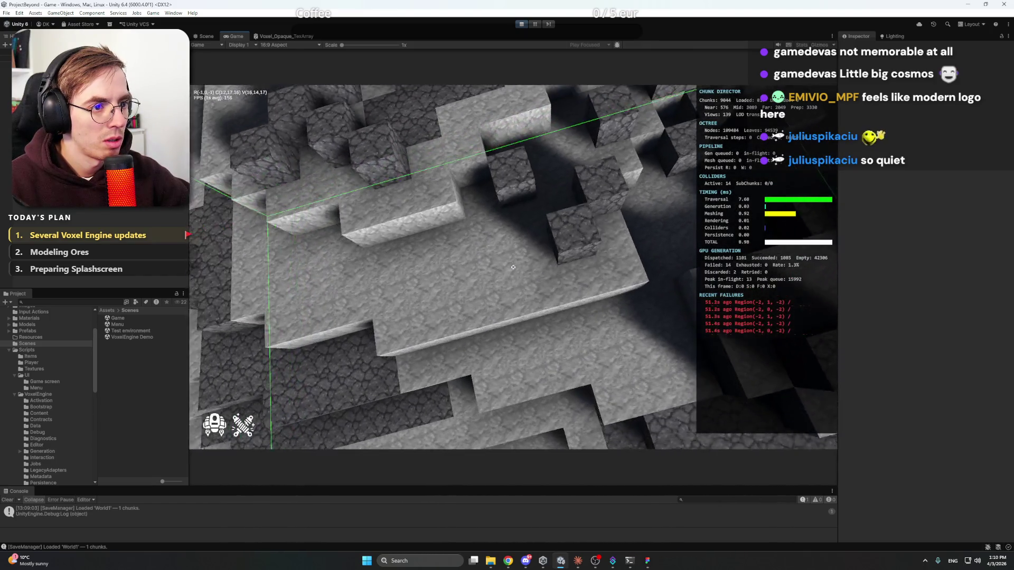
{"action": "key", "text": "w"}
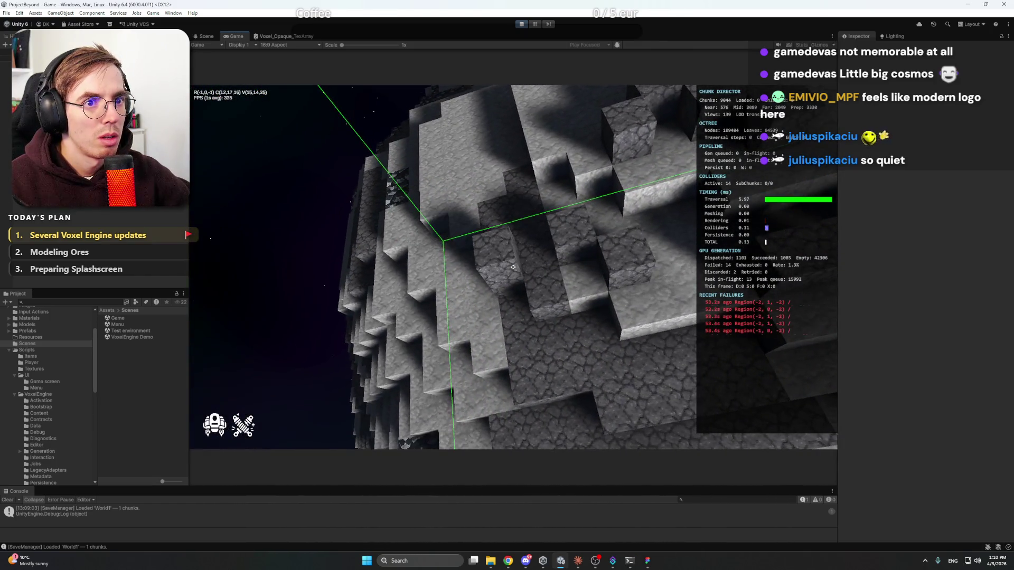
{"action": "key", "text": "w"}
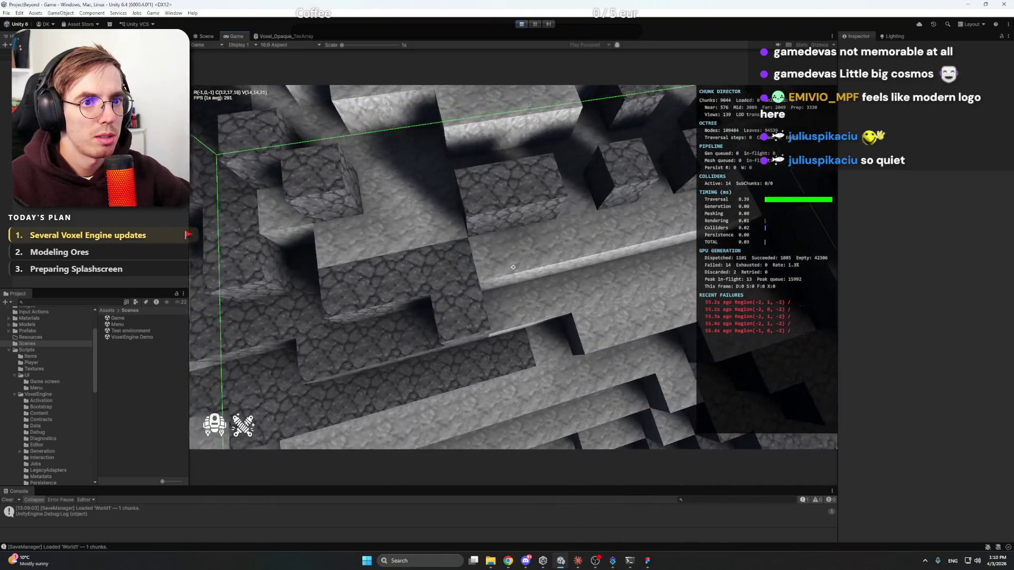
{"action": "key", "text": "w"}
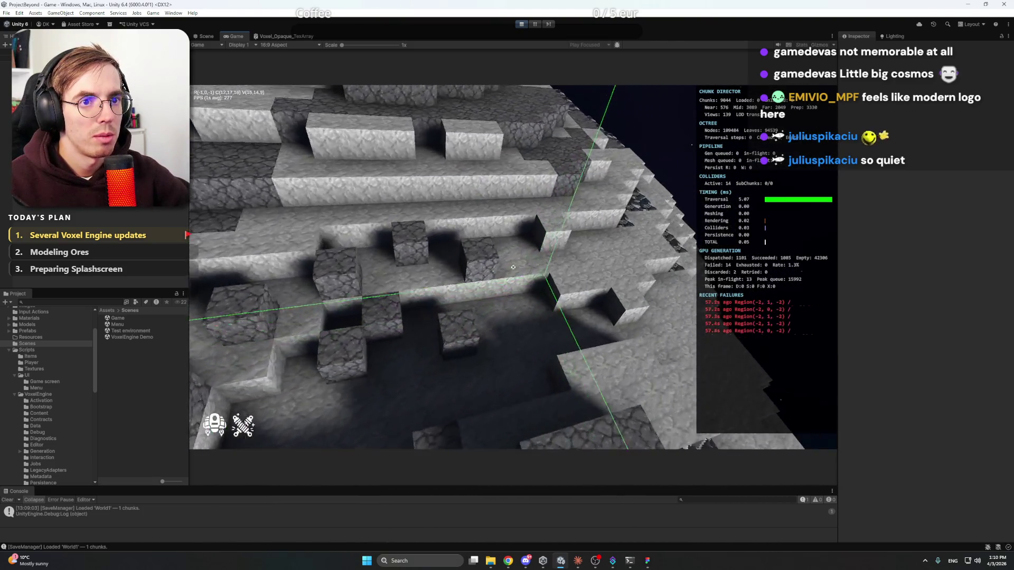
{"action": "key", "text": "w"}
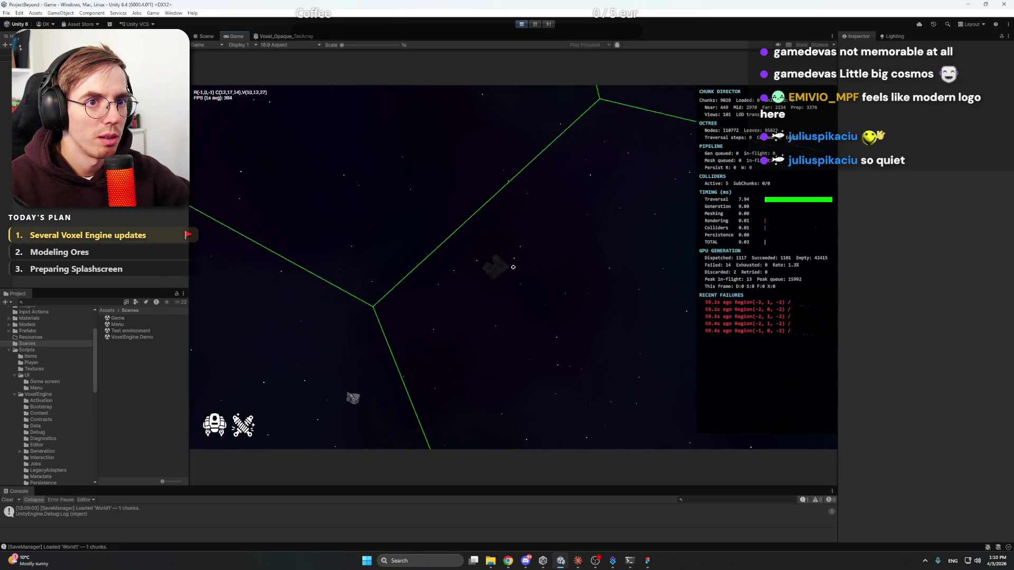
{"action": "key", "text": "w"}
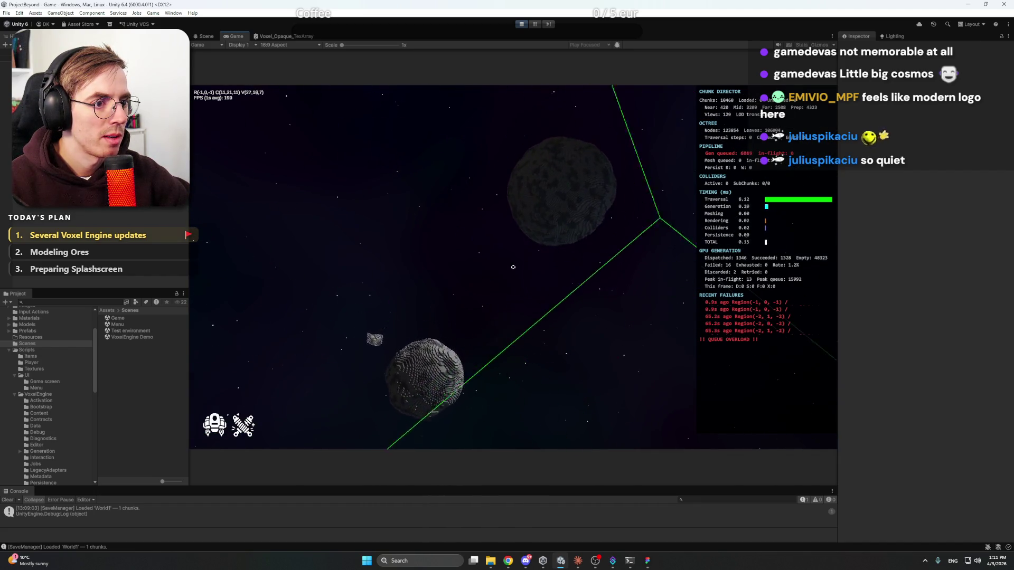
{"action": "key", "text": "w"}
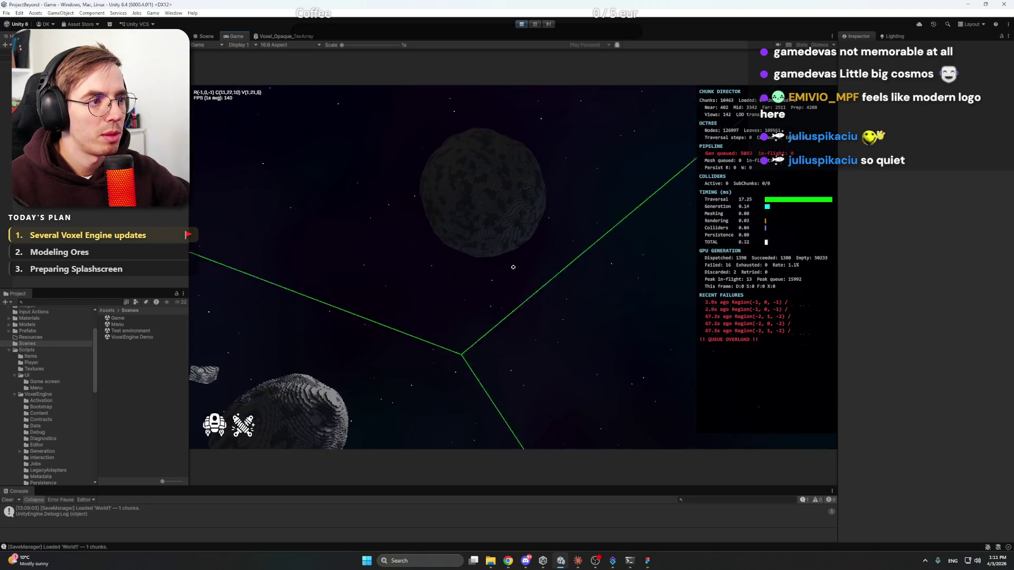
{"action": "key", "text": "w"}
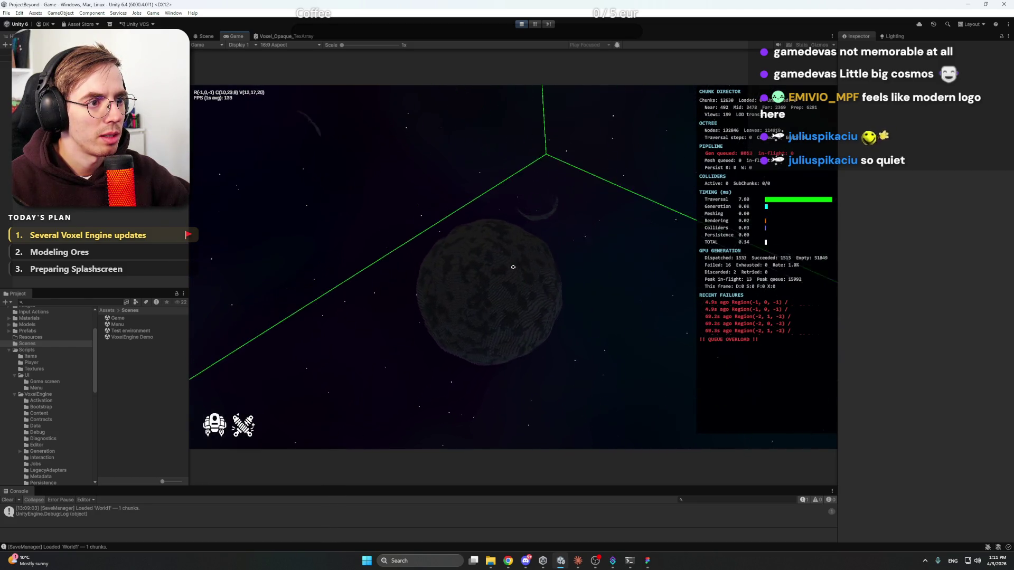
{"action": "key", "text": "w"}
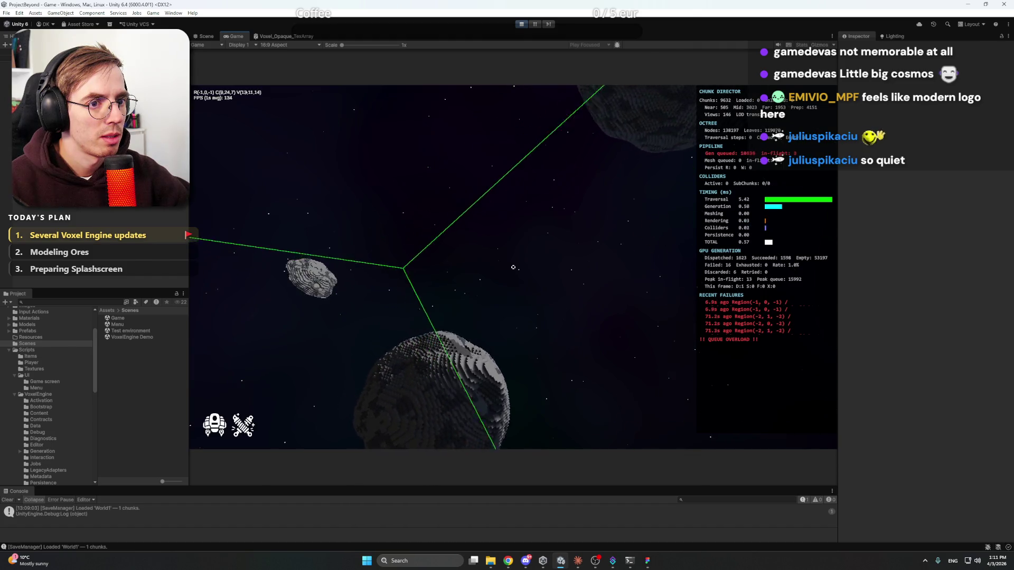
{"action": "key", "text": "w"}
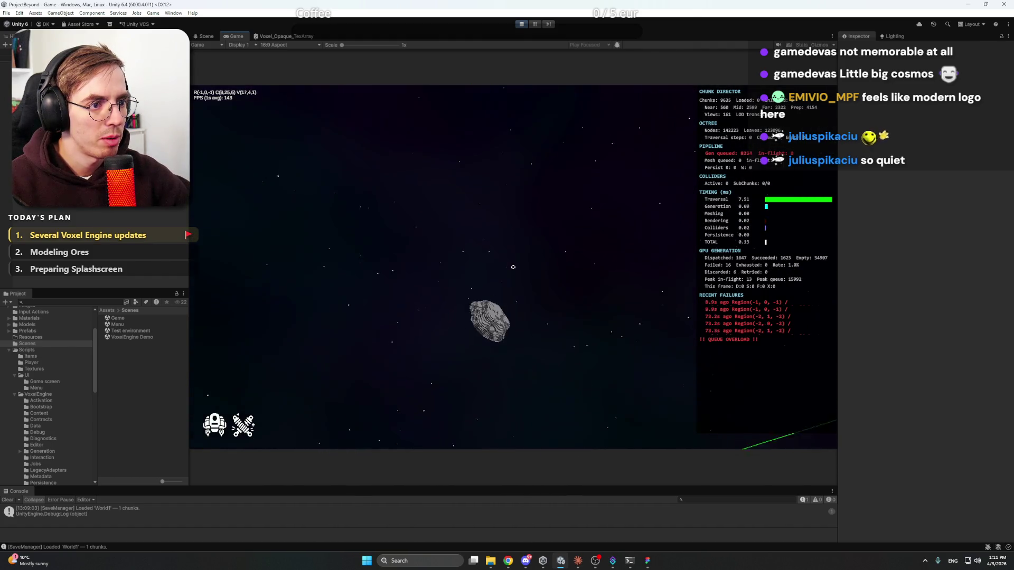
{"action": "key", "text": "w"}
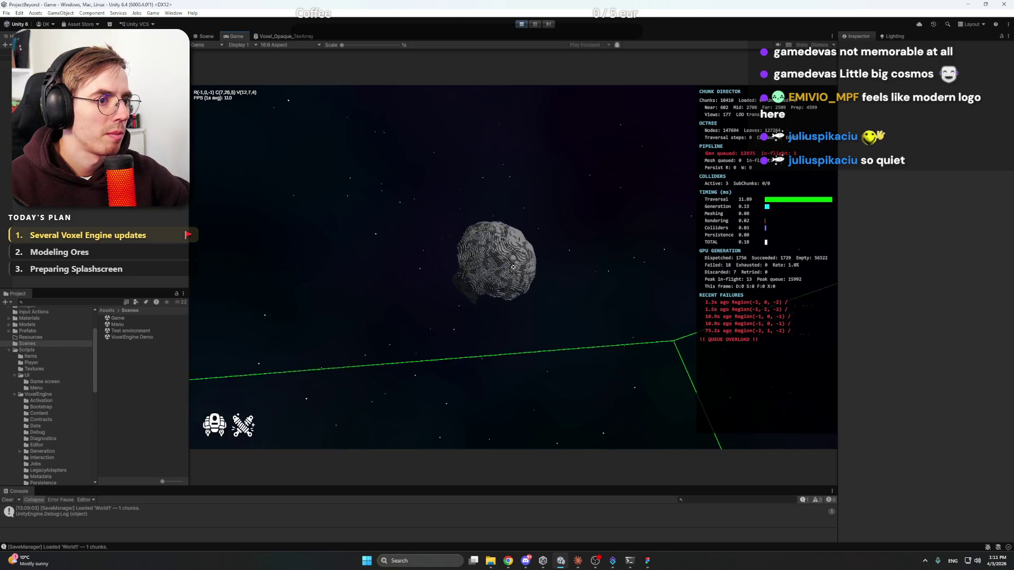
{"action": "key", "text": "w"}
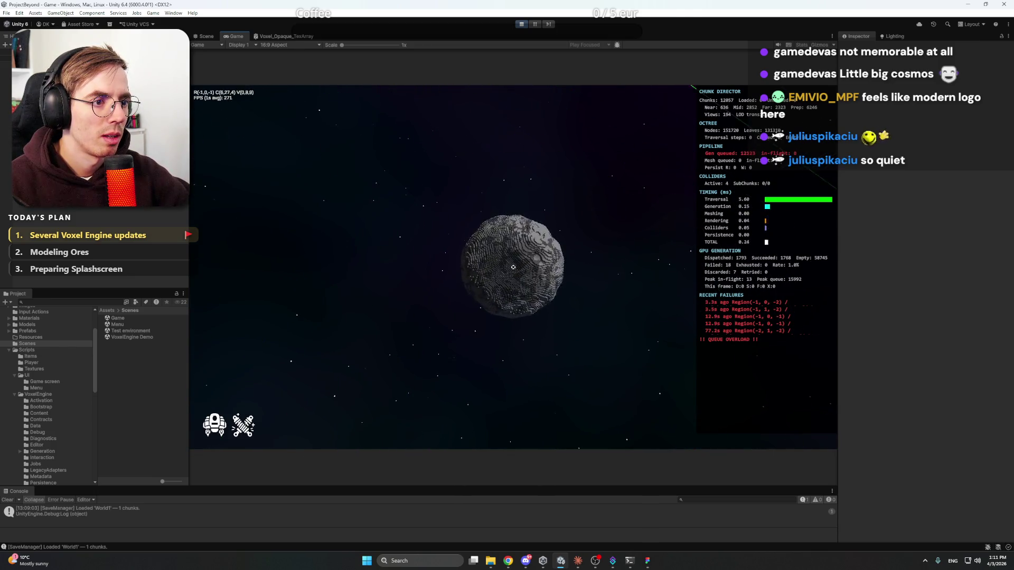
{"action": "key", "text": "w"}
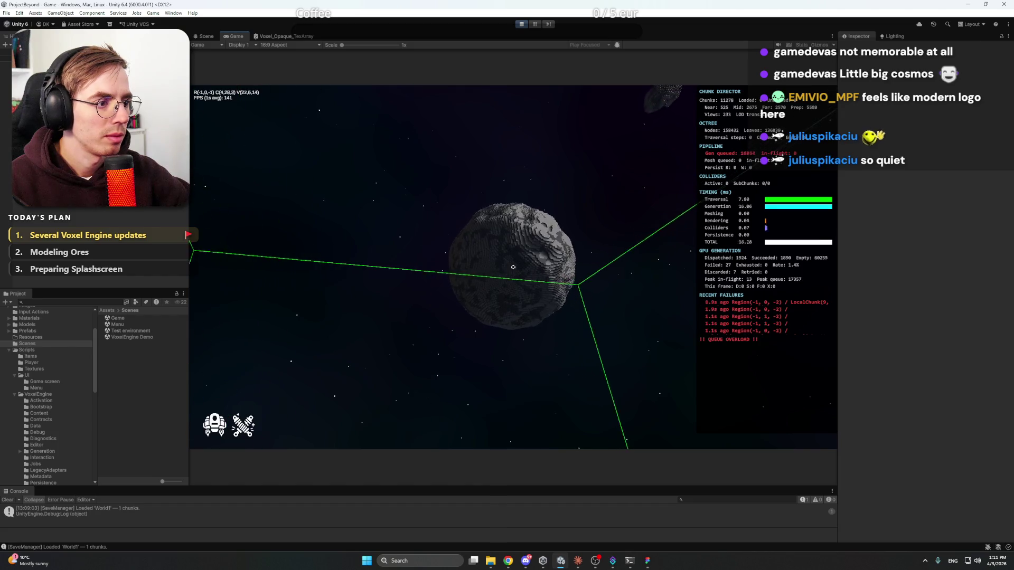
{"action": "key", "text": "w"}
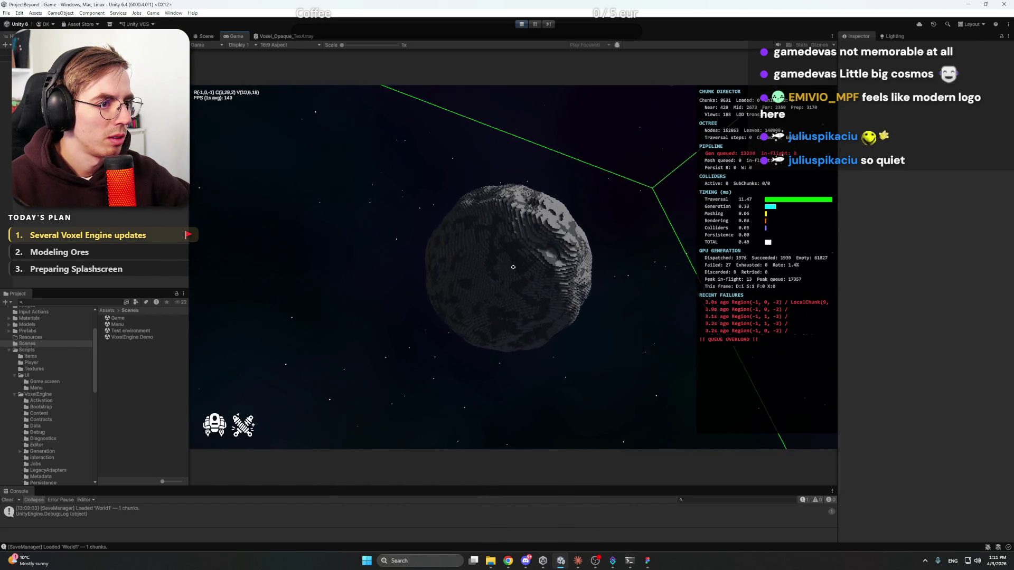
{"action": "key", "text": "w"}
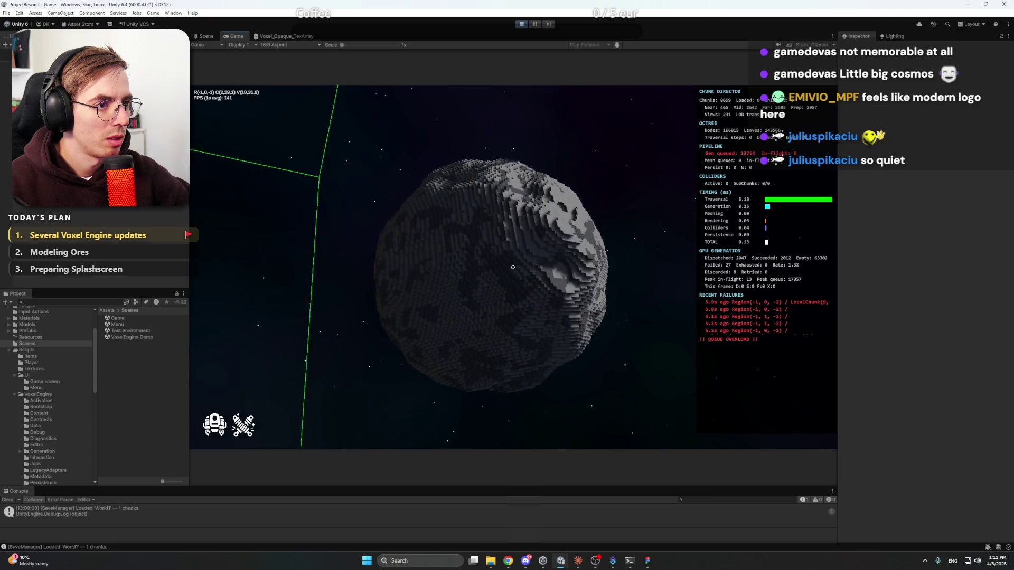
{"action": "key", "text": "w"}
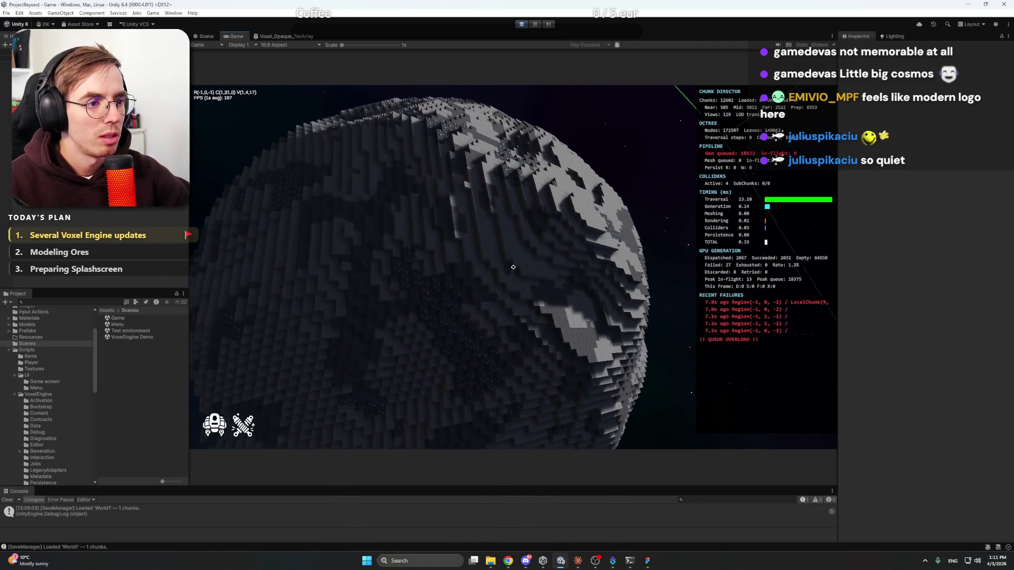
{"action": "key", "text": "w"}
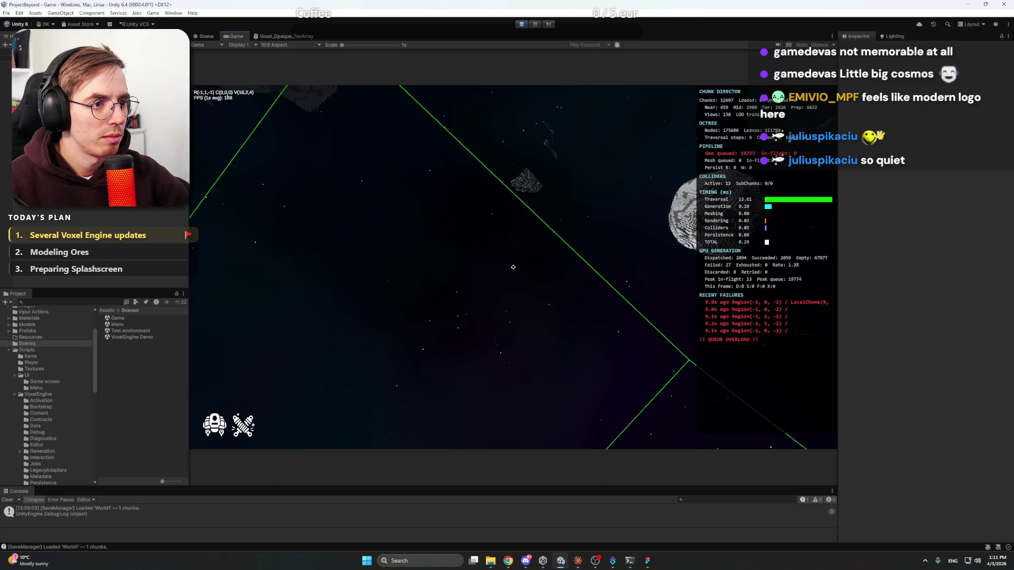
{"action": "key", "text": "w"}
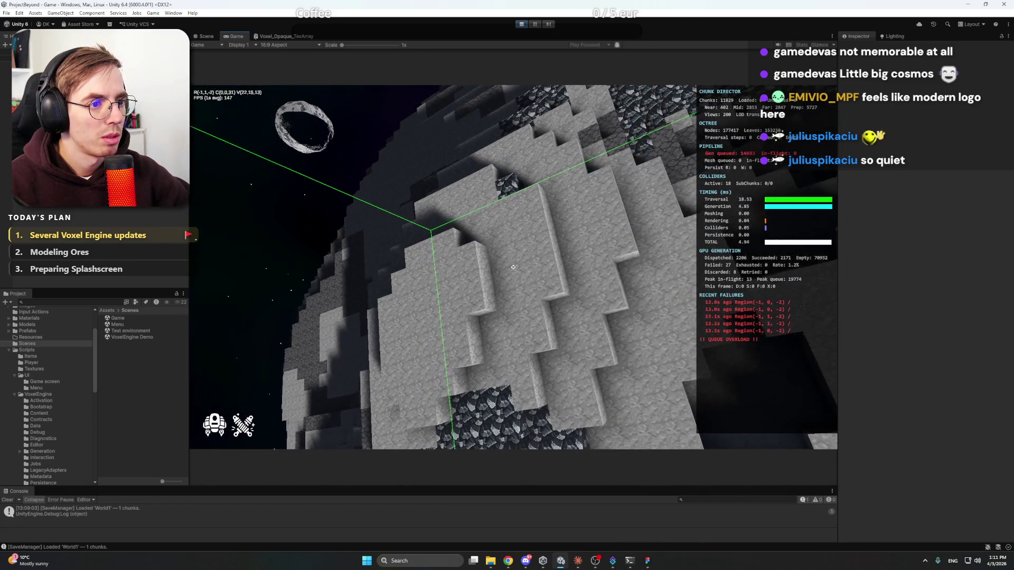
{"action": "left_click", "coordinate": [513, 267]}
{"action": "mouse_move", "coordinate": [514, 268]}
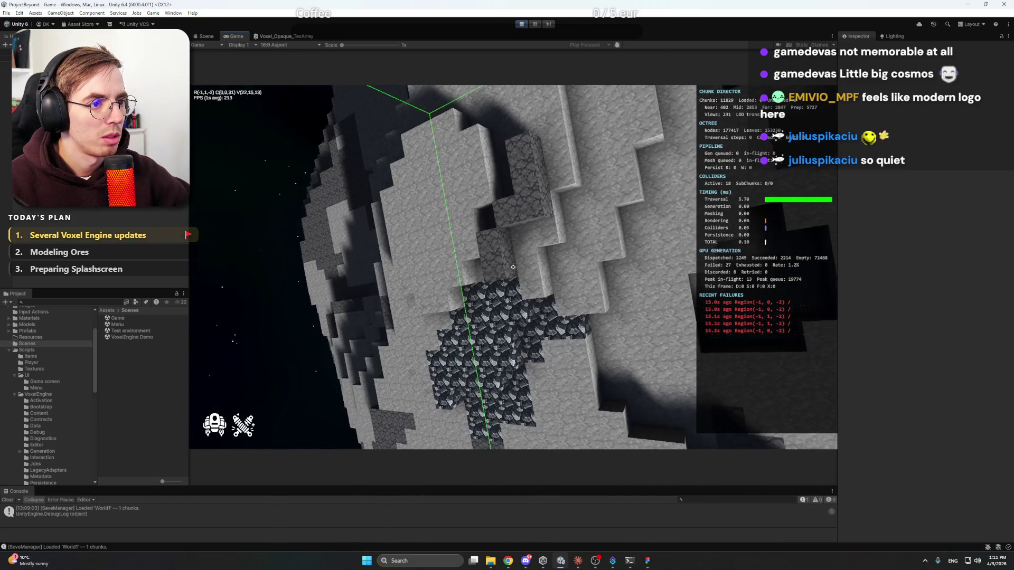
Step: Keep flying among the asteroids, toggling the F3 debug overlay until it ends hidden
{"action": "key", "text": "w"}
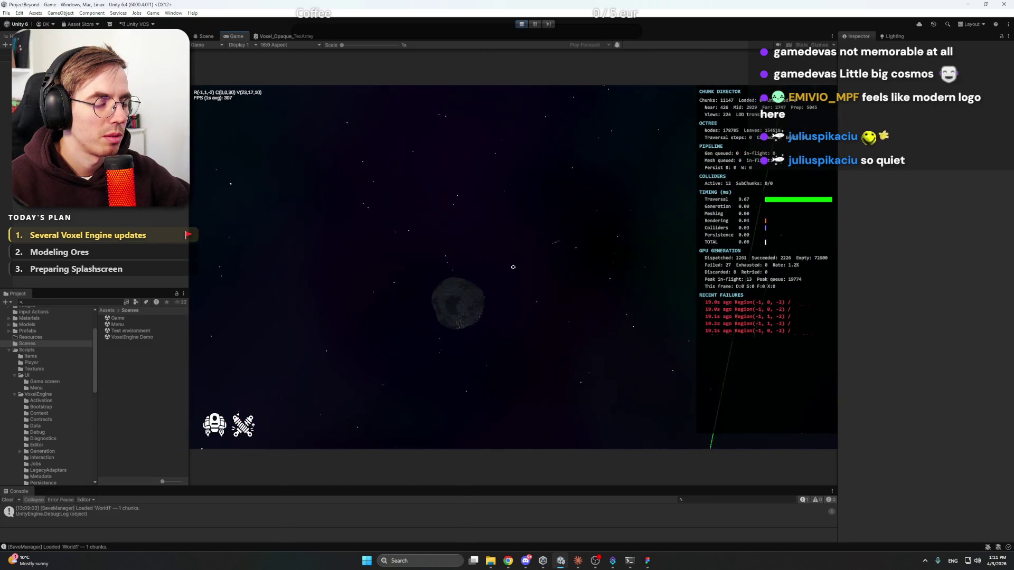
{"action": "key", "text": "w"}
{"action": "key", "text": "w"}
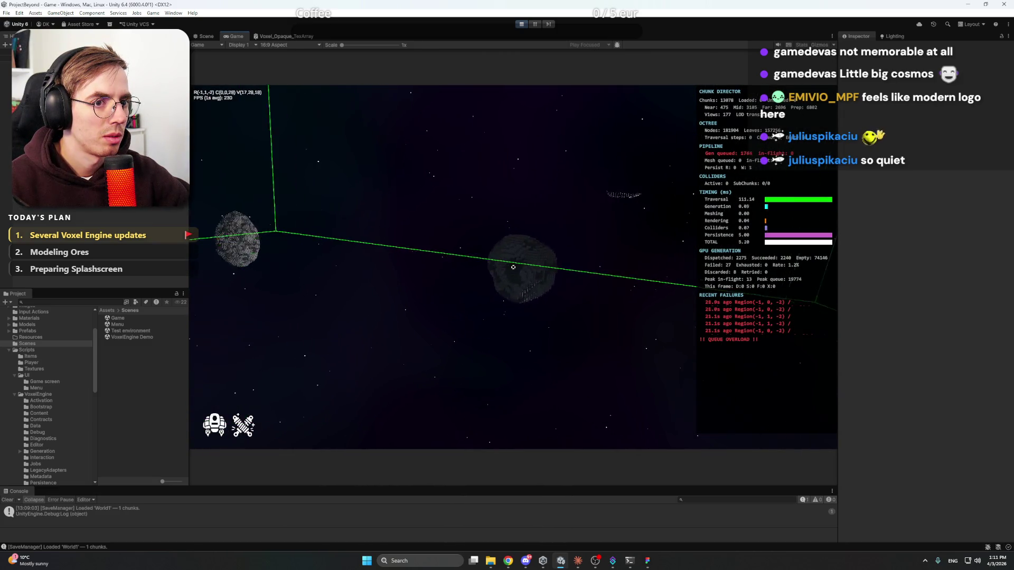
{"action": "key", "text": "w"}
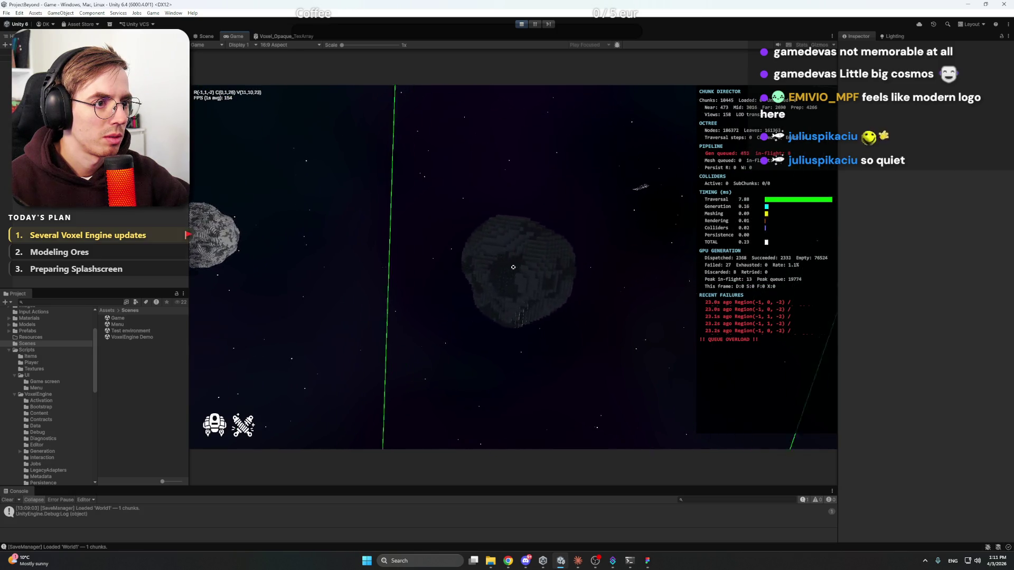
{"action": "key", "text": "w"}
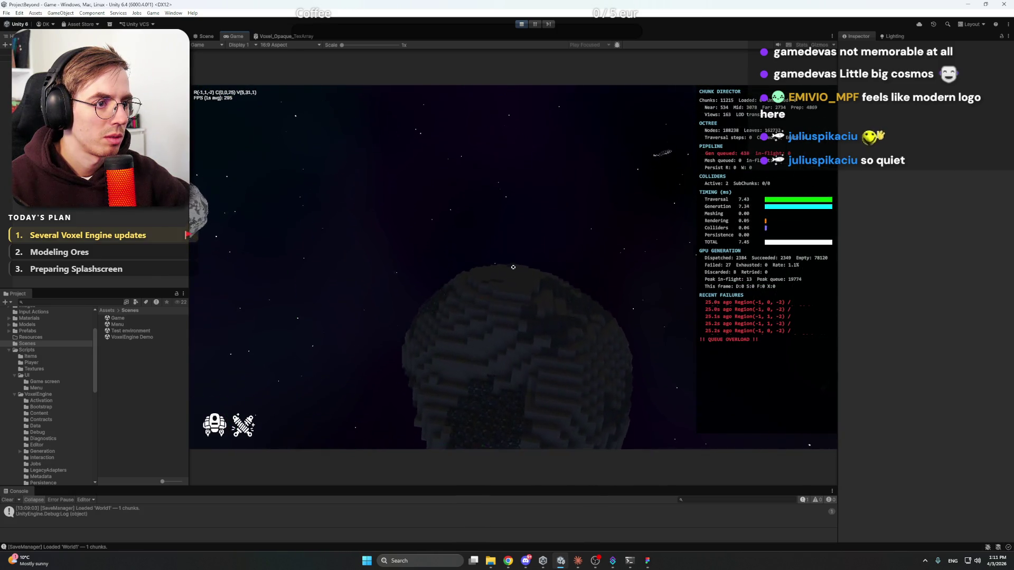
{"action": "key", "text": "w"}
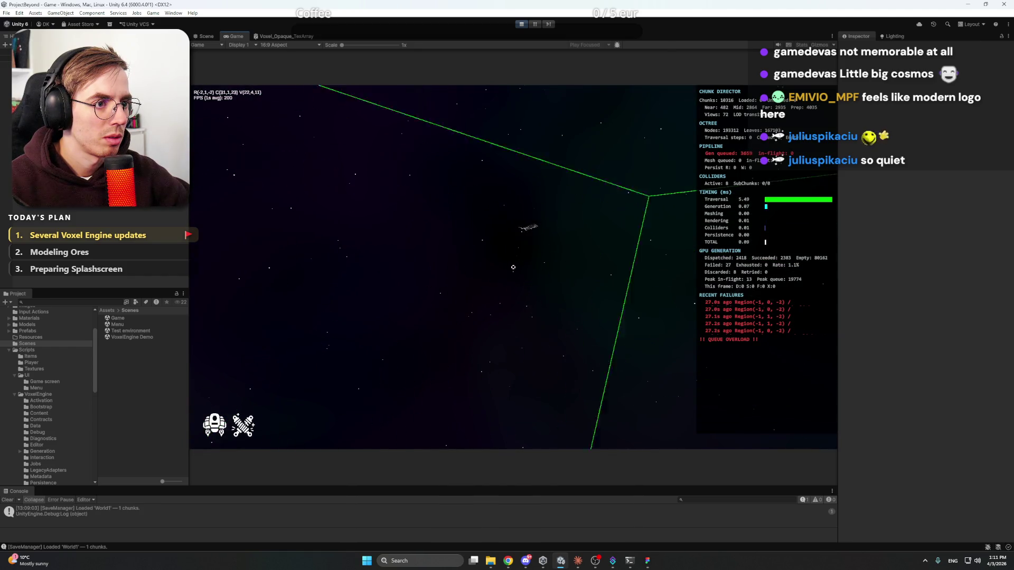
{"action": "key", "text": "w"}
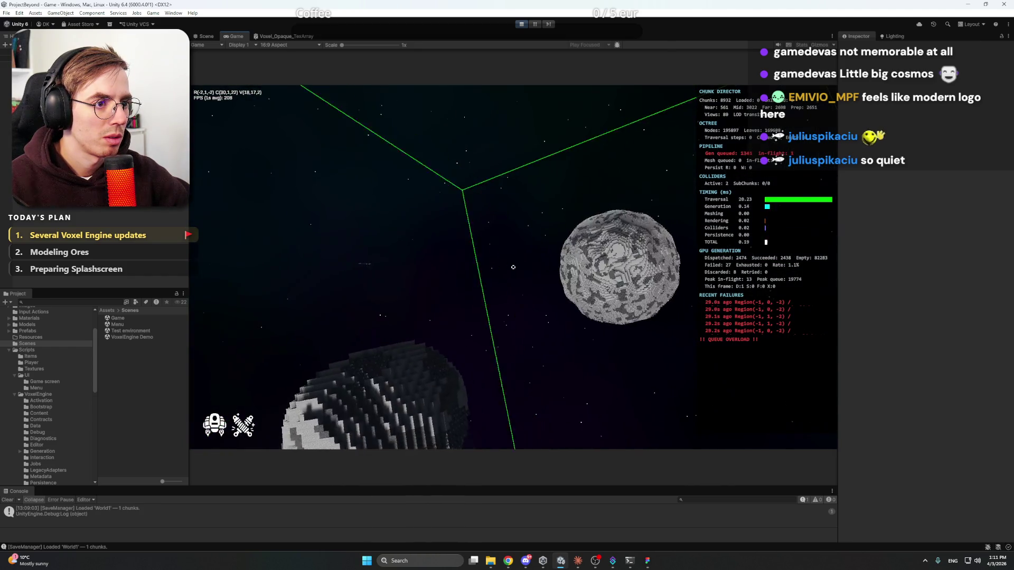
{"action": "key", "text": "w"}
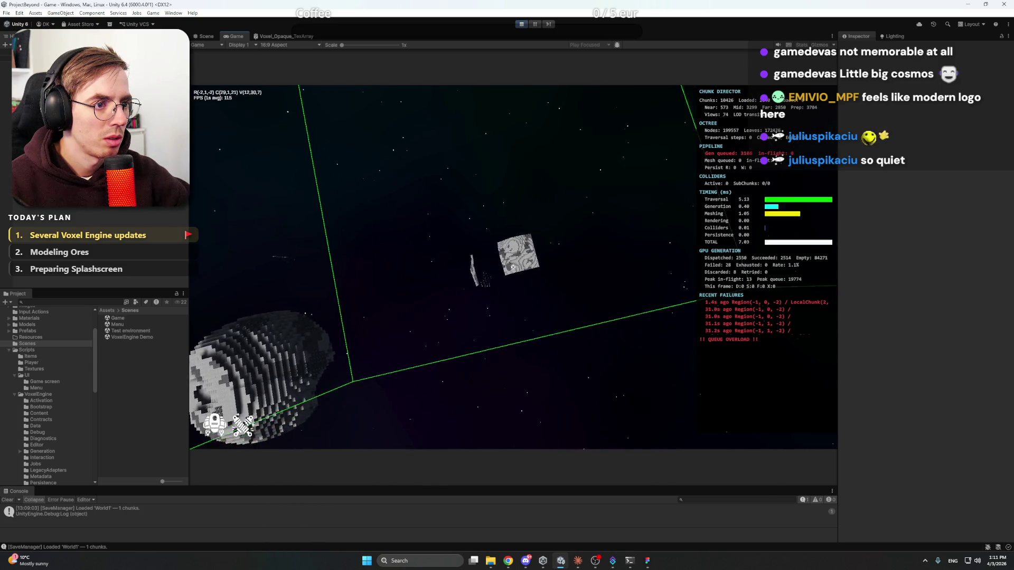
{"action": "key", "text": "w"}
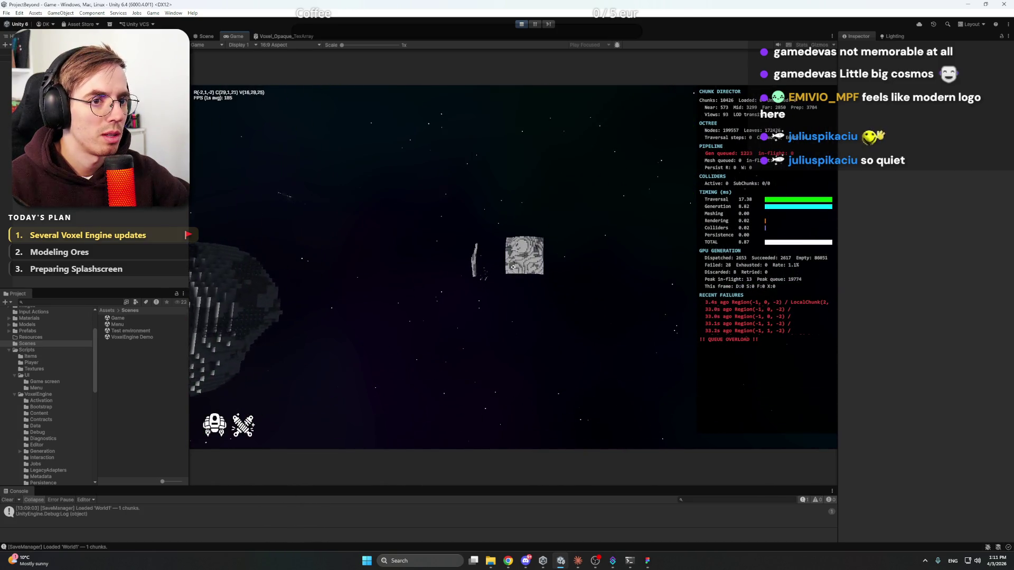
{"action": "key", "text": "w"}
{"action": "key", "text": "w"}
{"action": "key", "text": "w"}
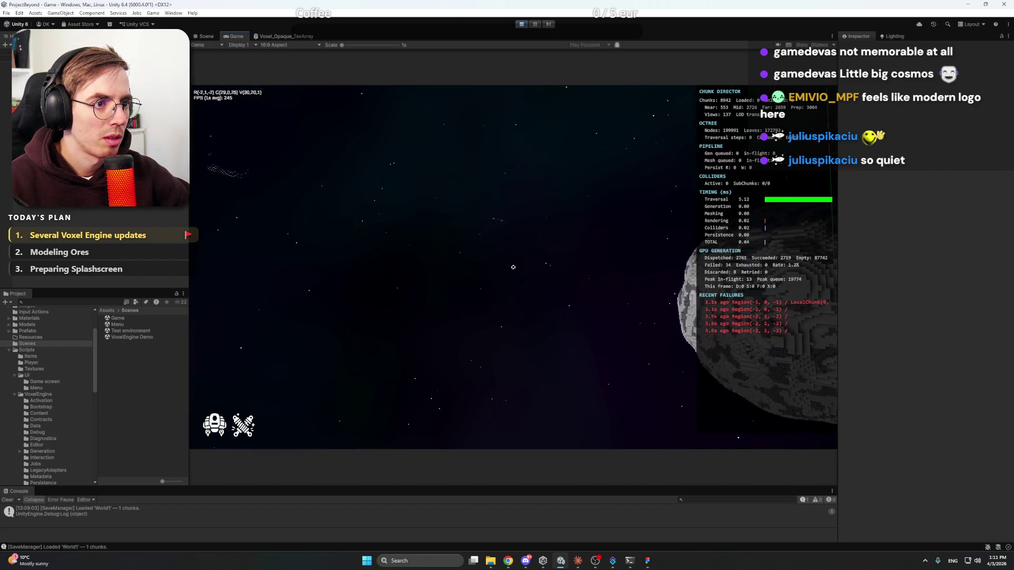
{"action": "key", "text": "w"}
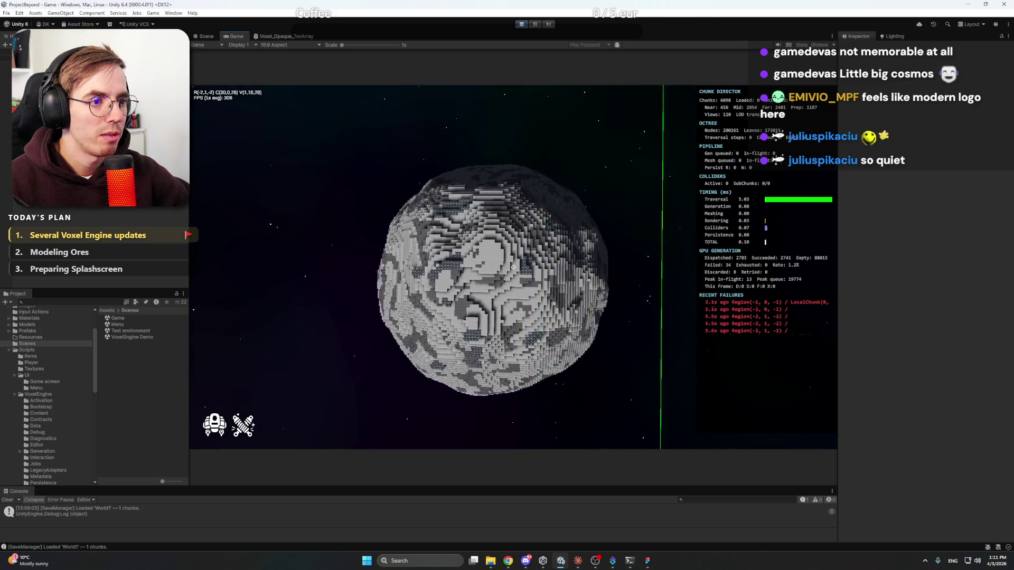
{"action": "key", "text": "w"}
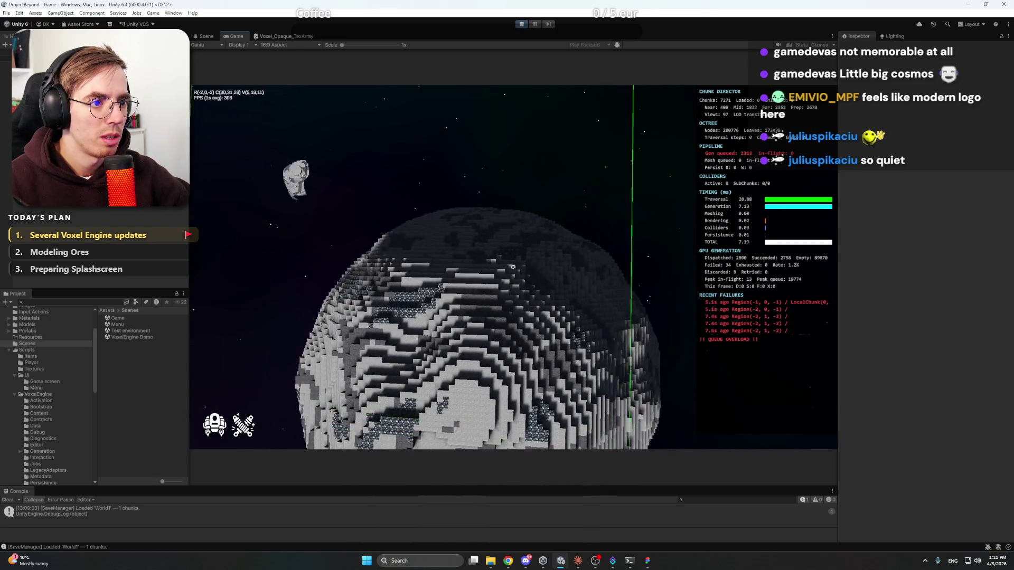
{"action": "key", "text": "w"}
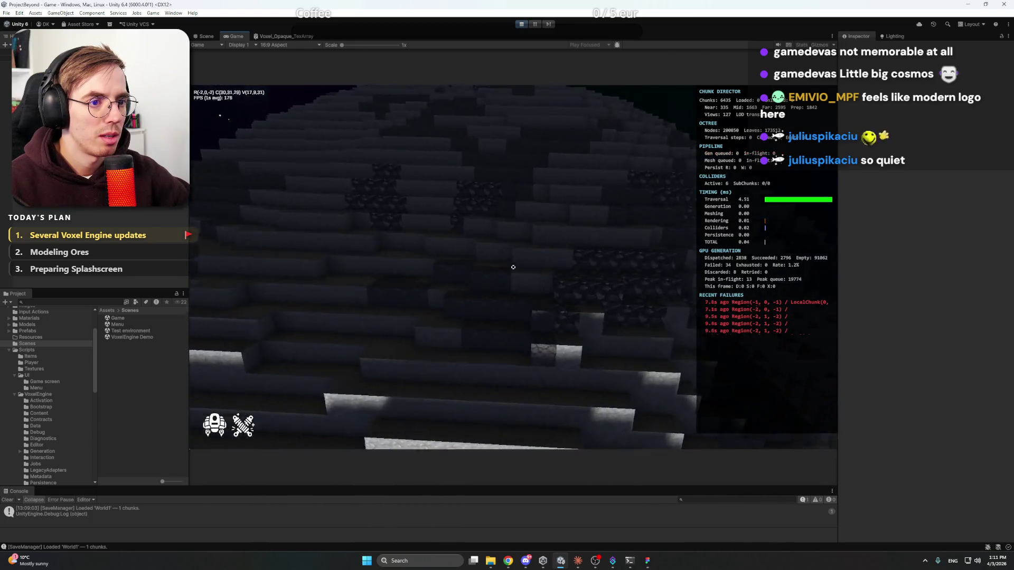
{"action": "key", "text": "w"}
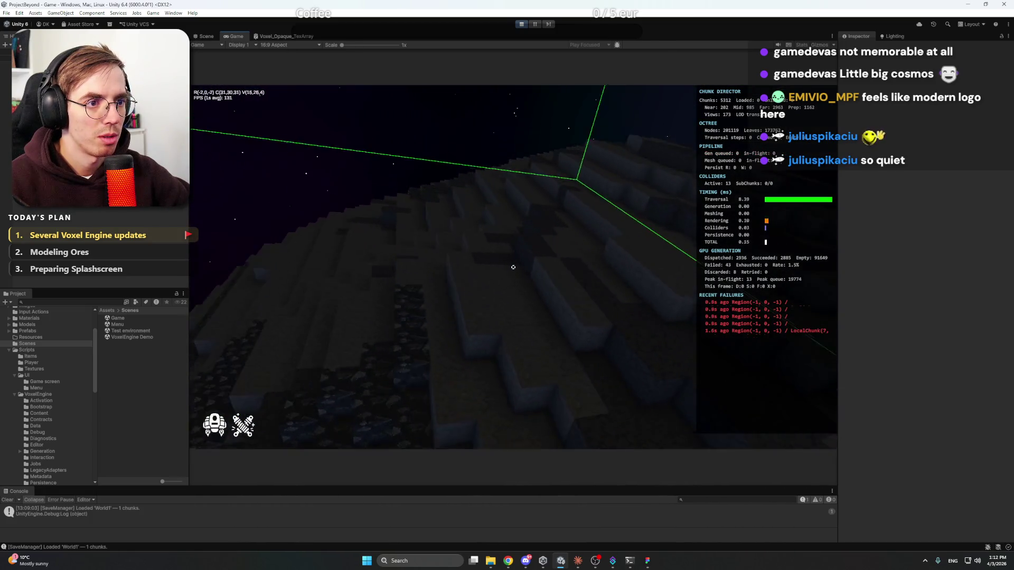
{"action": "key", "text": "w"}
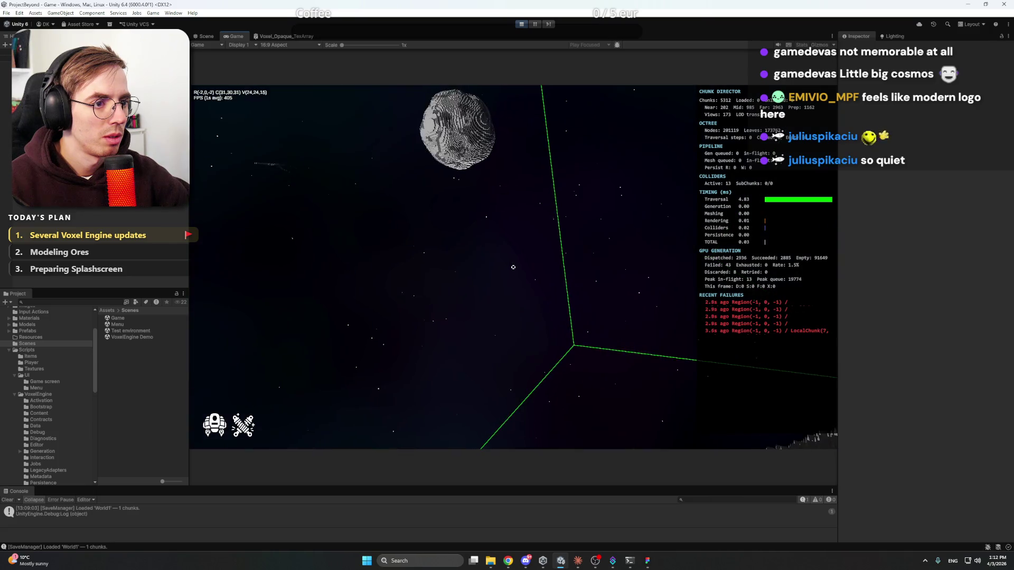
{"action": "key", "text": "w"}
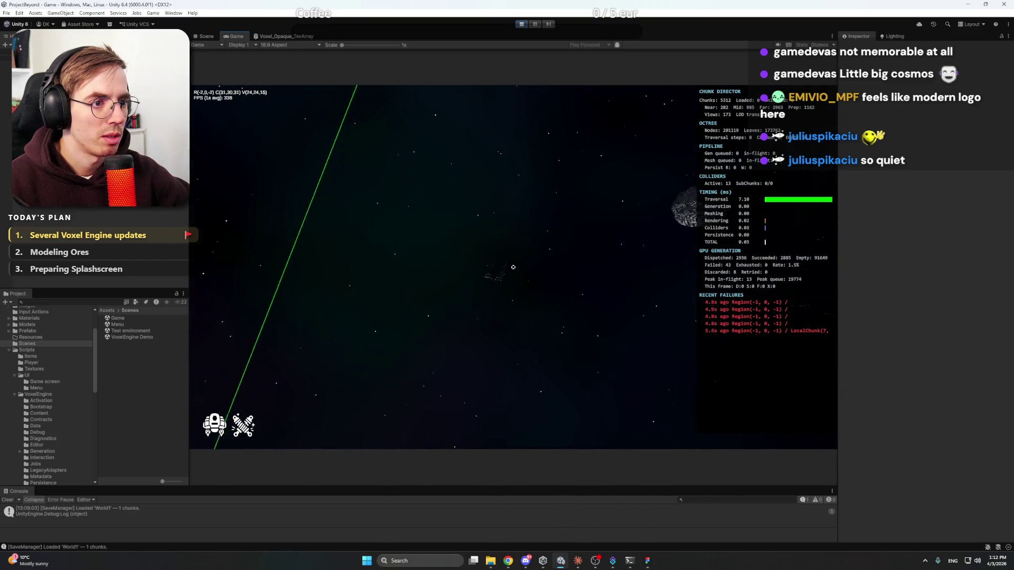
{"action": "key", "text": "w"}
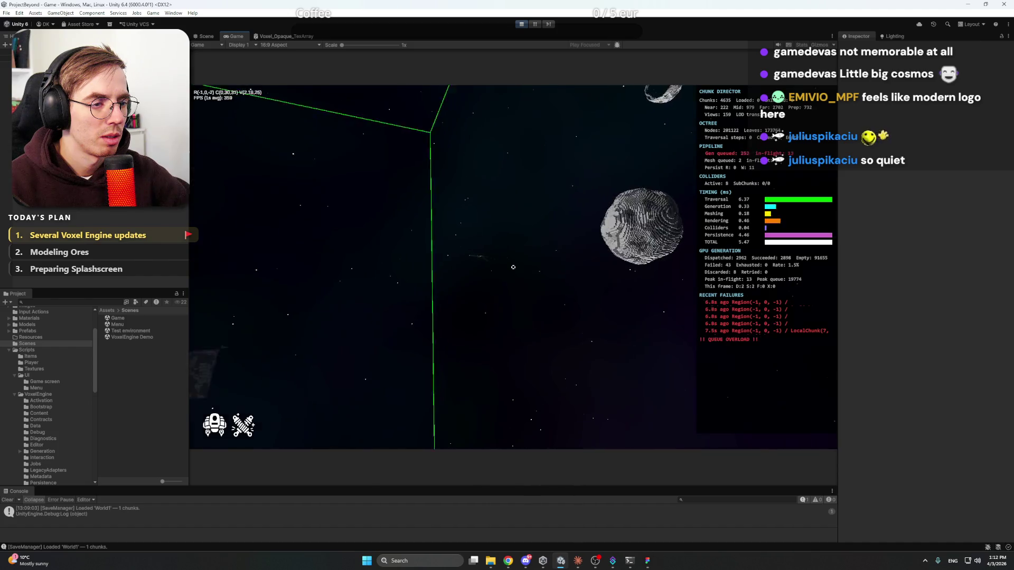
{"action": "key", "text": "w"}
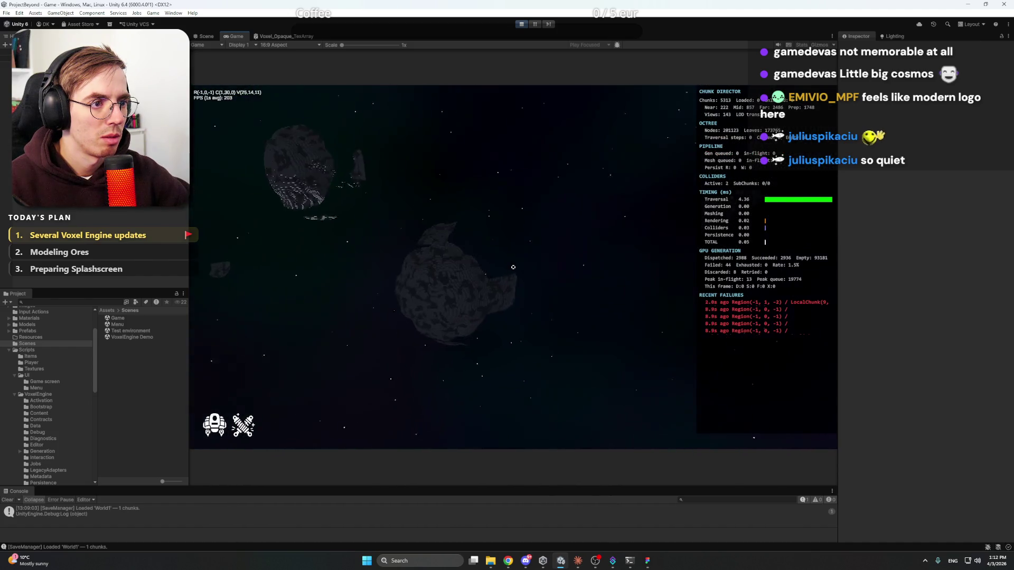
{"action": "key", "text": "w"}
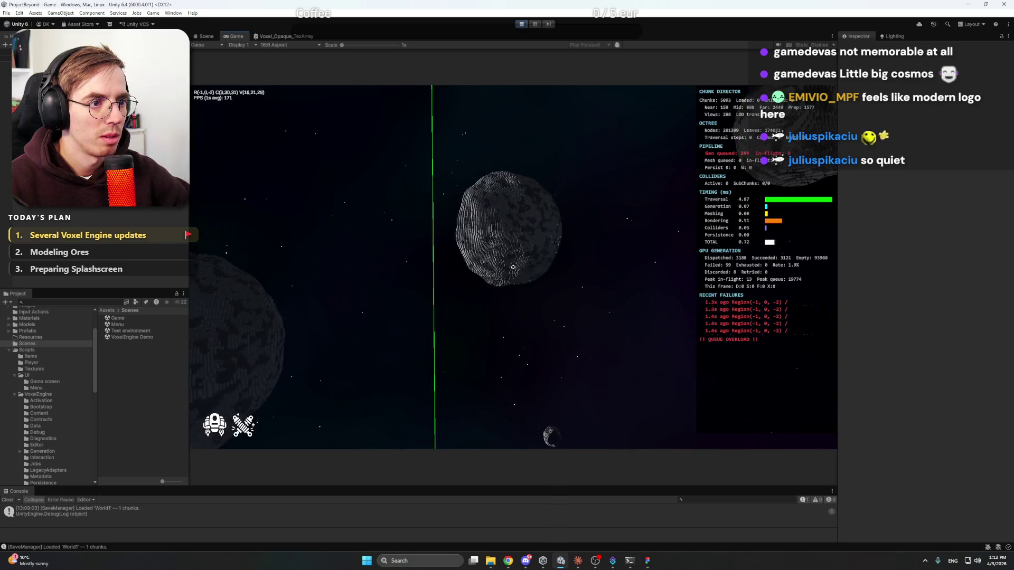
{"action": "key", "text": "w"}
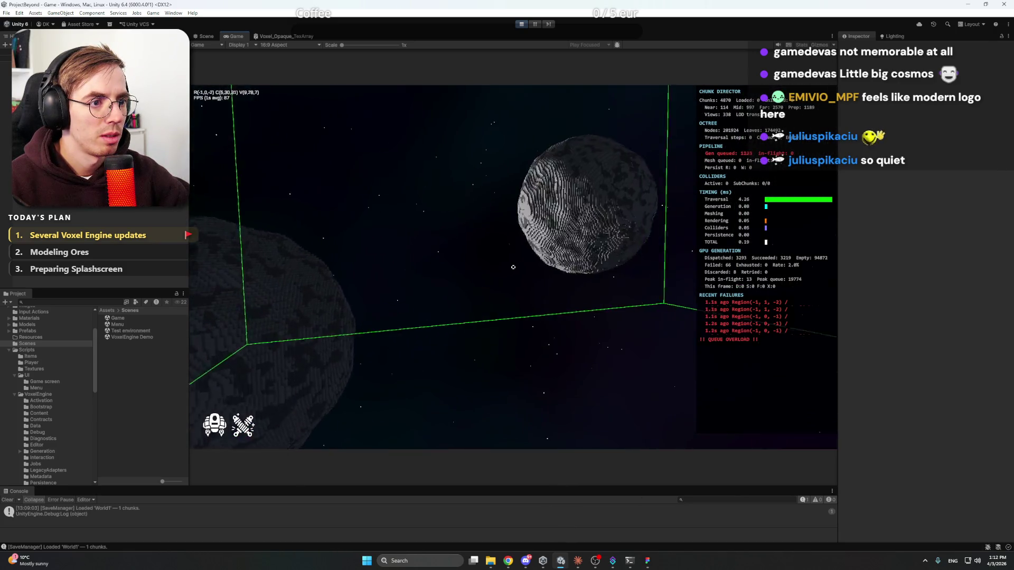
{"action": "key", "text": "w"}
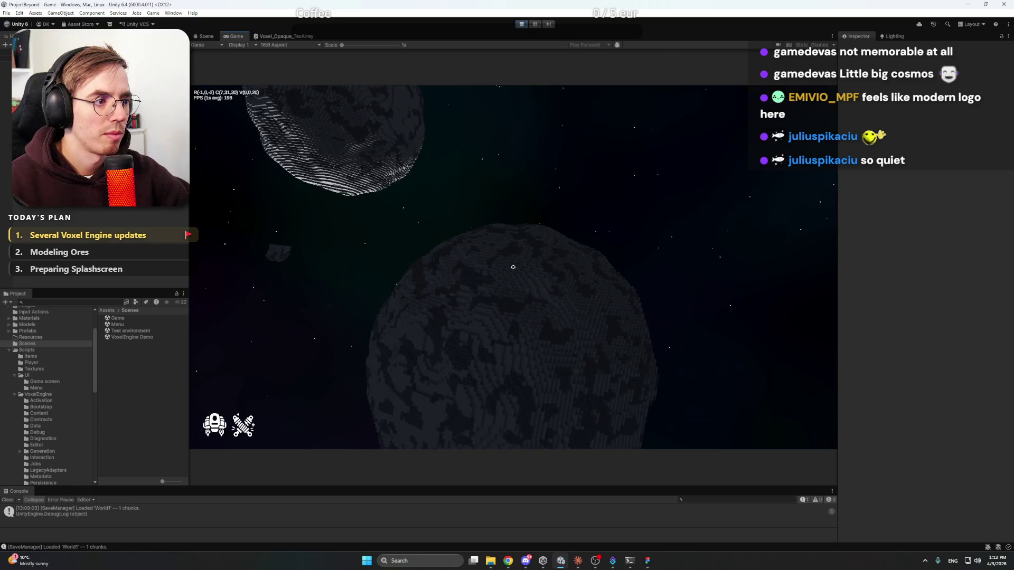
{"action": "key", "text": "F3"}
{"action": "key", "text": "w"}
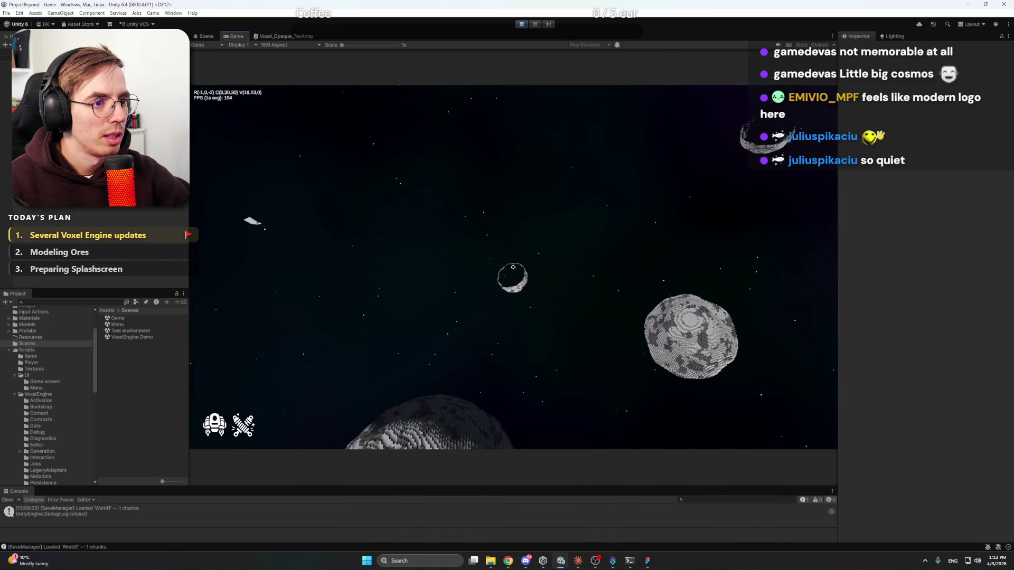
{"action": "key", "text": "F3"}
{"action": "key", "text": "w"}
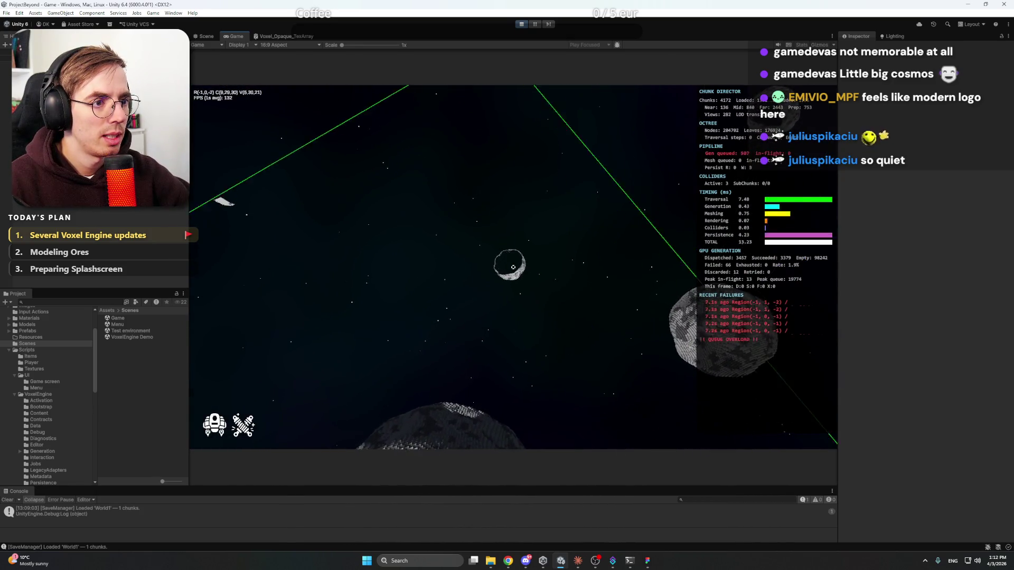
{"action": "key", "text": "w"}
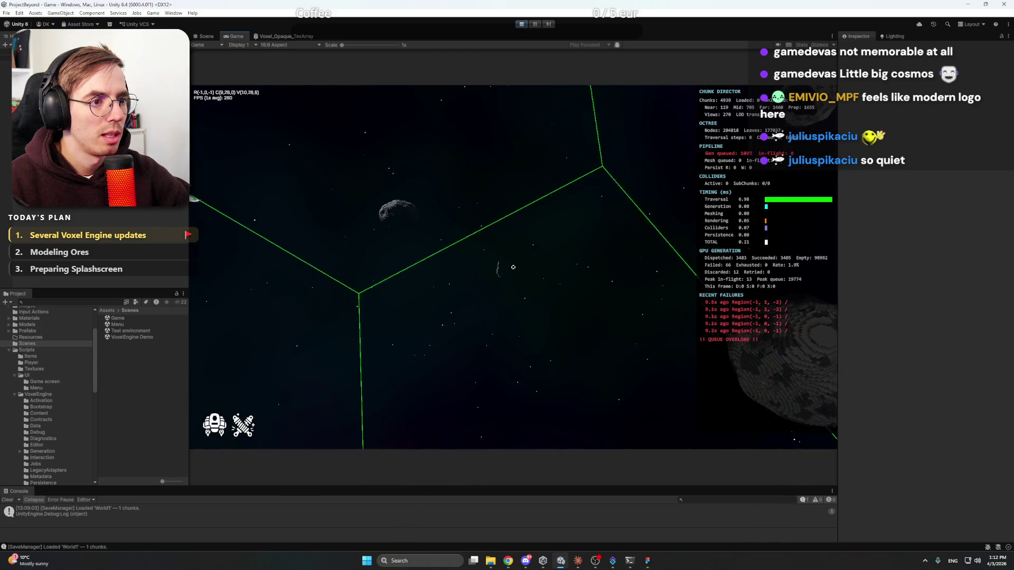
{"action": "key", "text": "w"}
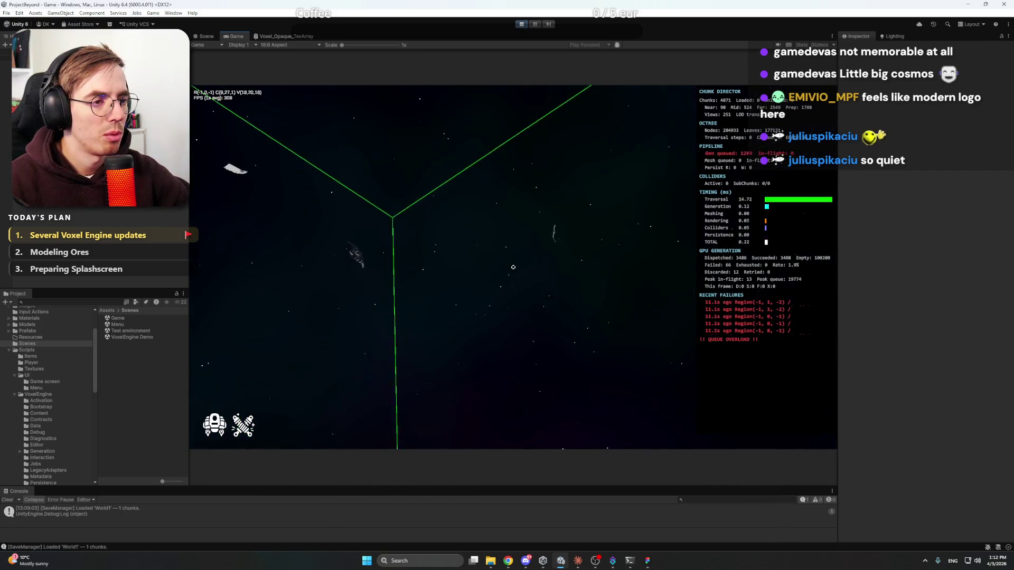
{"action": "key", "text": "w"}
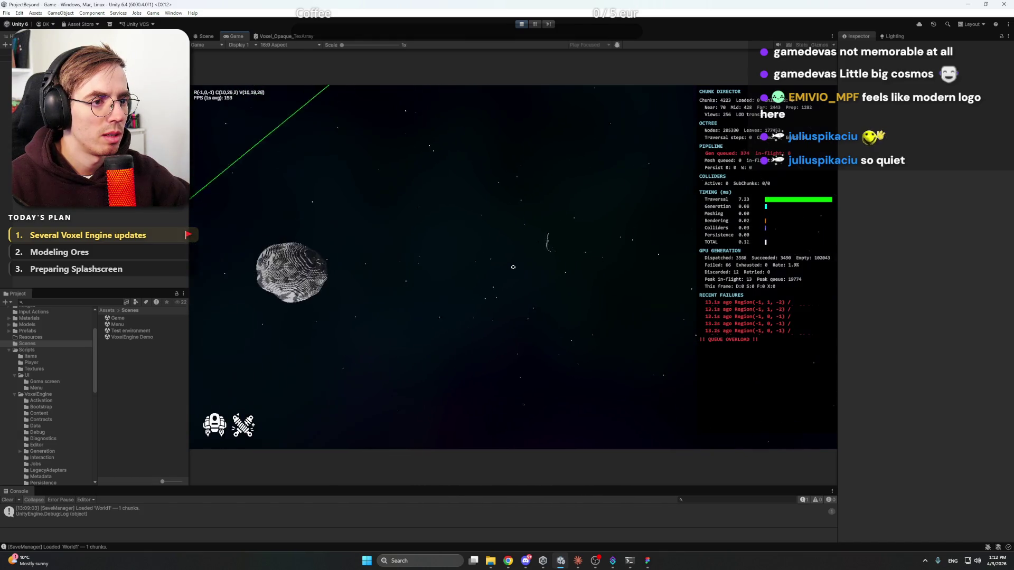
{"action": "key", "text": "w"}
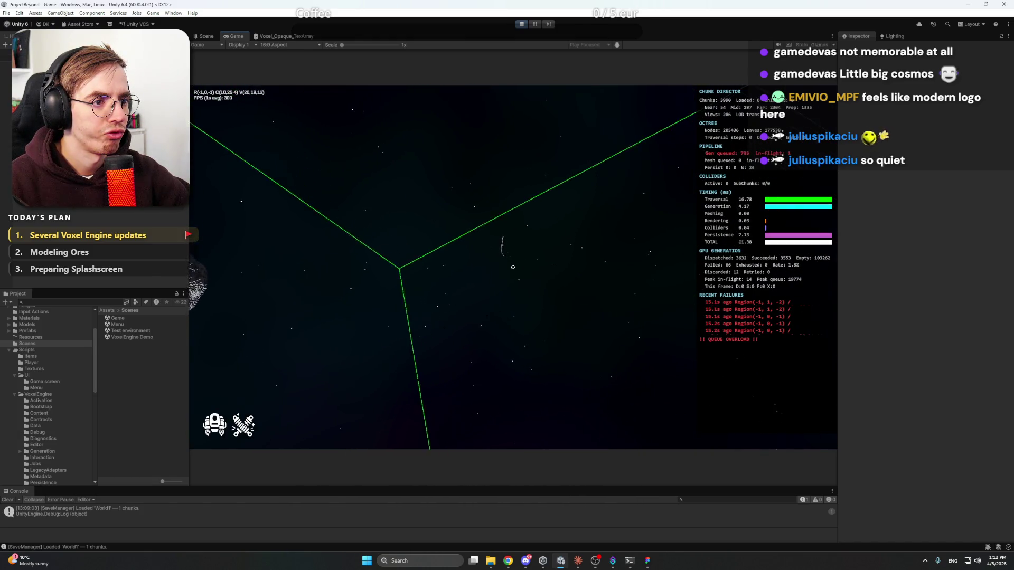
{"action": "key", "text": "F3"}
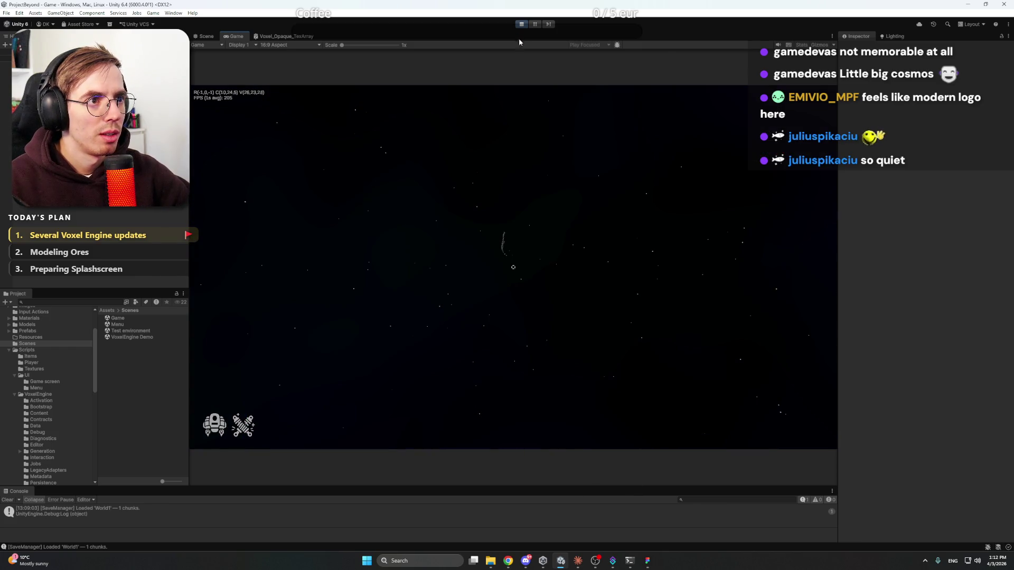
Step: Stop play, inspect AsteroidGenerationSettings under Settings > Generation, then restart and reach world select
{"action": "left_click", "coordinate": [521, 24]}
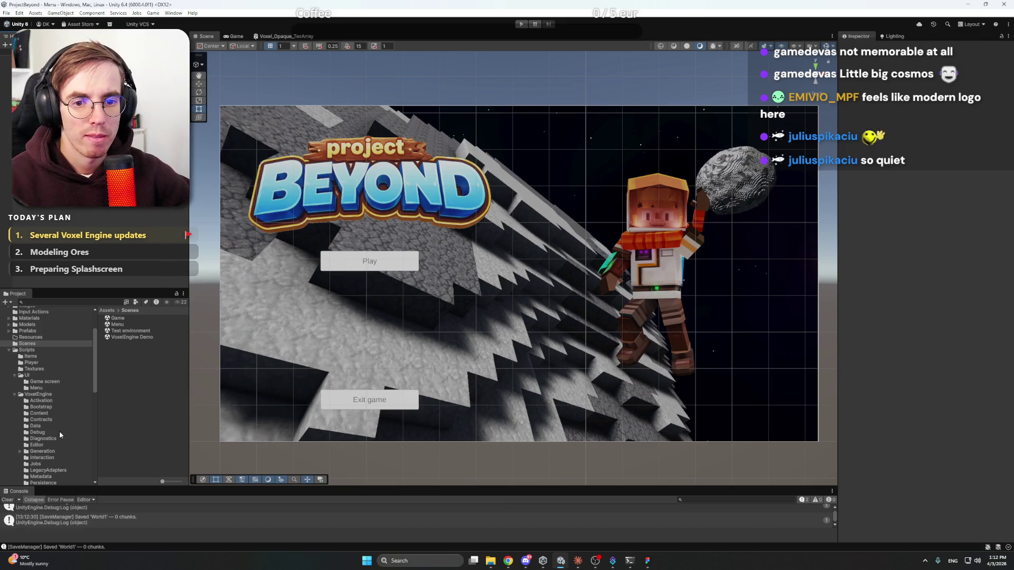
{"action": "scroll", "coordinate": [60, 431], "scroll_direction": "down", "scroll_amount": 5}
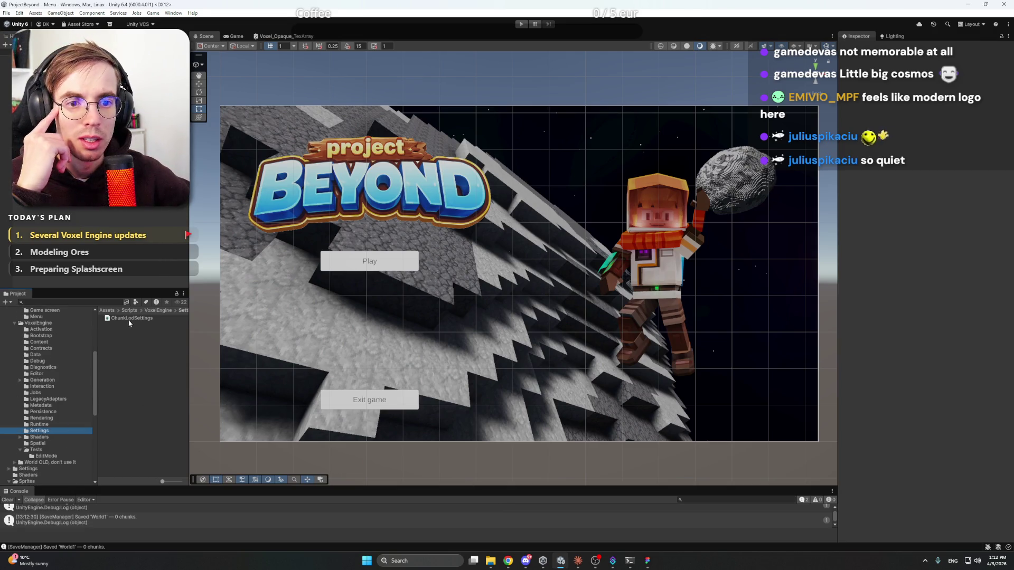
{"action": "left_click", "coordinate": [129, 318]}
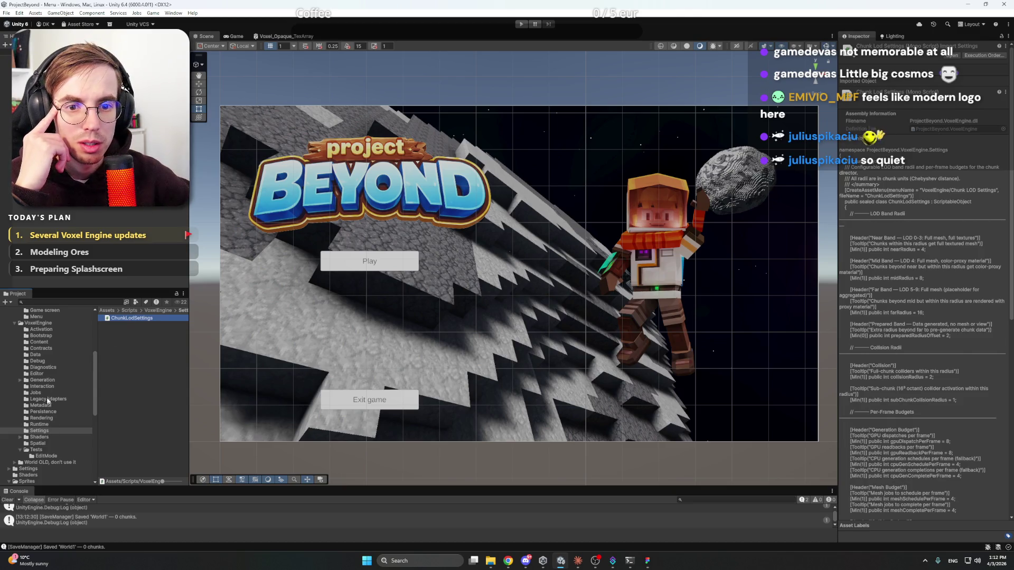
{"action": "left_click", "coordinate": [15, 324]}
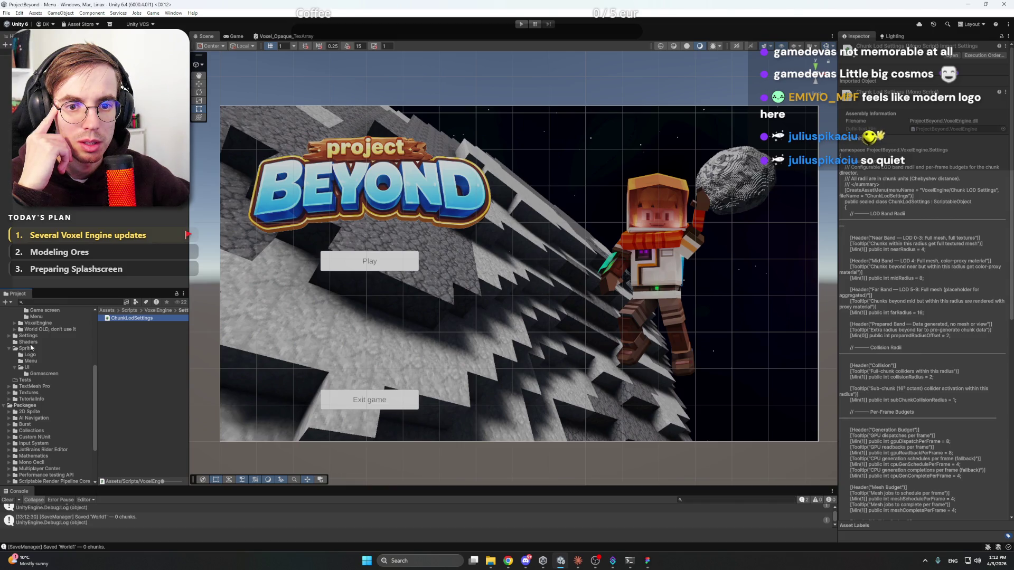
{"action": "double_click", "coordinate": [119, 319]}
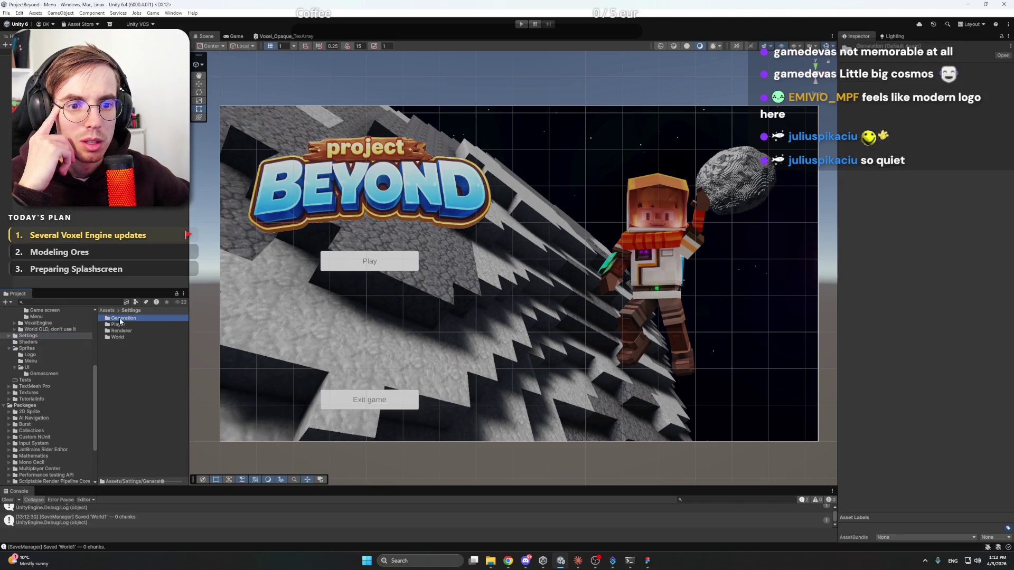
{"action": "left_click", "coordinate": [122, 318]}
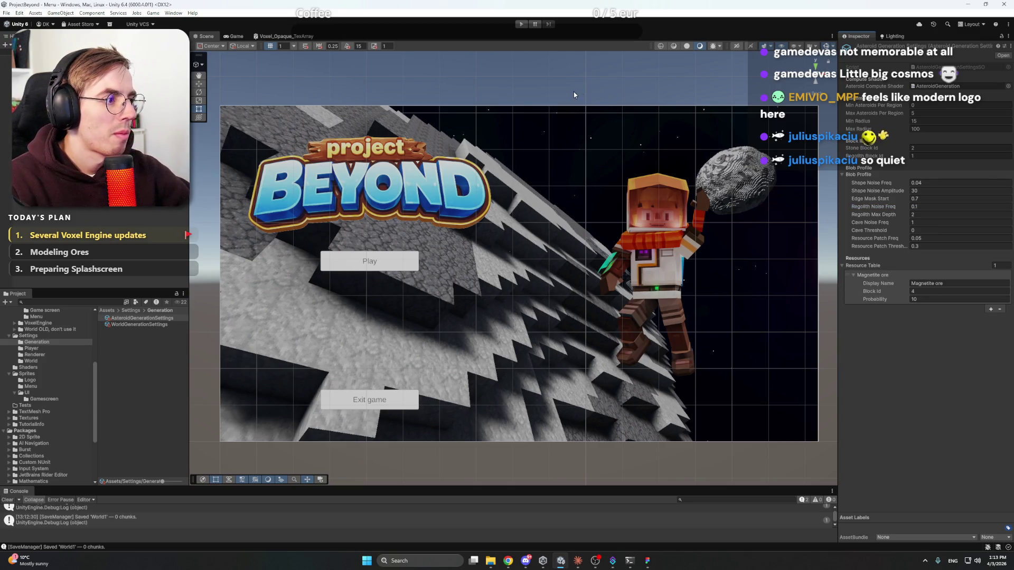
{"action": "left_click", "coordinate": [521, 25]}
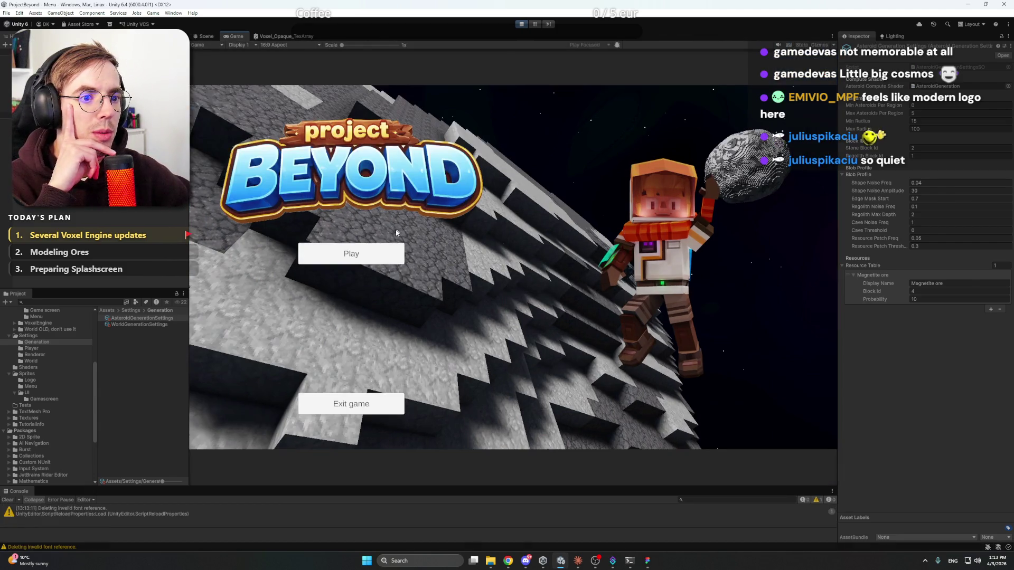
{"action": "left_click", "coordinate": [393, 253]}
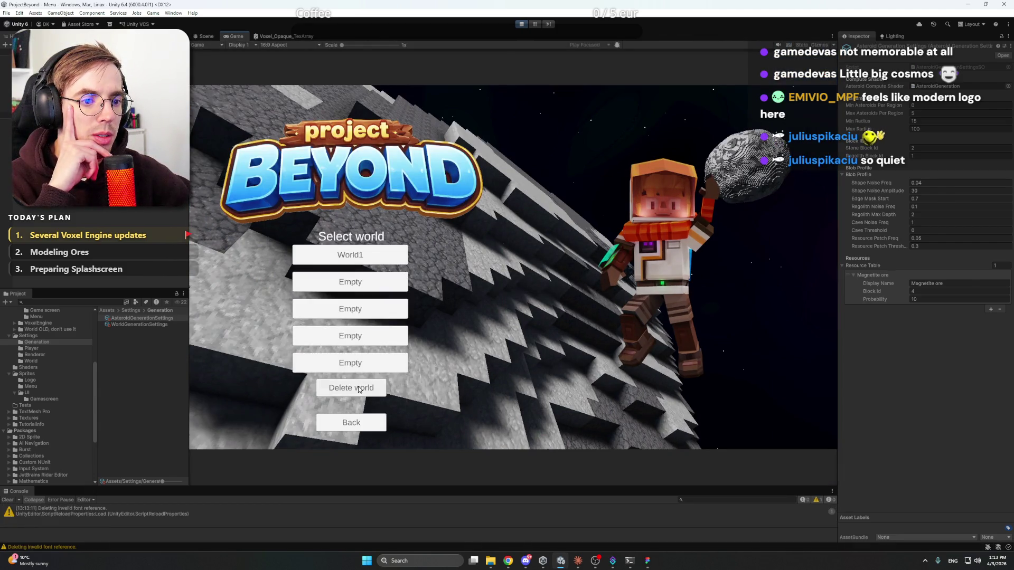
Step: Delete World1, start a fresh world, and fly across the large asteroid's ore-covered surface
{"action": "left_click", "coordinate": [363, 256]}
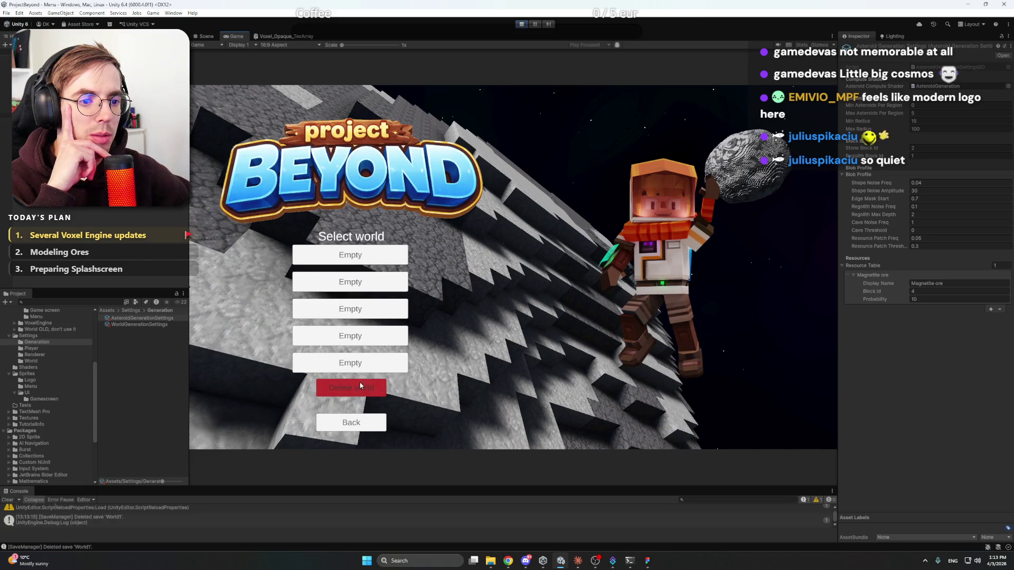
{"action": "left_click", "coordinate": [361, 256]}
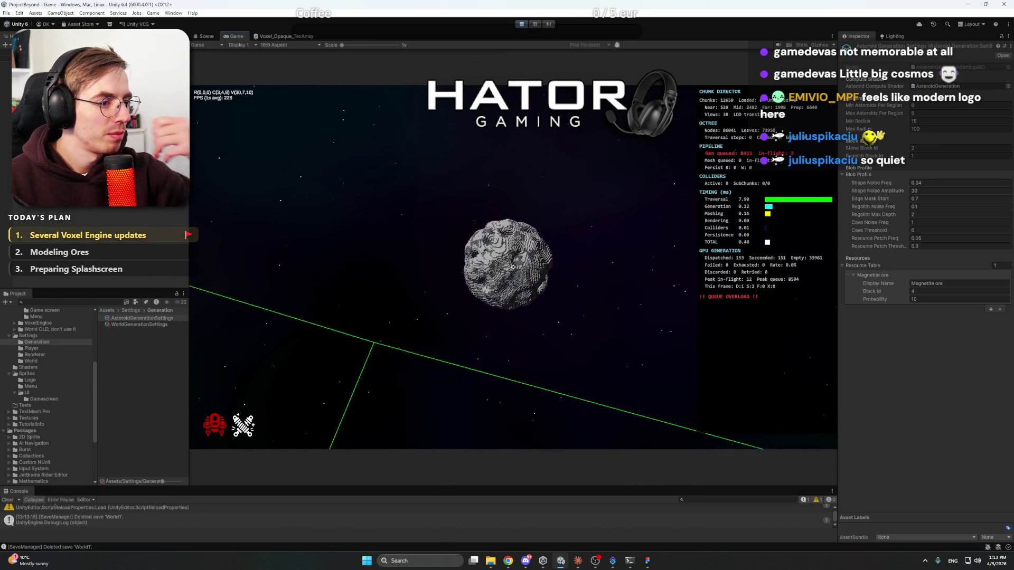
{"action": "key", "text": "w"}
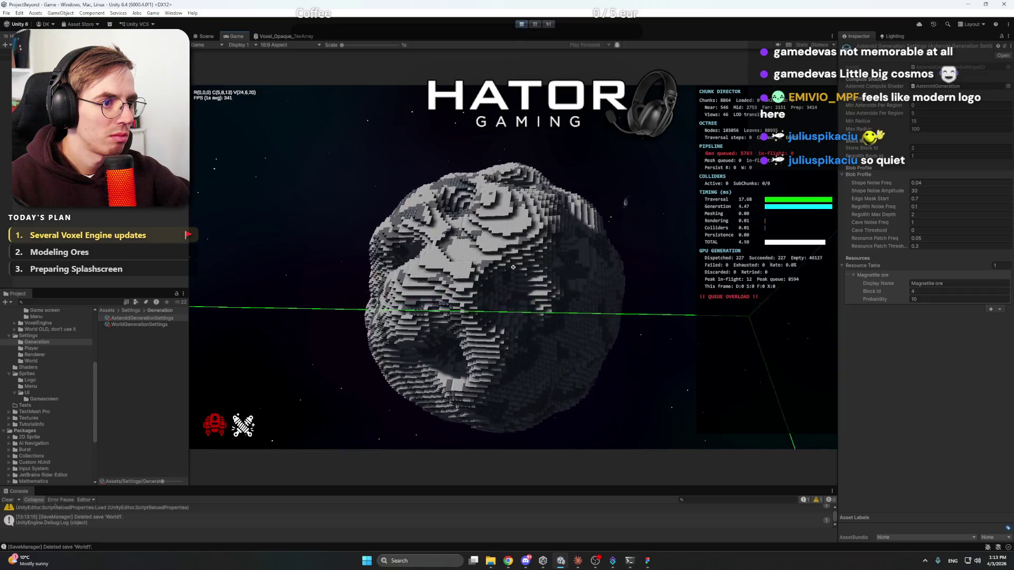
{"action": "key", "text": "w"}
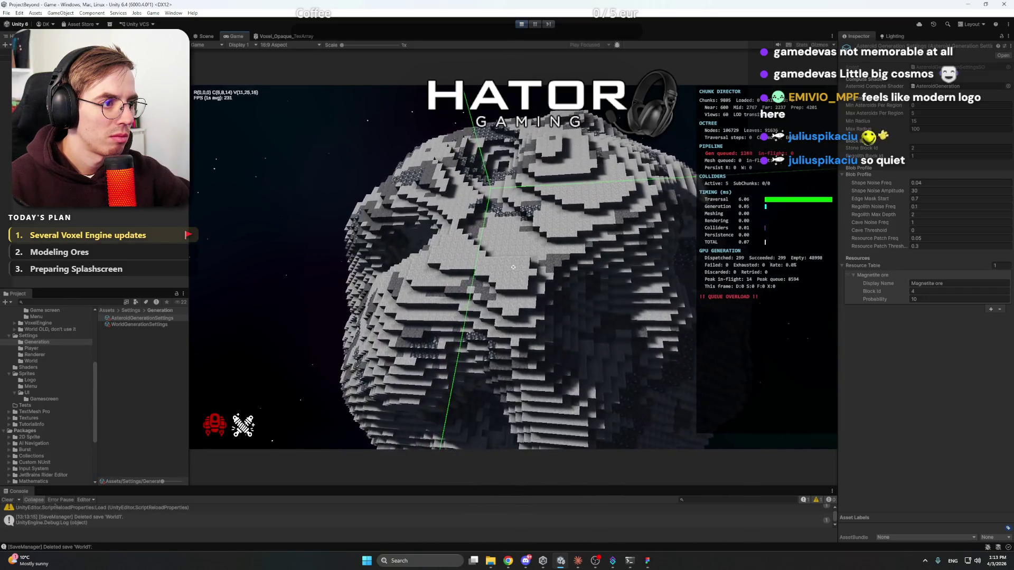
{"action": "key", "text": "w"}
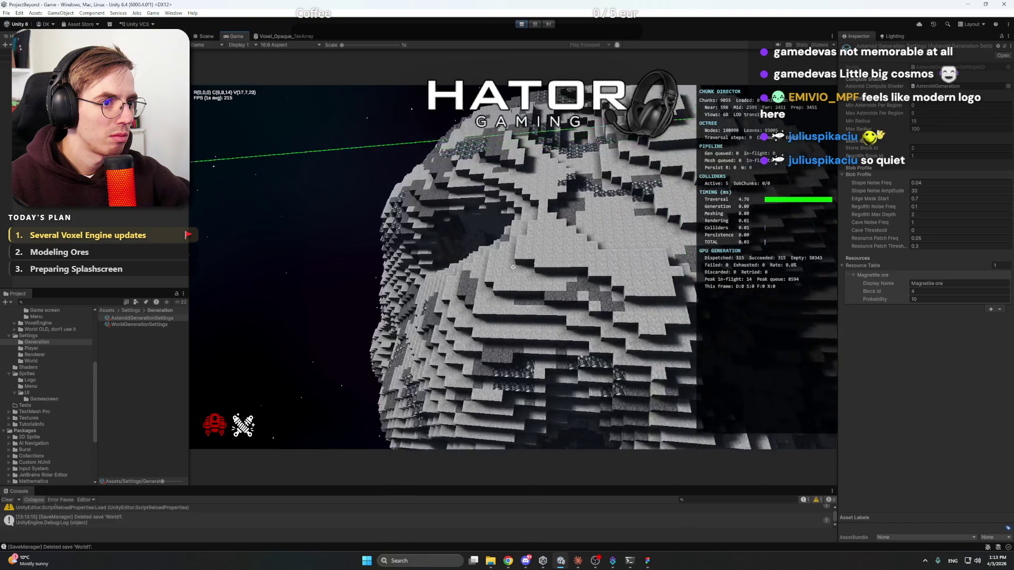
{"action": "key", "text": "w"}
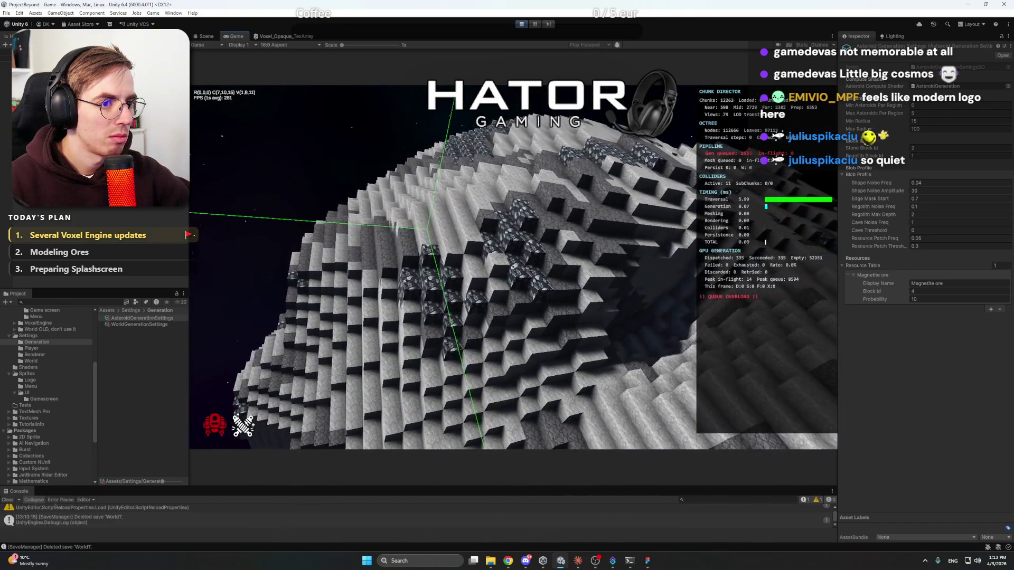
{"action": "key", "text": "w"}
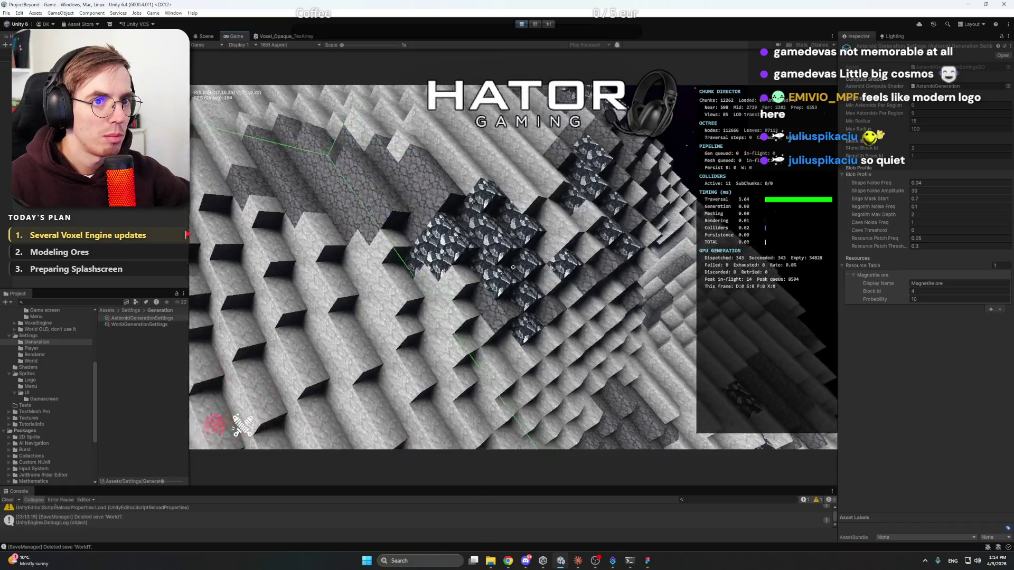
{"action": "key", "text": "w"}
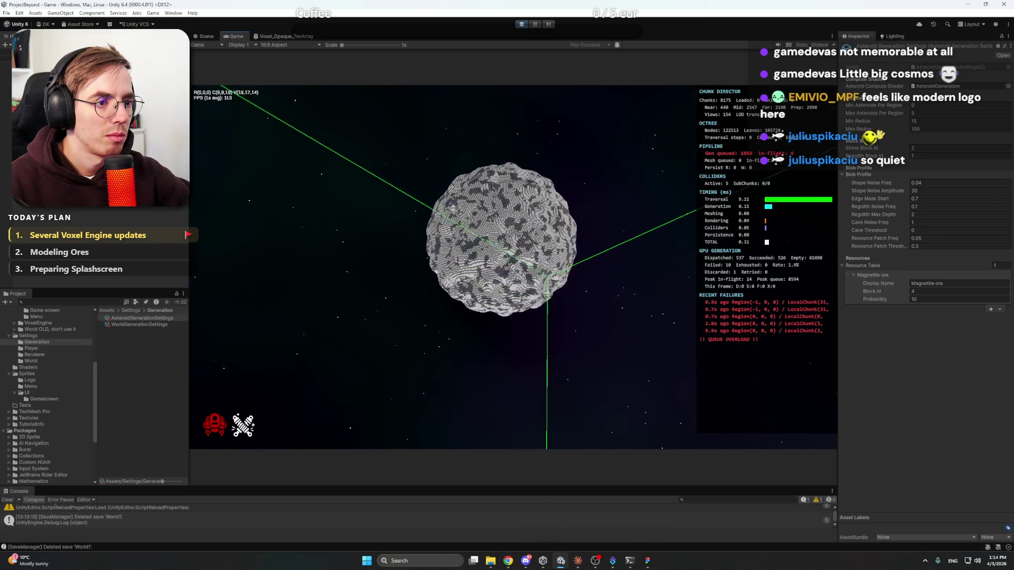
{"action": "key", "text": "w"}
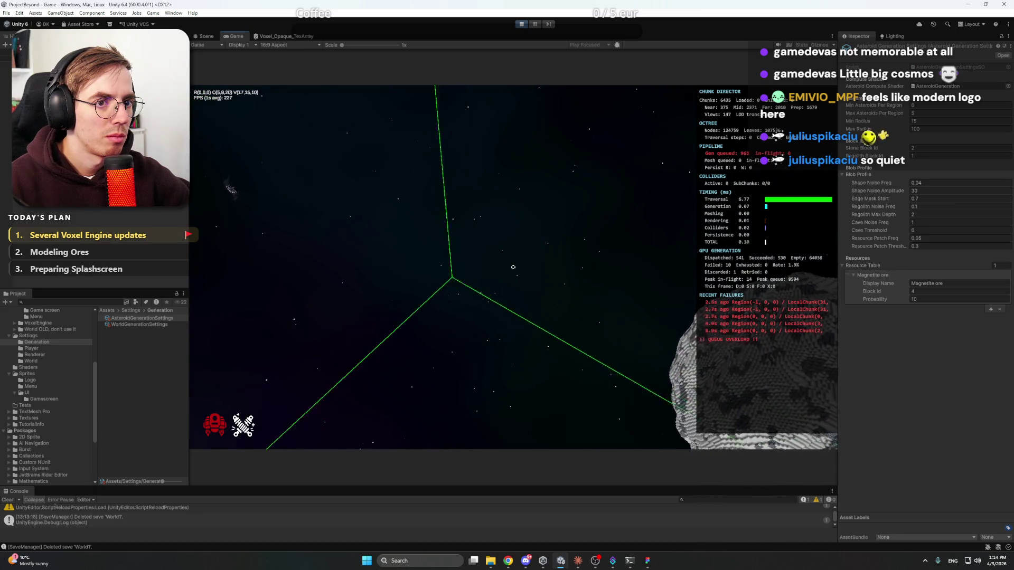
{"action": "key", "text": "w"}
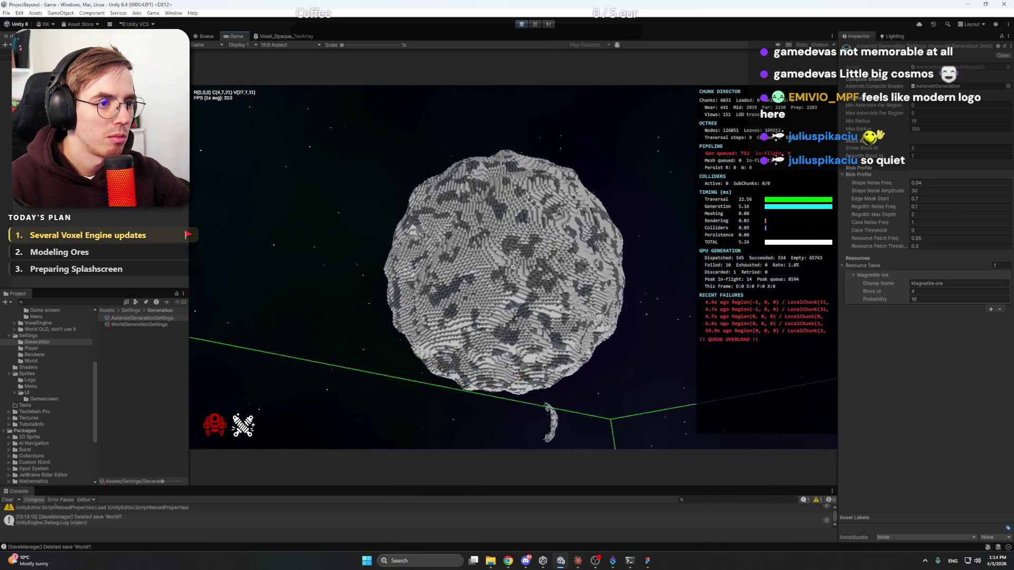
{"action": "key", "text": "w"}
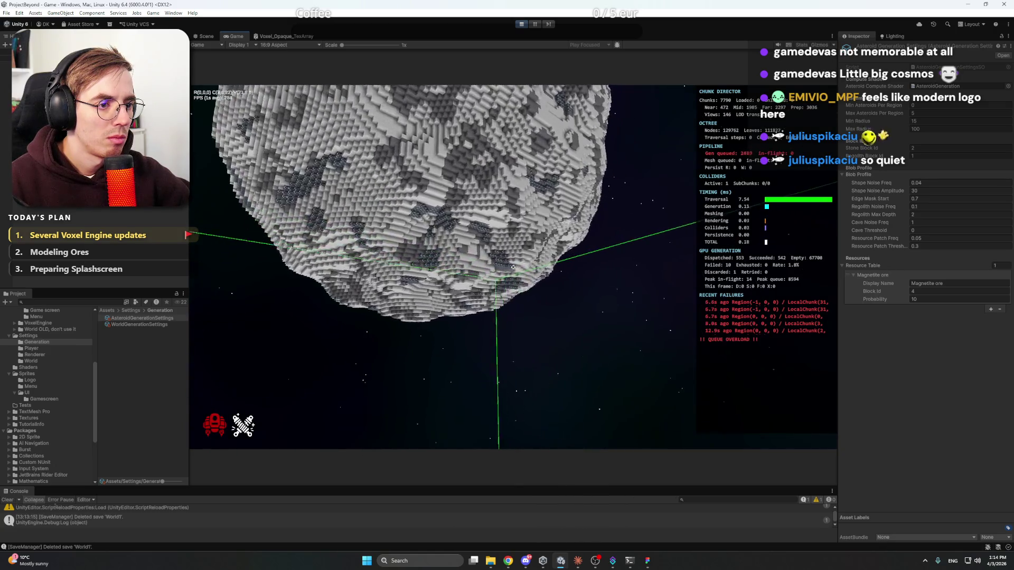
{"action": "key", "text": "w"}
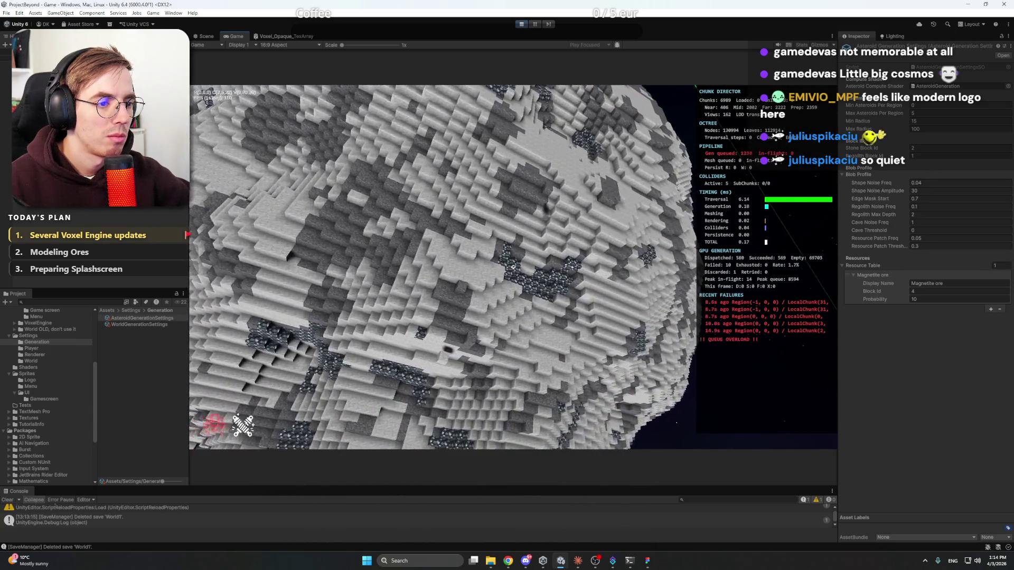
{"action": "key", "text": "w"}
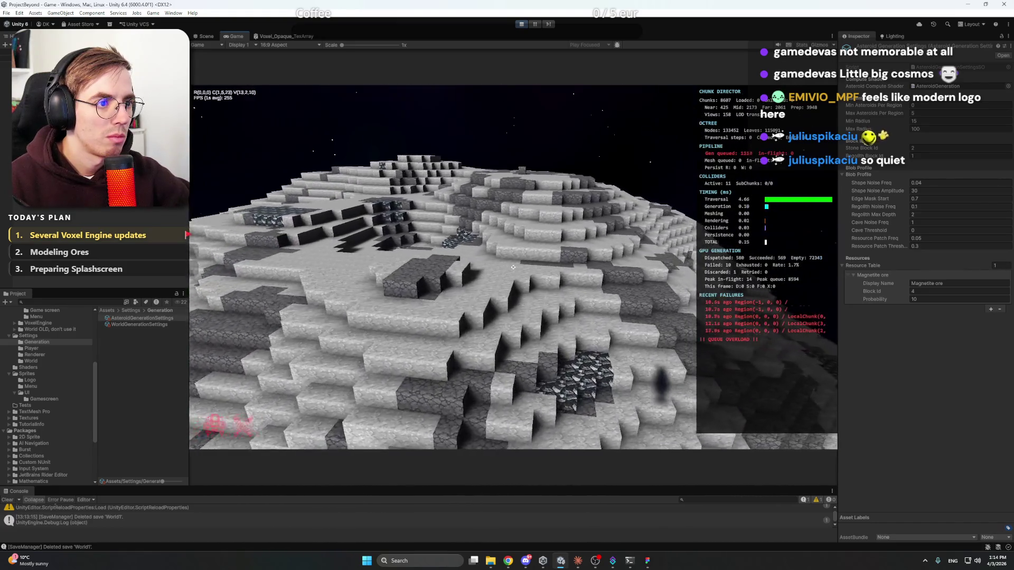
Step: Circle the asteroid, moving in and out of its surface, then fly away from its wall
{"action": "key", "text": "s"}
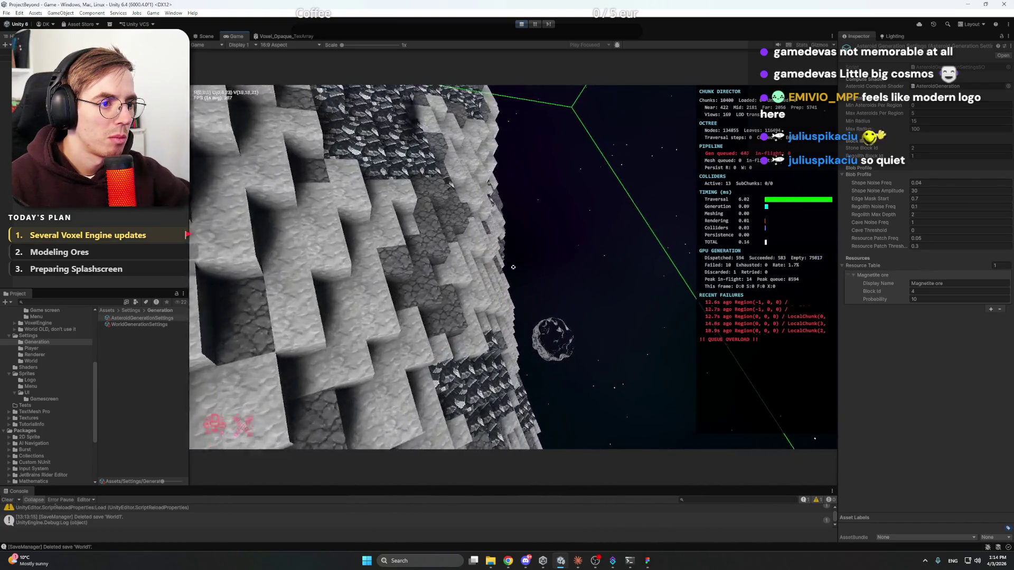
{"action": "key", "text": "a"}
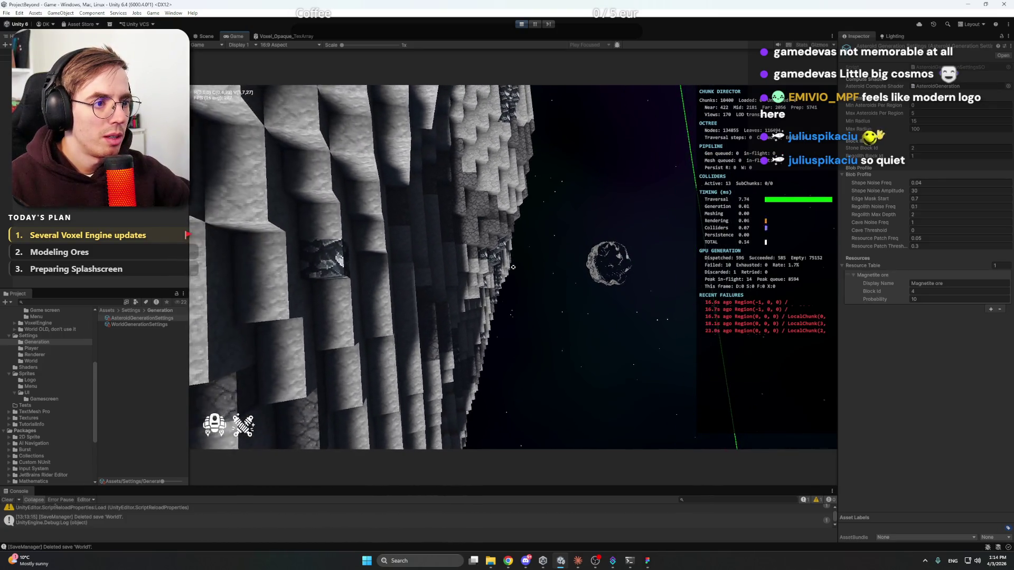
{"action": "key", "text": "a"}
{"action": "key", "text": "s"}
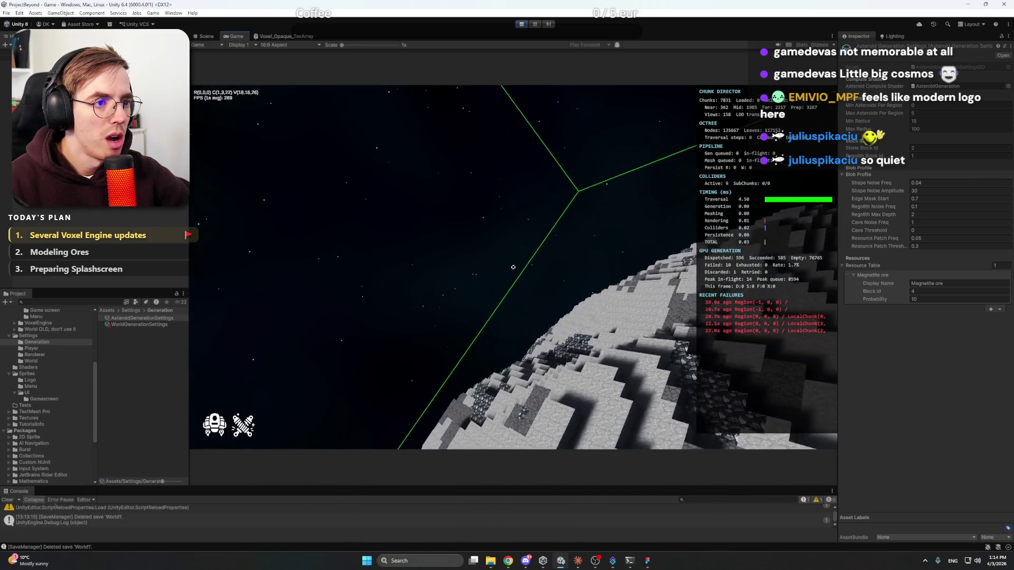
{"action": "key", "text": "w"}
{"action": "key", "text": "s"}
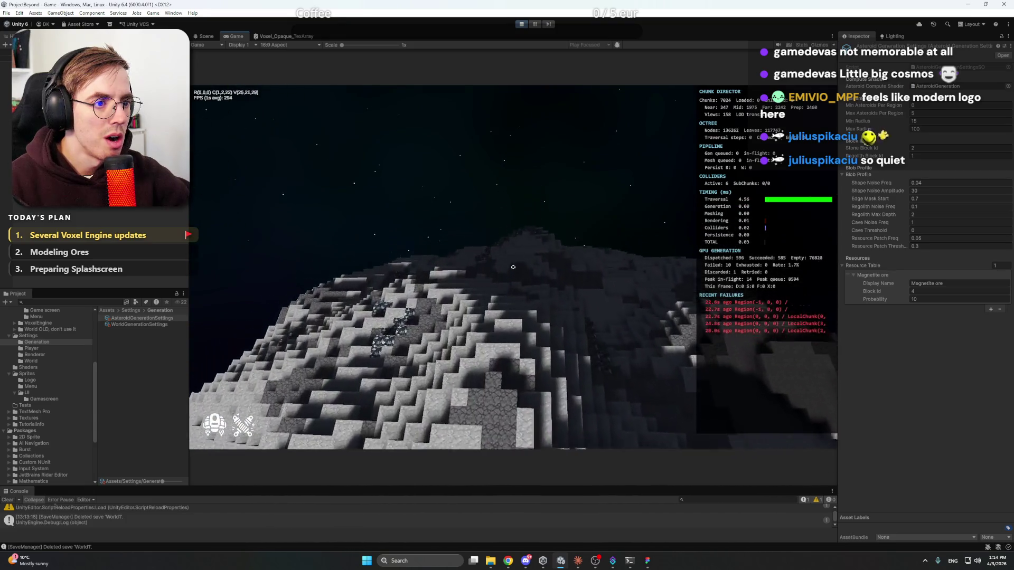
{"action": "key", "text": "d"}
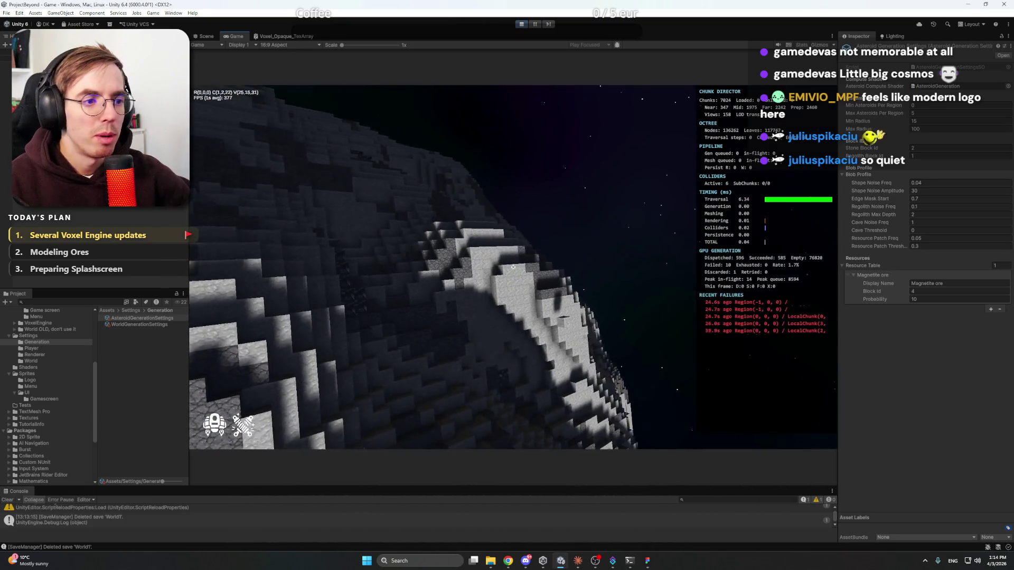
{"action": "key", "text": "a"}
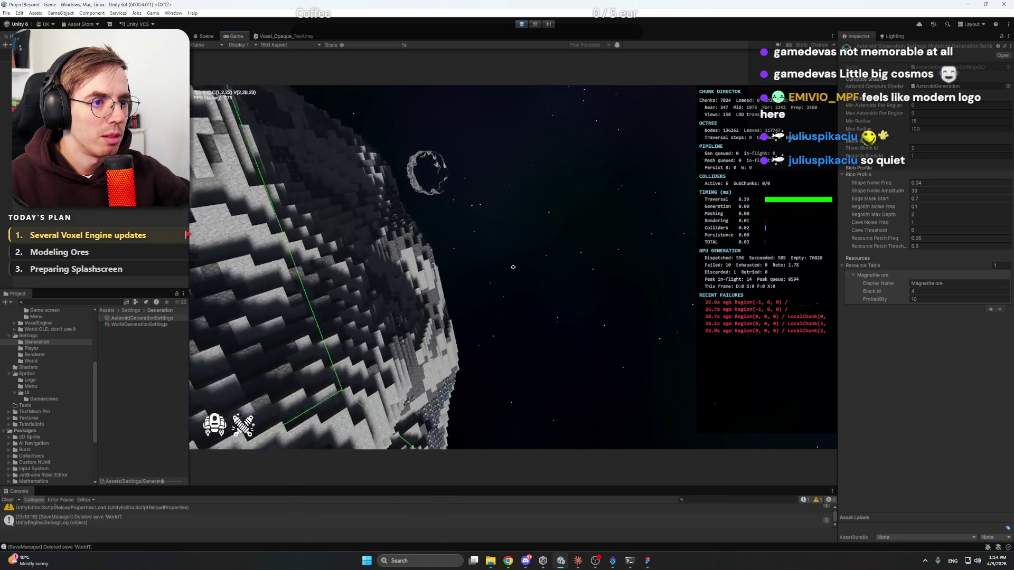
{"action": "key", "text": "a"}
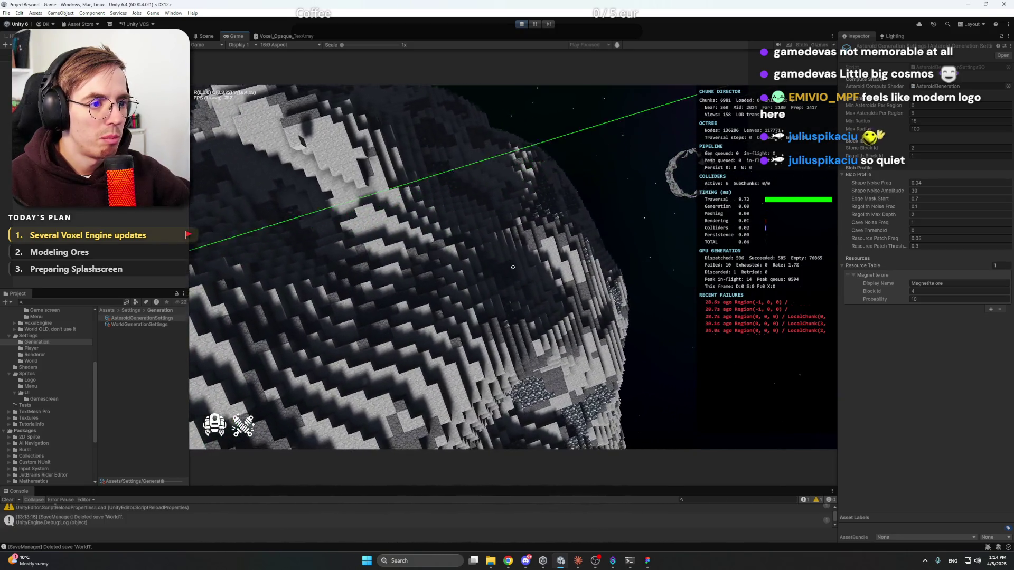
{"action": "key", "text": "w"}
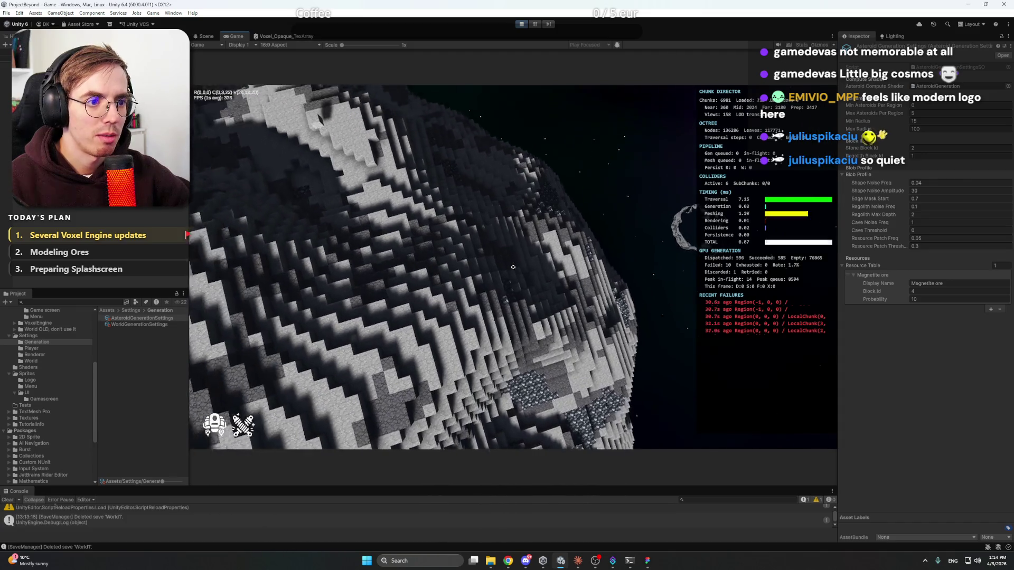
{"action": "key", "text": "s"}
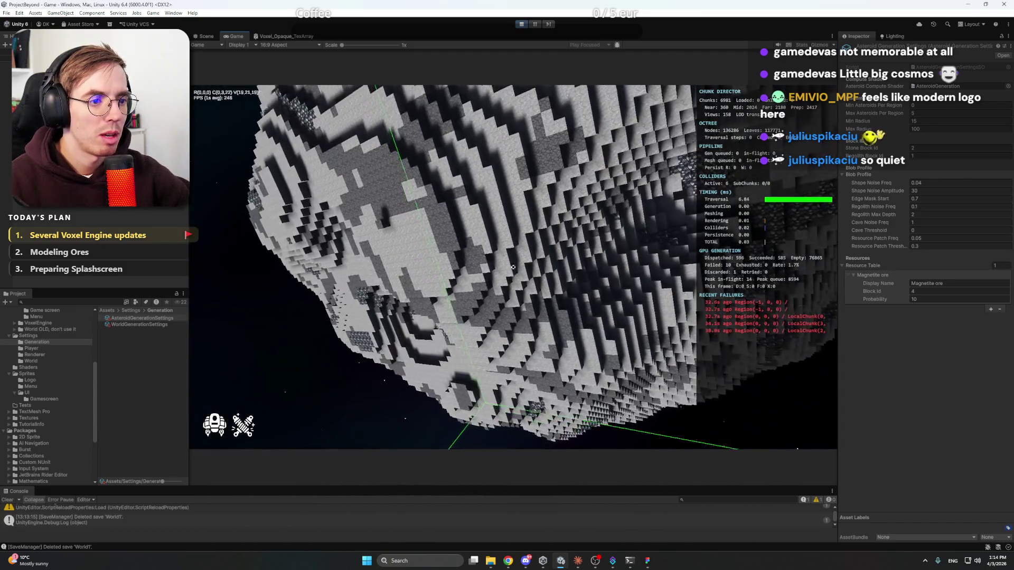
{"action": "key", "text": "w"}
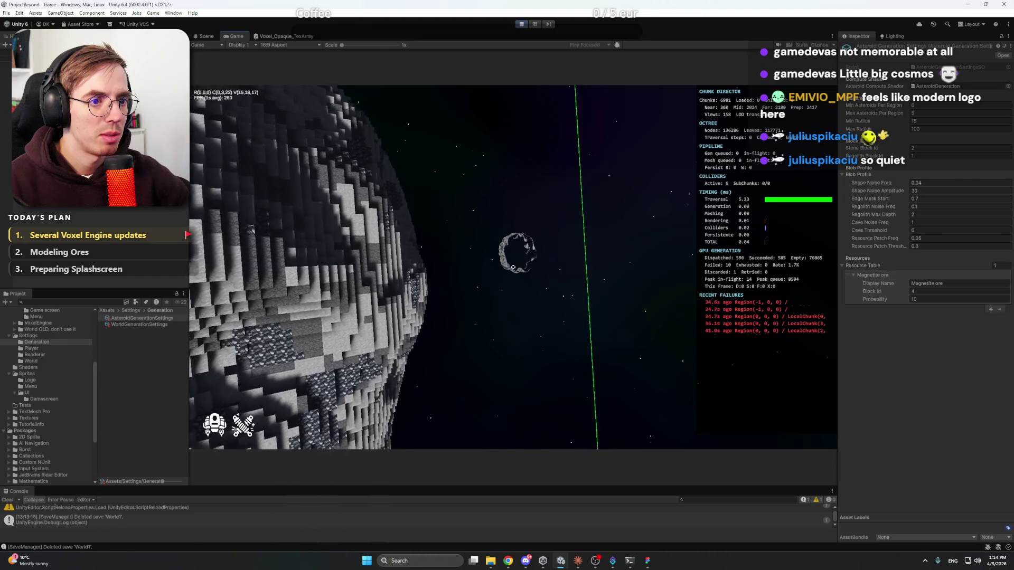
{"action": "key", "text": "w"}
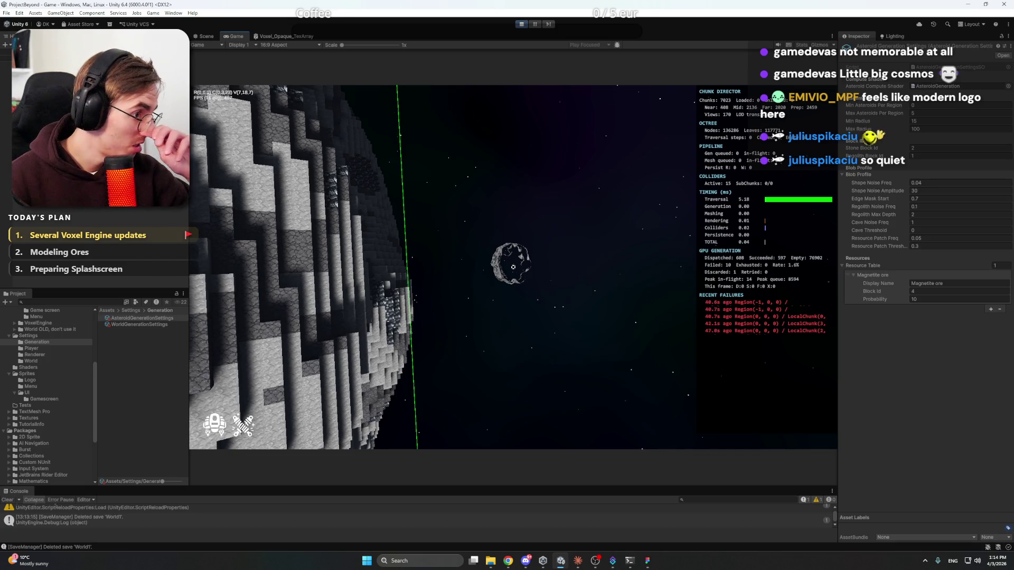
{"action": "key", "text": "s"}
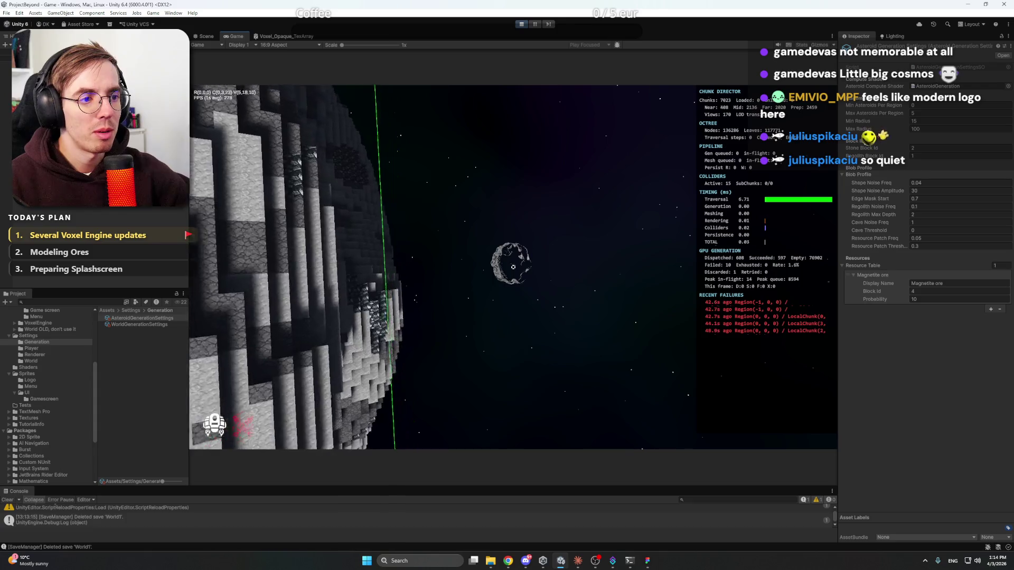
{"action": "key", "text": "w"}
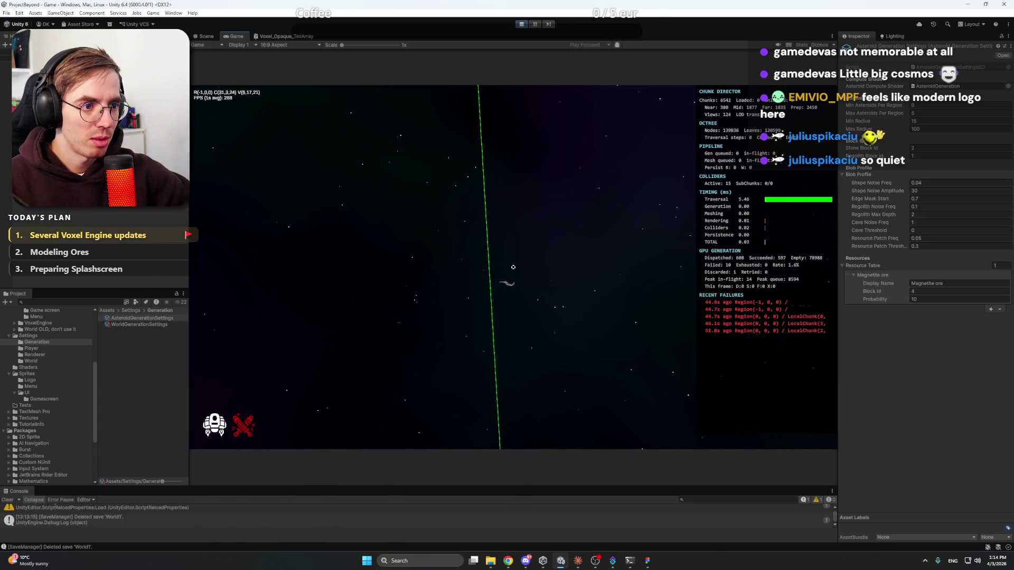
Step: Fly through open space to the distant smaller asteroid and skim across its terrain
{"action": "key", "text": "a"}
{"action": "key", "text": "w"}
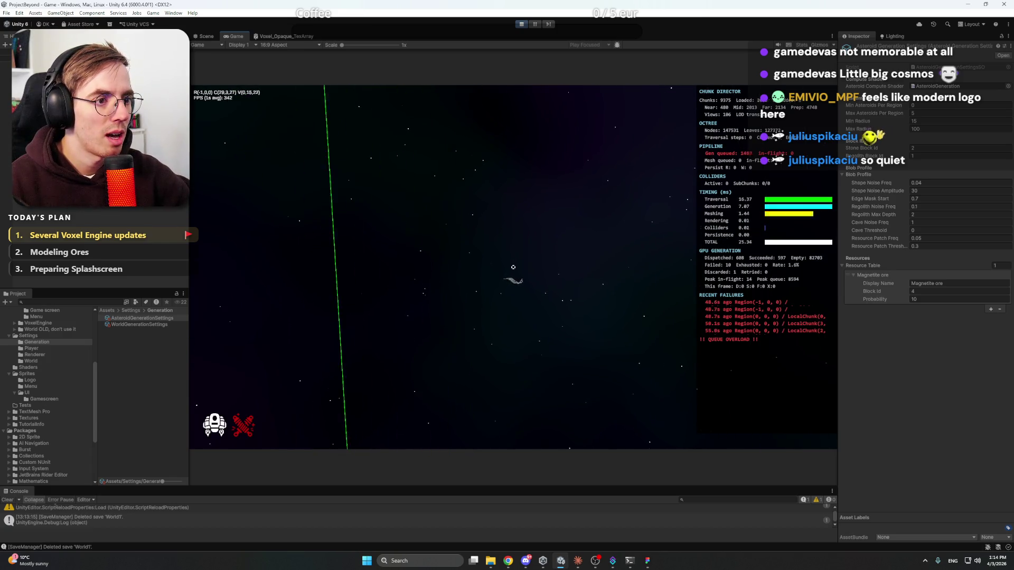
{"action": "key", "text": "w"}
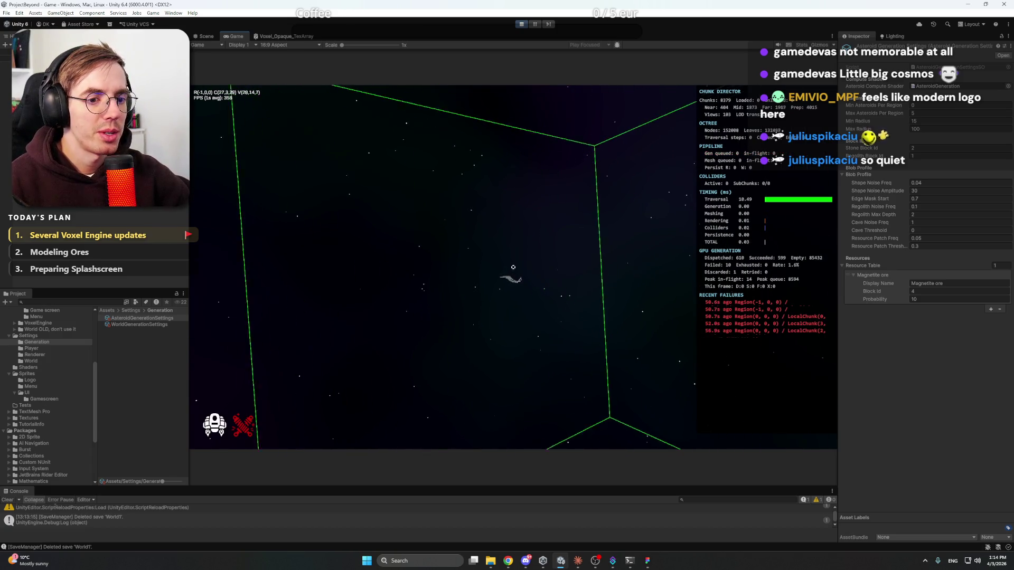
{"action": "key", "text": "w"}
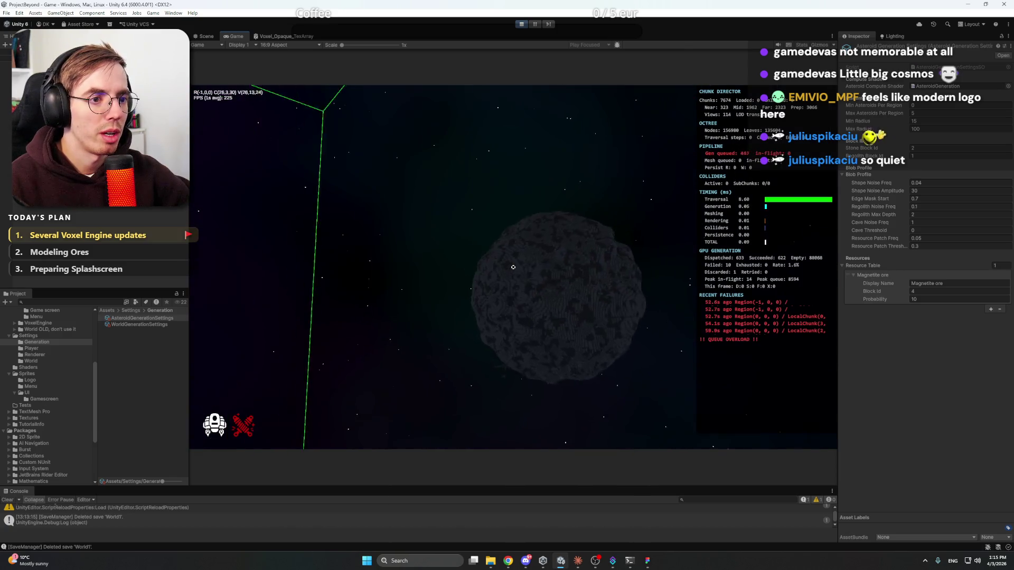
{"action": "key", "text": "w"}
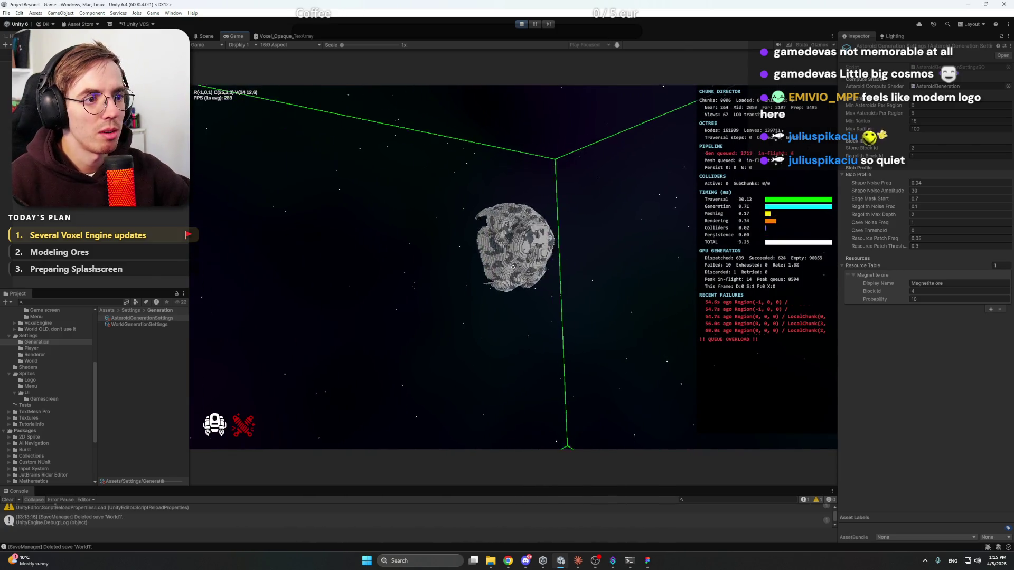
{"action": "key", "text": "w"}
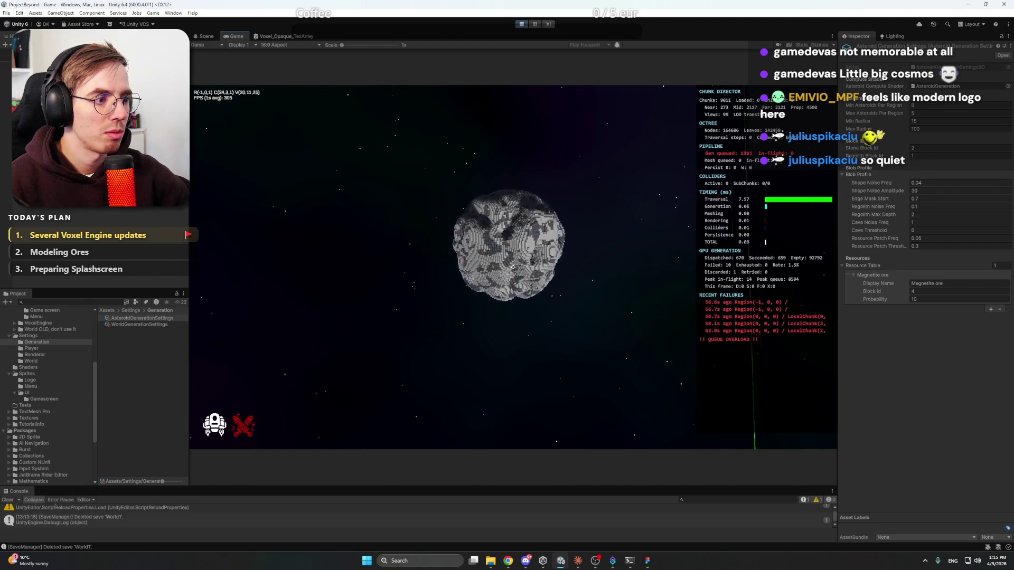
{"action": "key", "text": "w"}
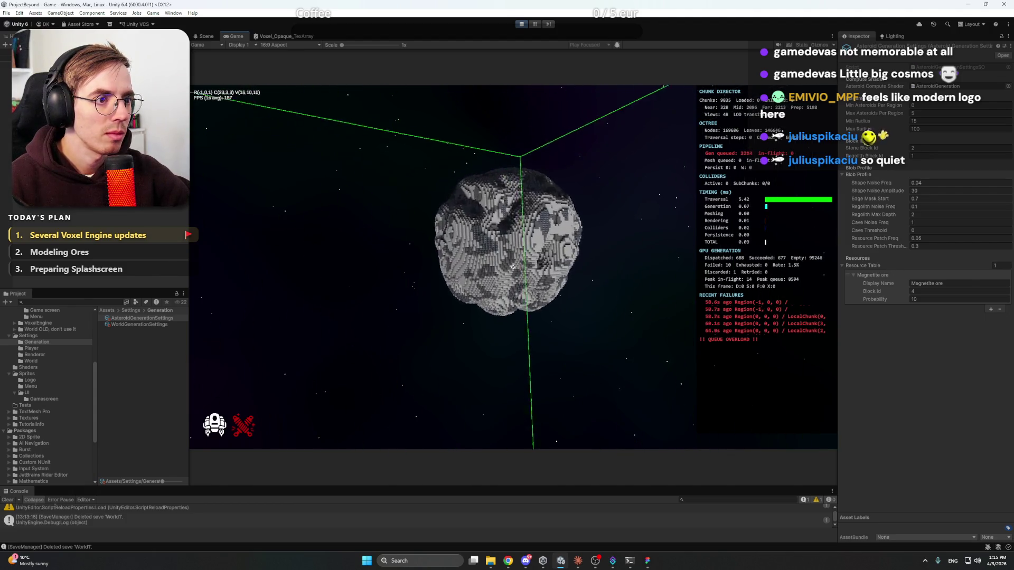
{"action": "key", "text": "w"}
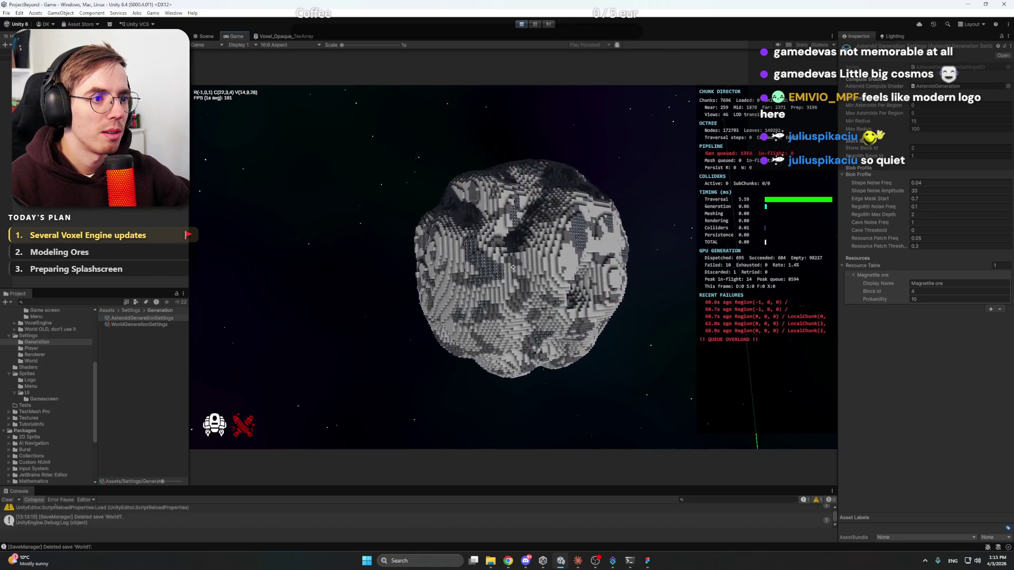
{"action": "key", "text": "w"}
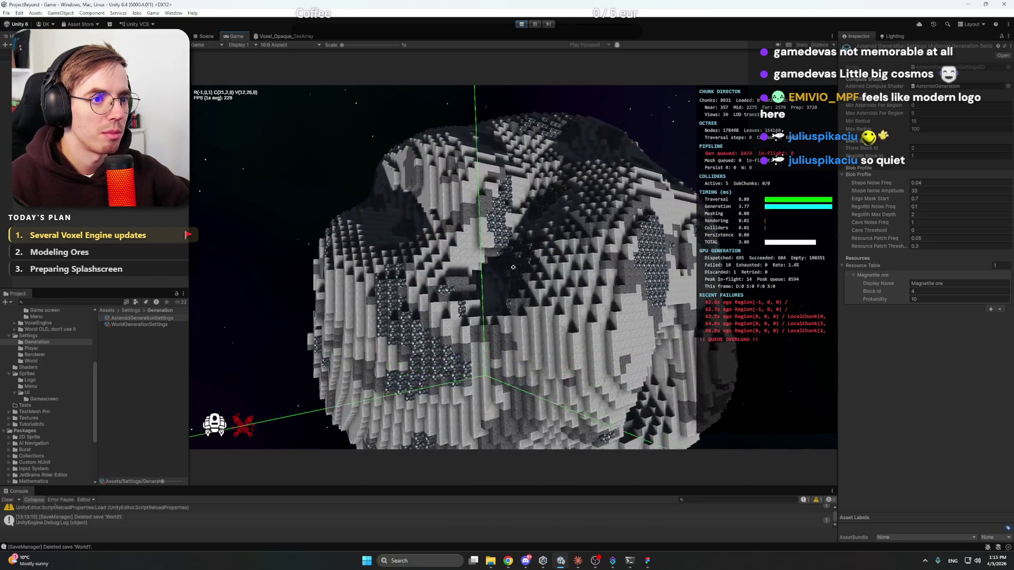
{"action": "key", "text": "w"}
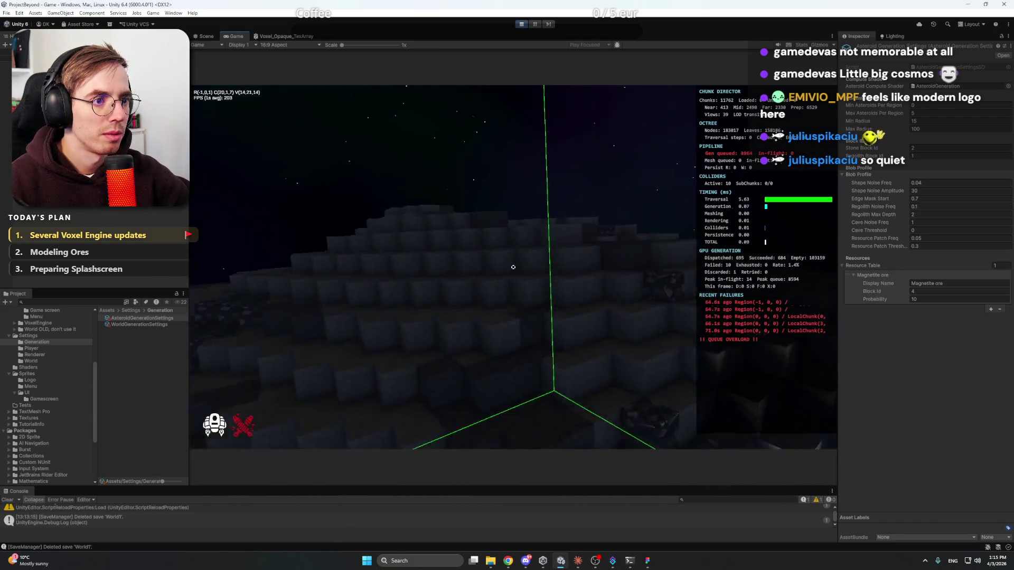
Step: Turn to face the blocky terrain, approach again, back away, and release game control
{"action": "key", "text": "s"}
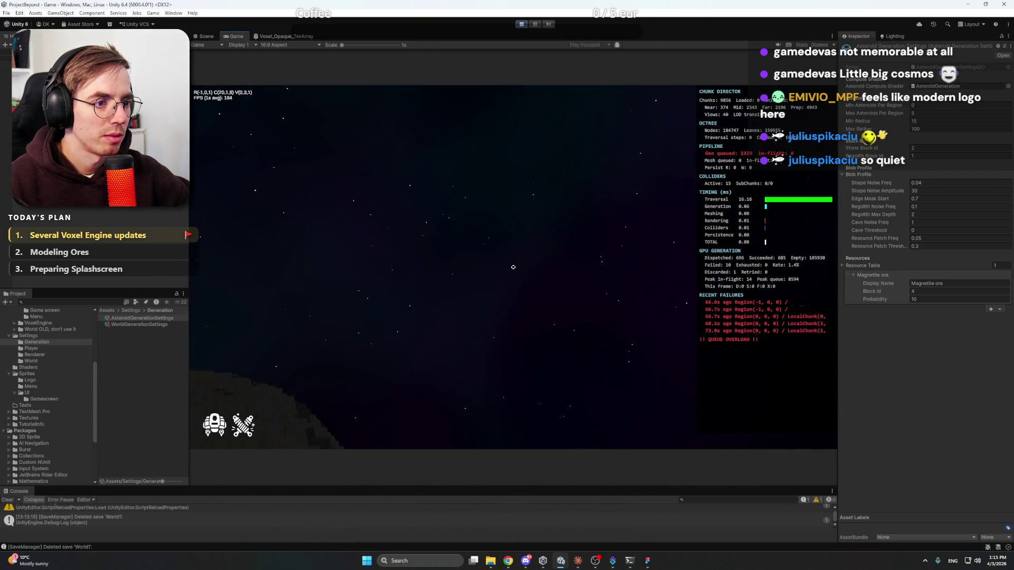
{"action": "key", "text": "w"}
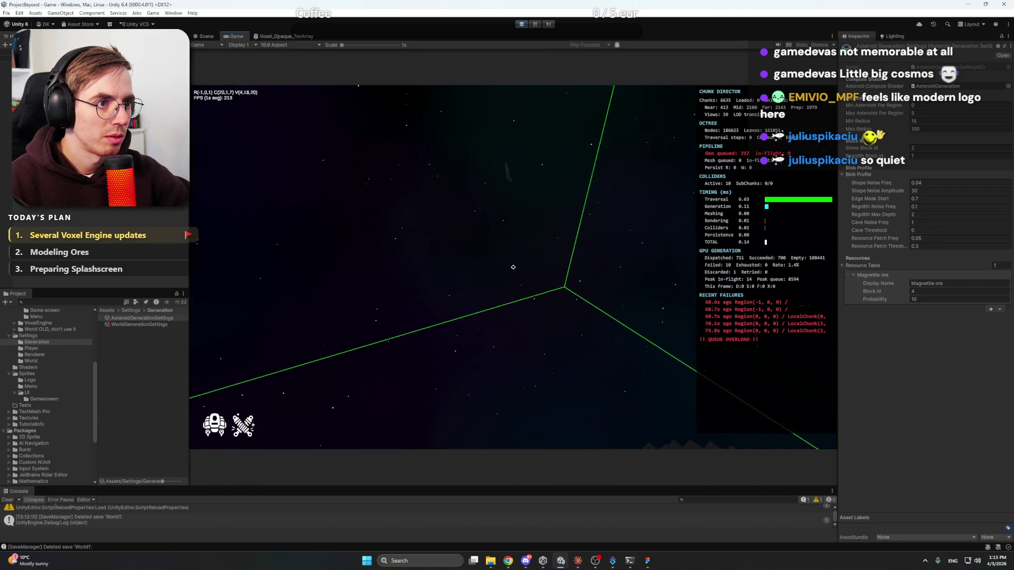
{"action": "key", "text": "s"}
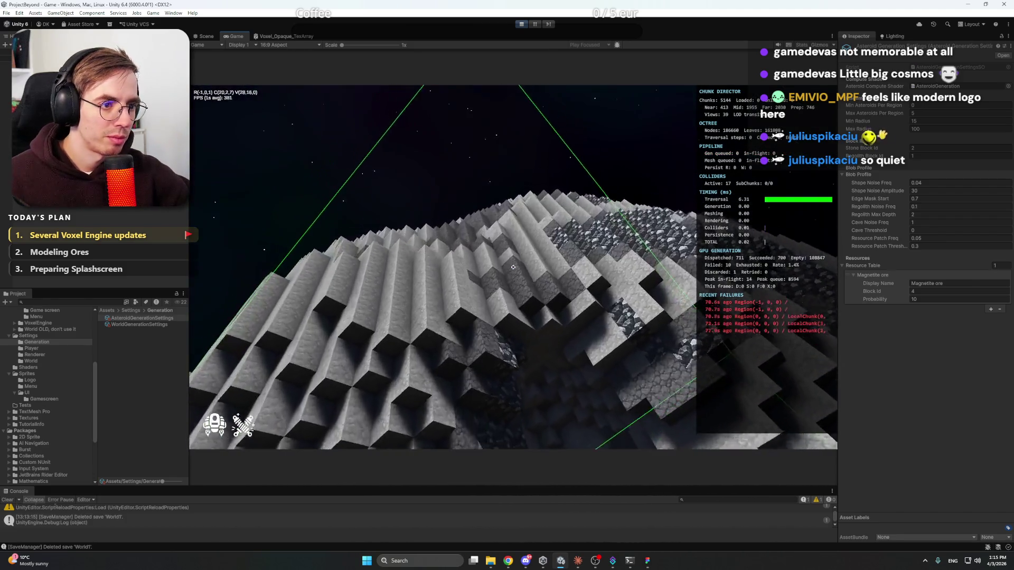
{"action": "left_click_drag", "start_coordinate": [512, 267], "coordinate": [513, 267]}
{"action": "key", "text": "w"}
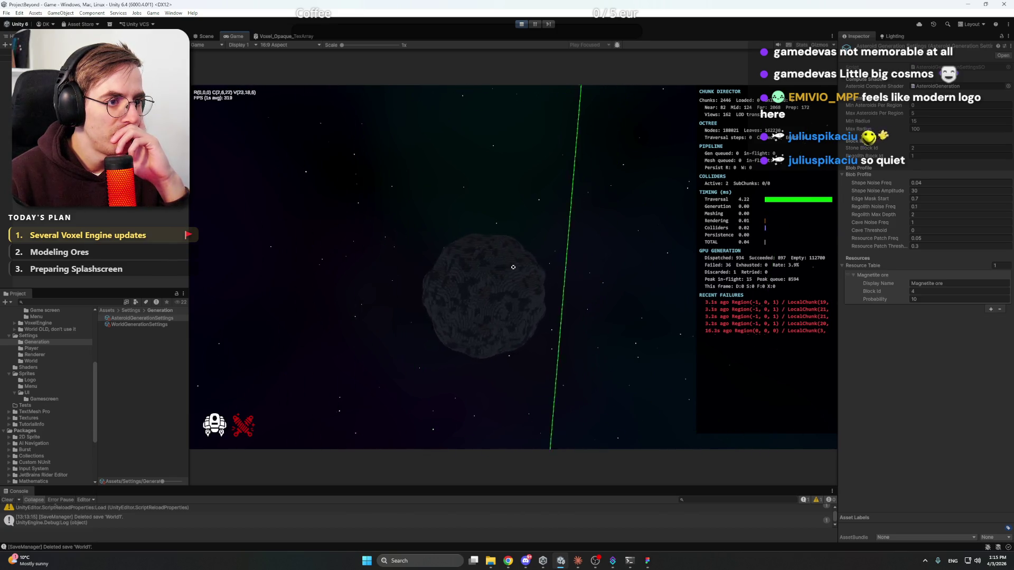
{"action": "key", "text": "w"}
{"action": "left_click_drag", "start_coordinate": [513, 267], "coordinate": [512, 267]}
{"action": "key", "text": "w"}
{"action": "key", "text": "w"}
{"action": "key", "text": "w"}
{"action": "key", "text": "w"}
{"action": "key", "text": "w"}
{"action": "key", "text": "s"}
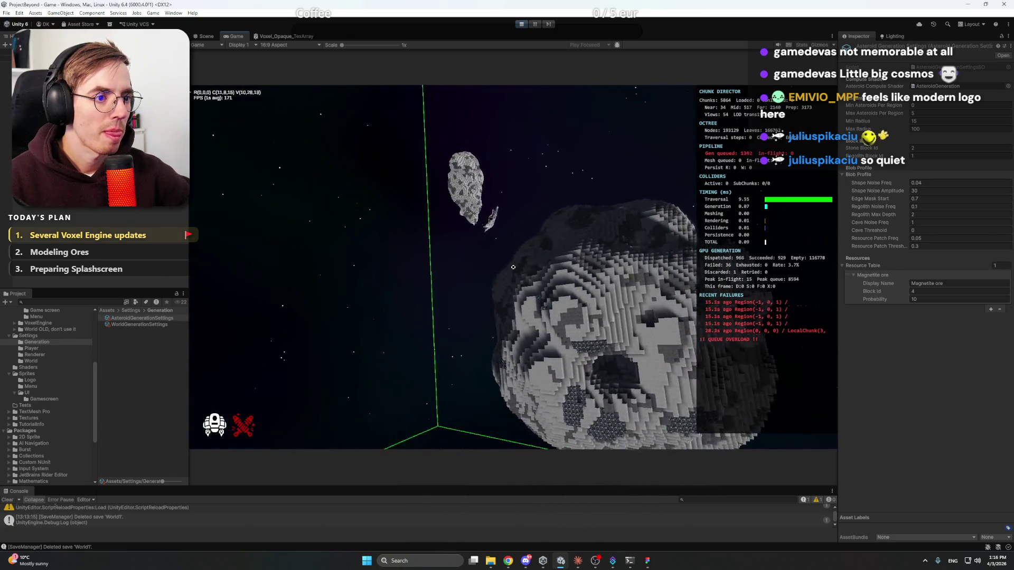
{"action": "key", "text": "s"}
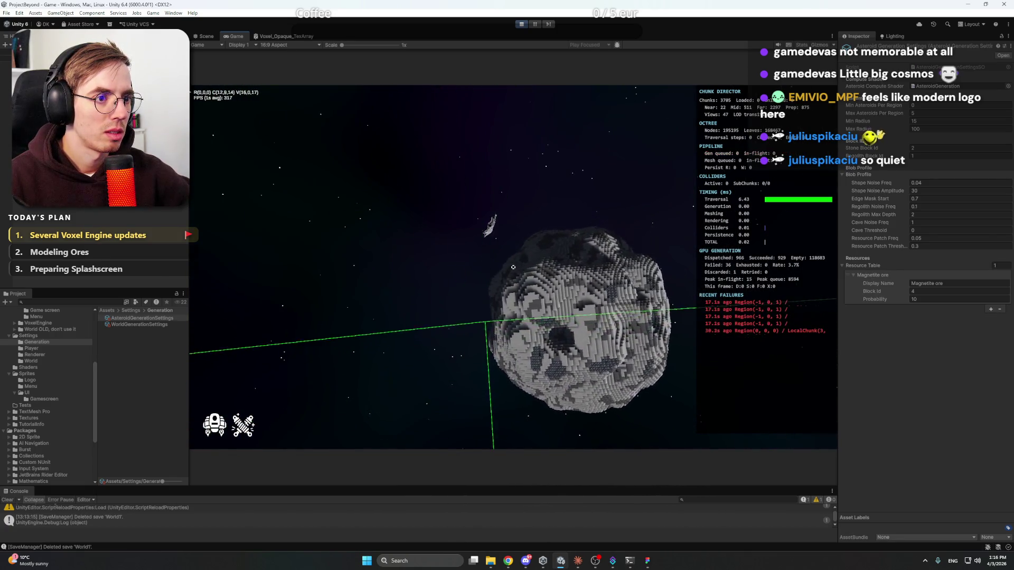
{"action": "key", "text": "Escape"}
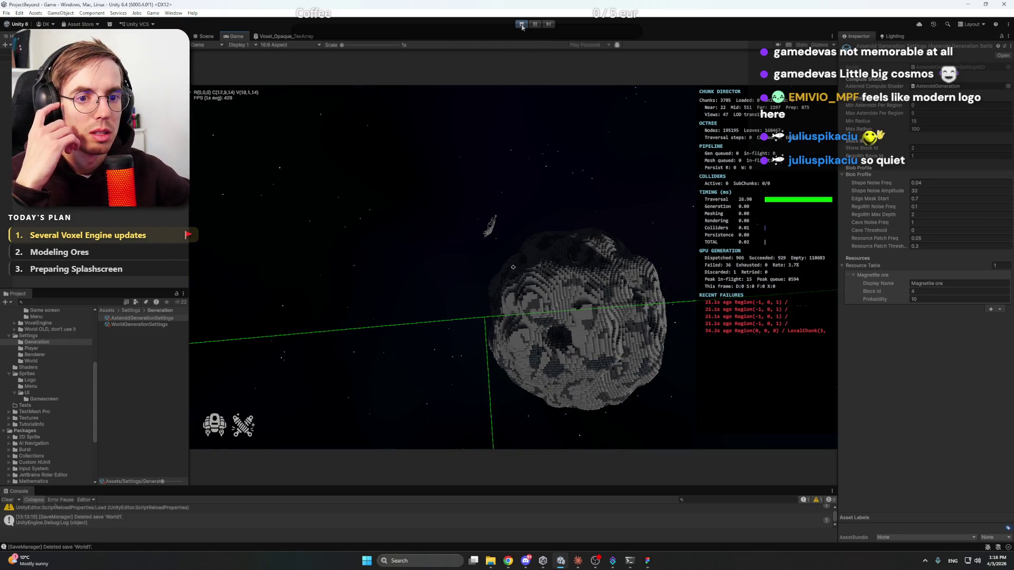
Step: Stop the game and review the PlayerActivator, PlayerCamera, Player, ChunkPersistence and ChunkLod settings
{"action": "left_click", "coordinate": [521, 24]}
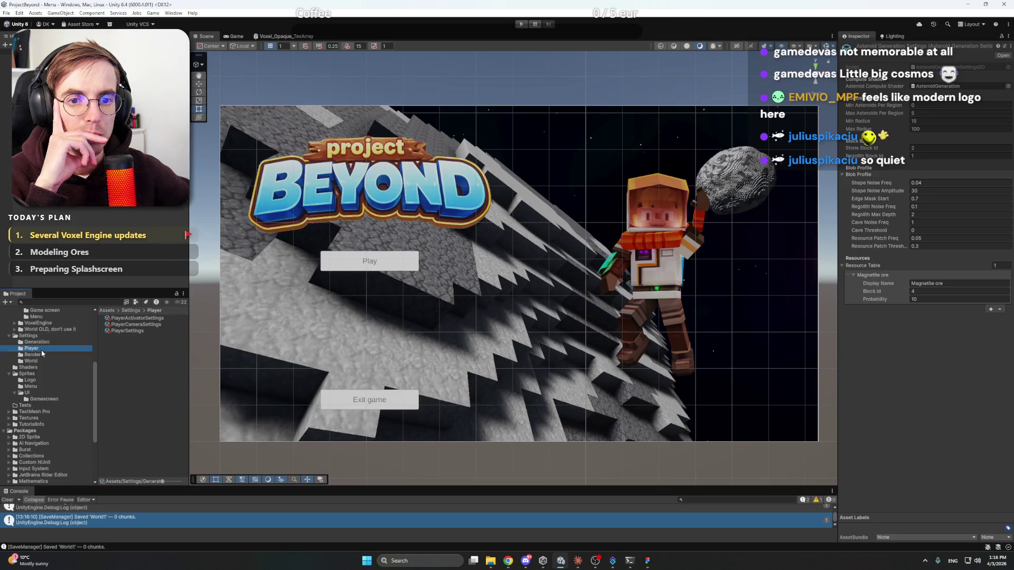
{"action": "left_click", "coordinate": [129, 318]}
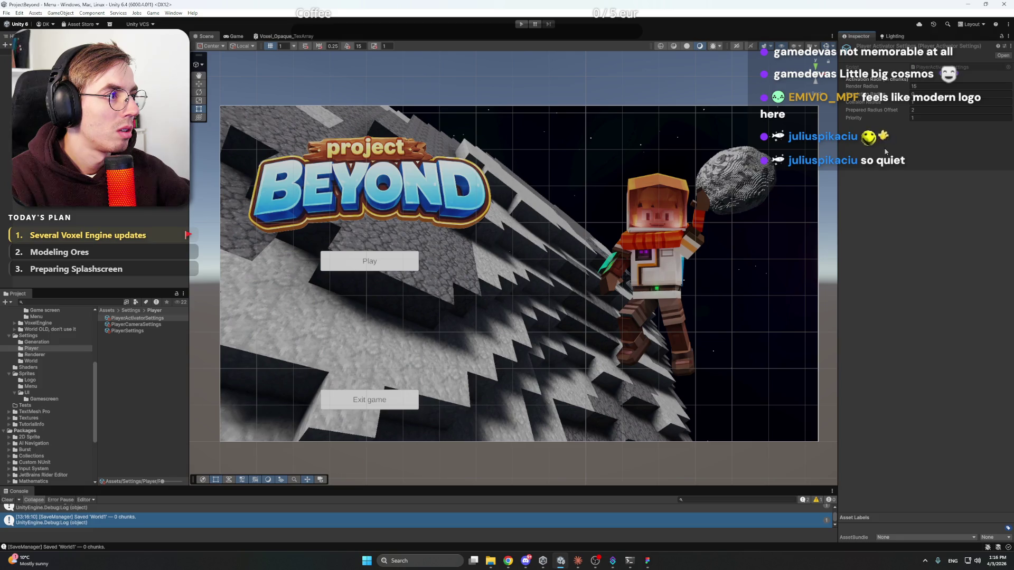
{"action": "left_click", "coordinate": [121, 327]}
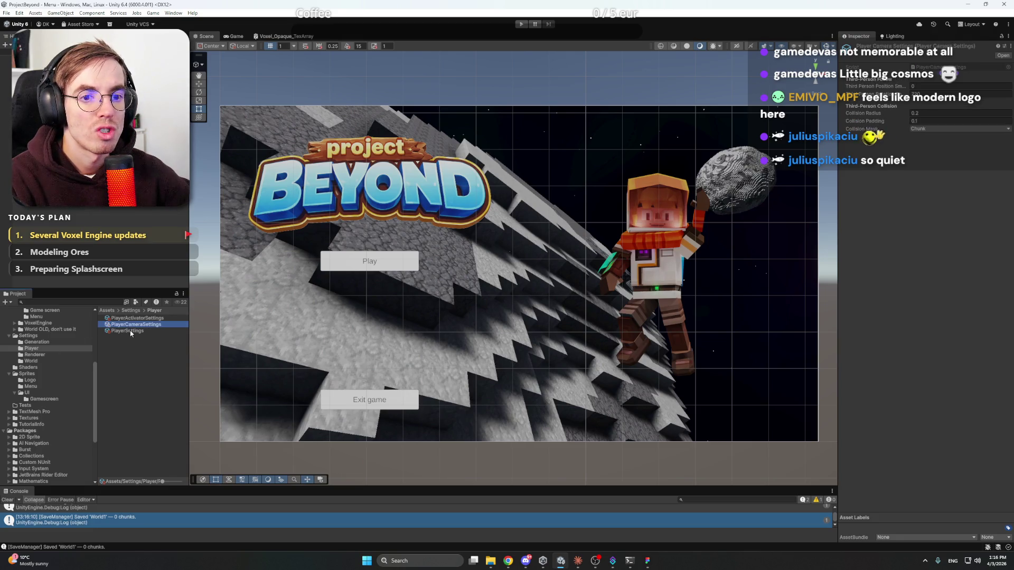
{"action": "left_click", "coordinate": [129, 331]}
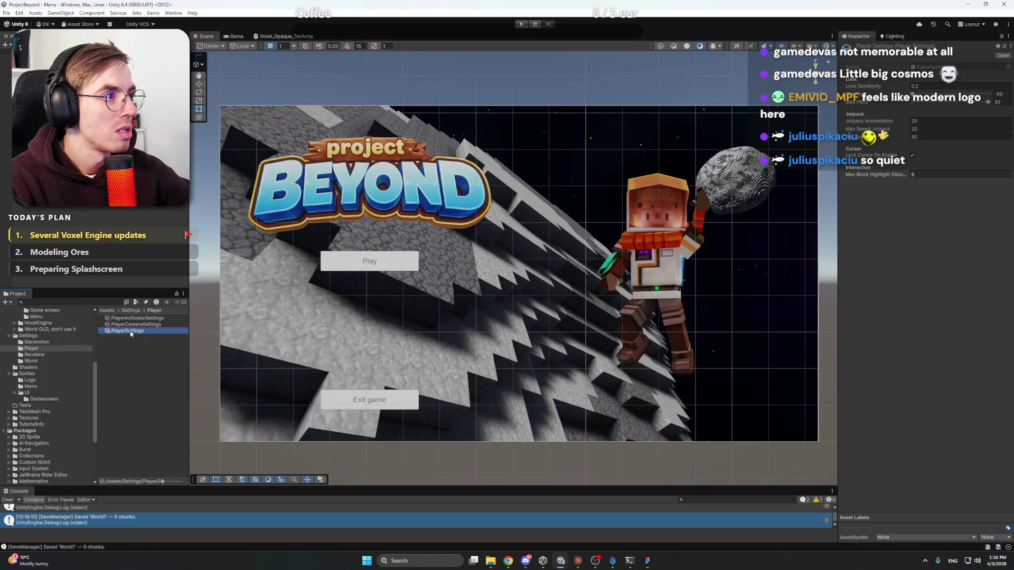
{"action": "left_click", "coordinate": [138, 320]}
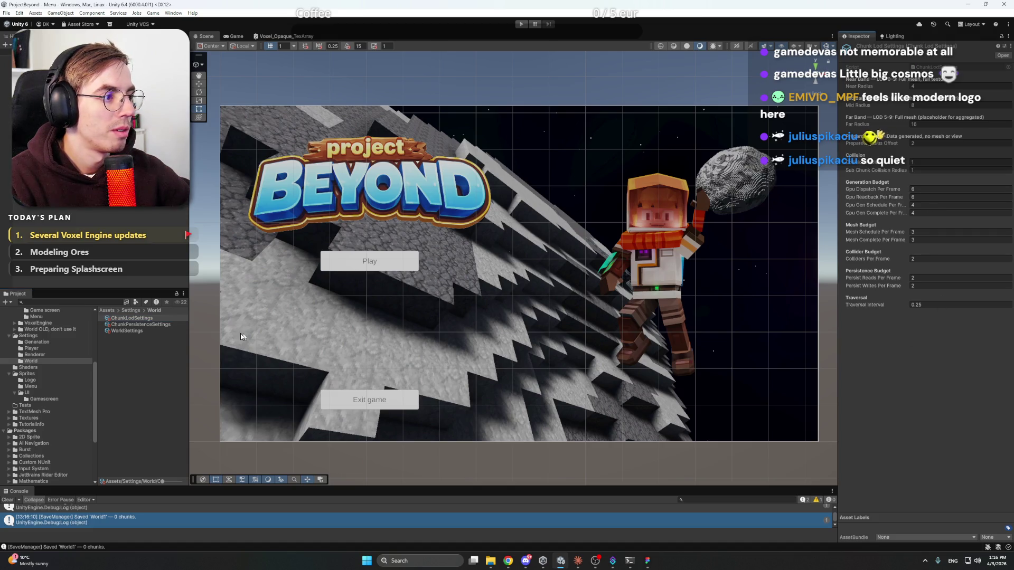
{"action": "left_click", "coordinate": [146, 326]}
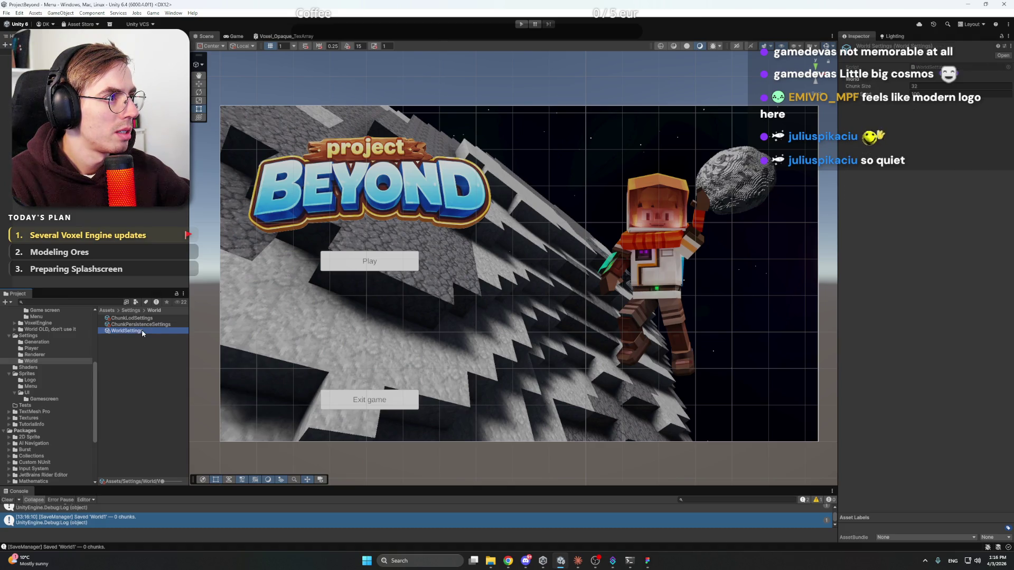
{"action": "left_click", "coordinate": [149, 319]}
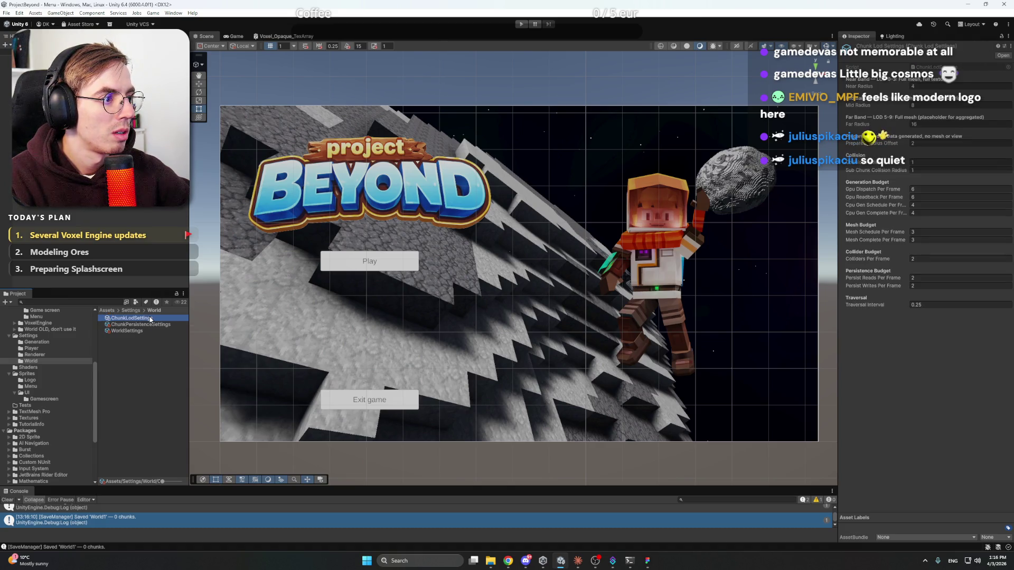
Step: View WorldGenerationSettings in the Generation folder, then bring up the Claude chat
{"action": "left_click", "coordinate": [37, 355]}
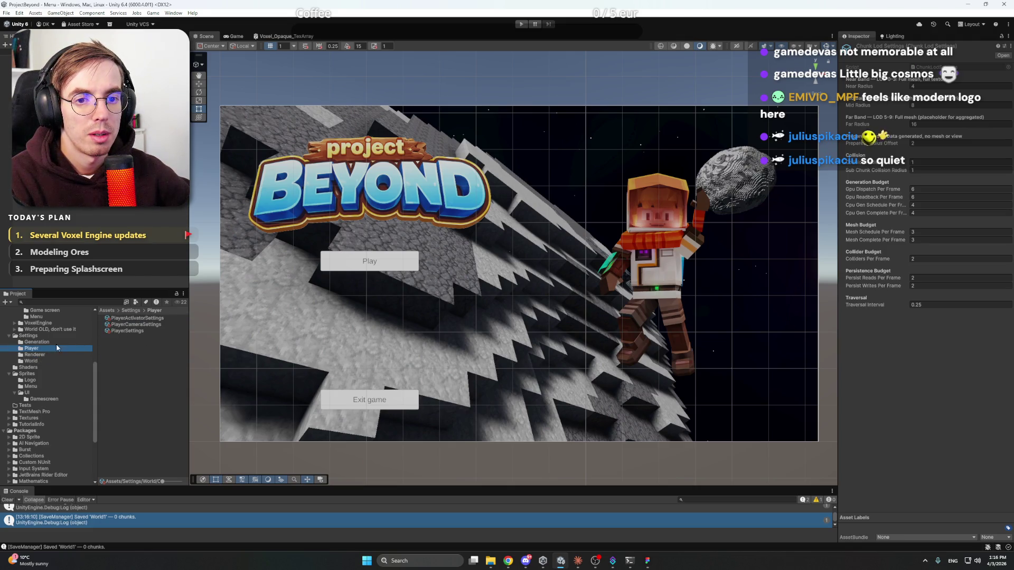
{"action": "left_click", "coordinate": [37, 342]}
{"action": "left_click", "coordinate": [140, 325]}
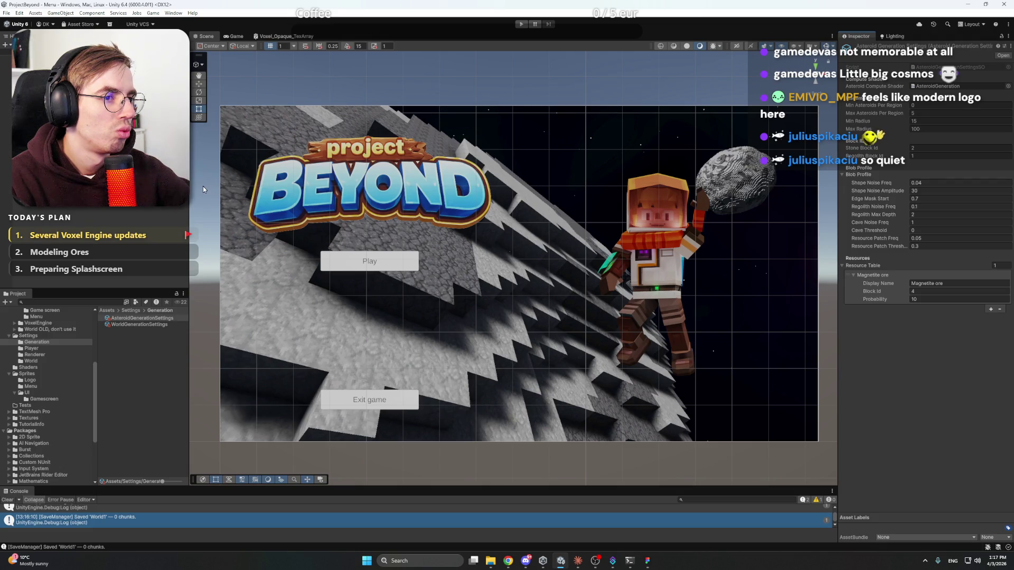
{"action": "left_click", "coordinate": [578, 561]}
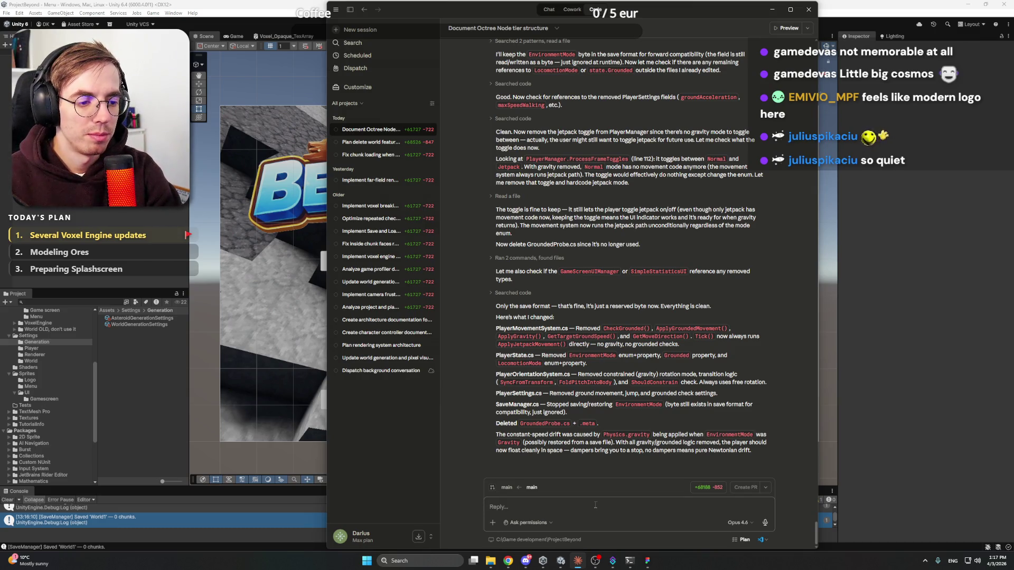
Step: Draft feedback that nearby asteroids load fast but farther ones disappear too soon, fixing 'disappear'
{"action": "type", "text": "Currently I"}
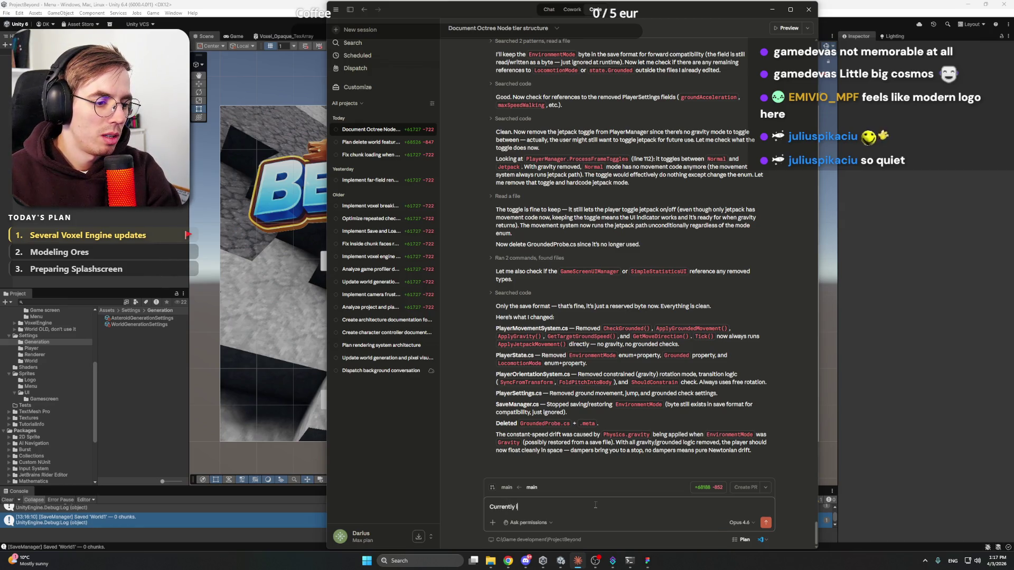
{"action": "type", "text": " work"}
{"action": "type", "text": "ke this:"}
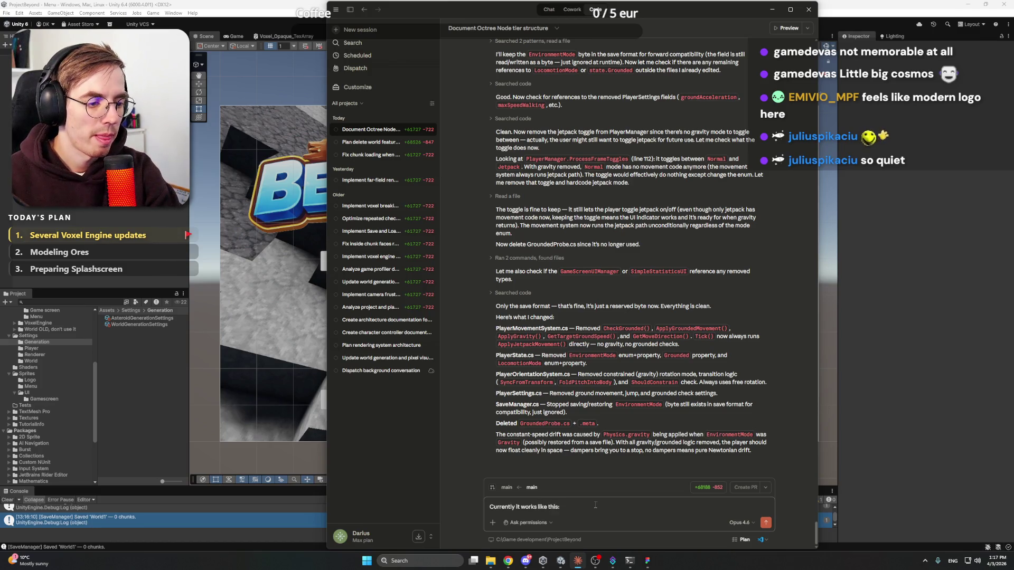
{"action": "type", "text": " Pr"}
{"action": "type", "text": "ity around player"}
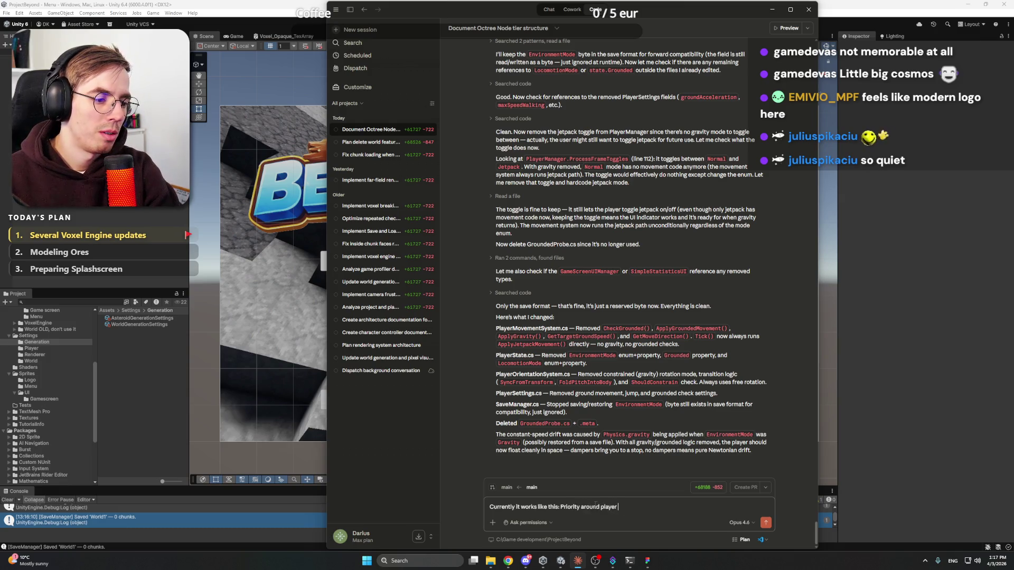
{"action": "type", "text": "eat. "}
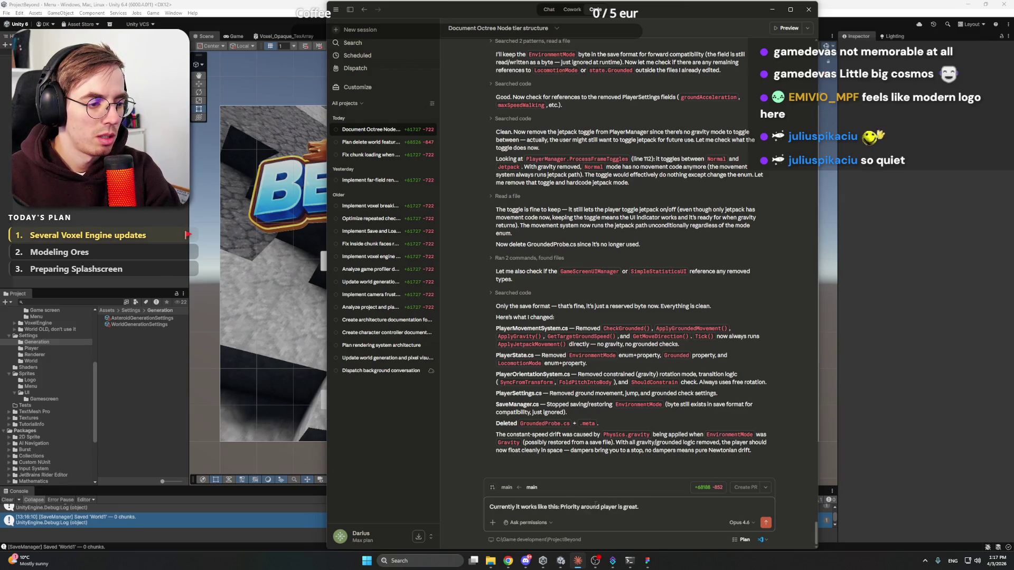
{"action": "type", "text": " fly to a"}
{"action": "type", "text": " asteroid"}
{"action": "type", "text": " la"}
{"action": "type", "text": "ds fast"}
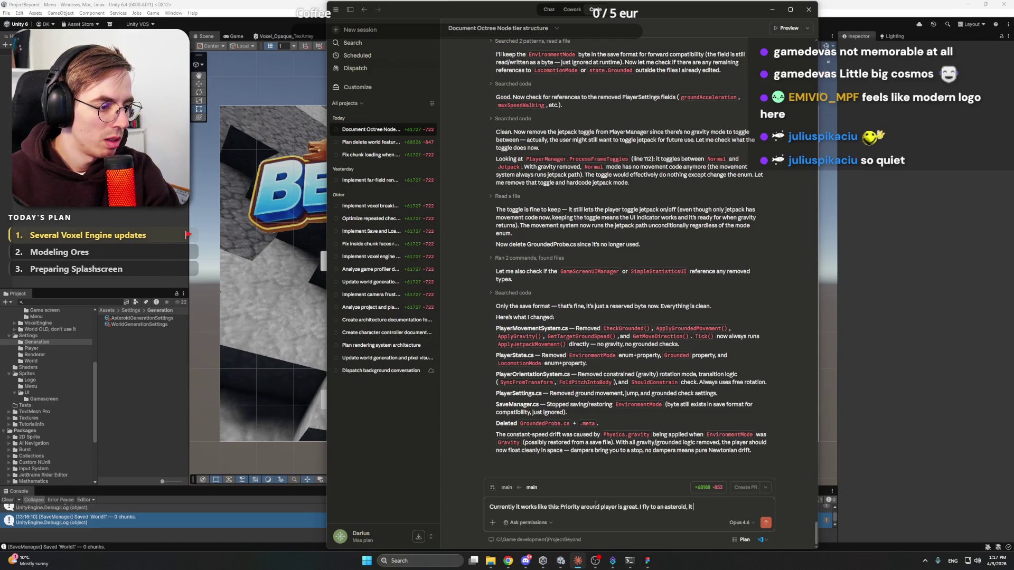
{"action": "type", "text": "loads fast. T"}
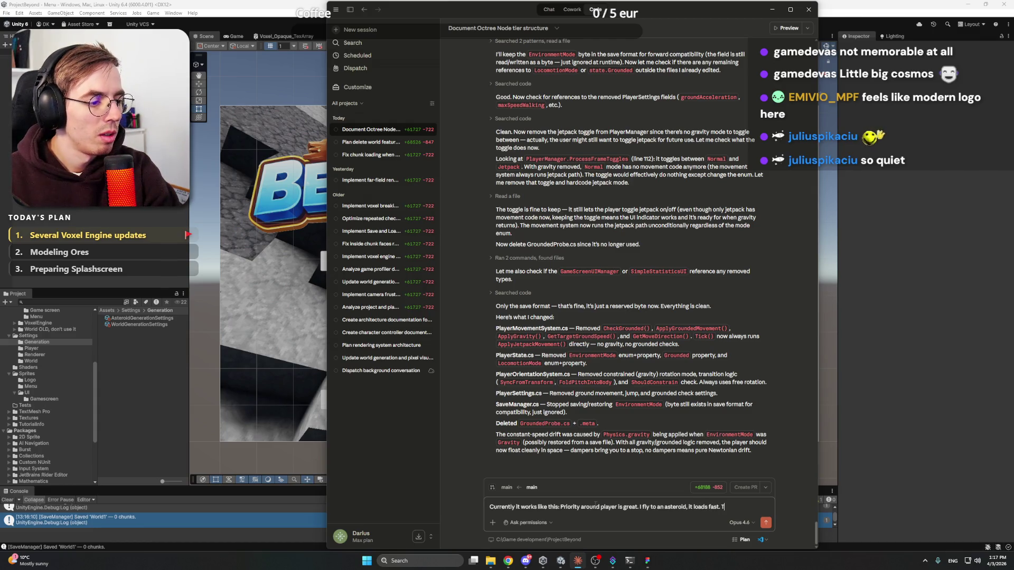
{"action": "type", "text": "problem is w"}
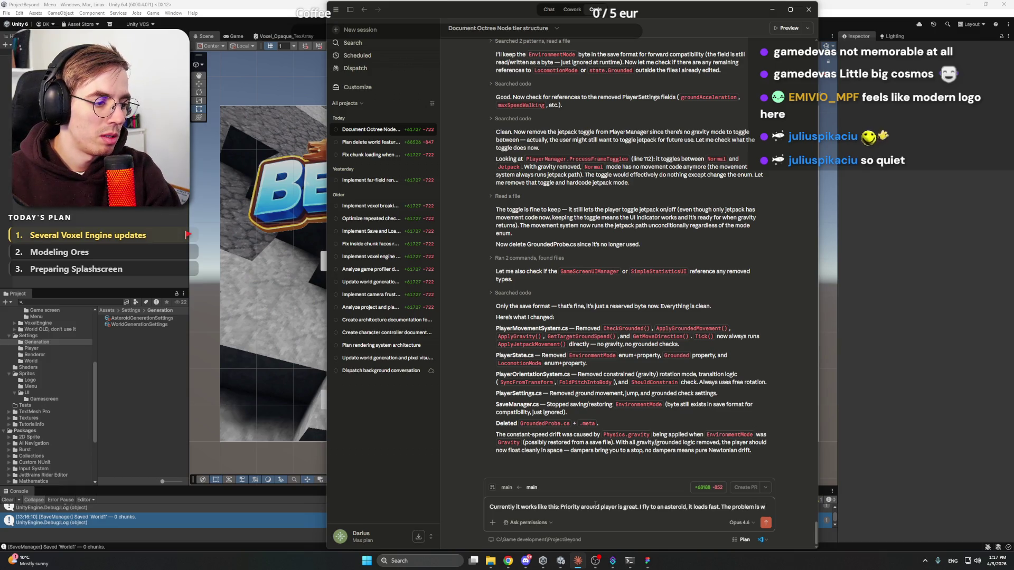
{"action": "type", "text": "ith furty"}
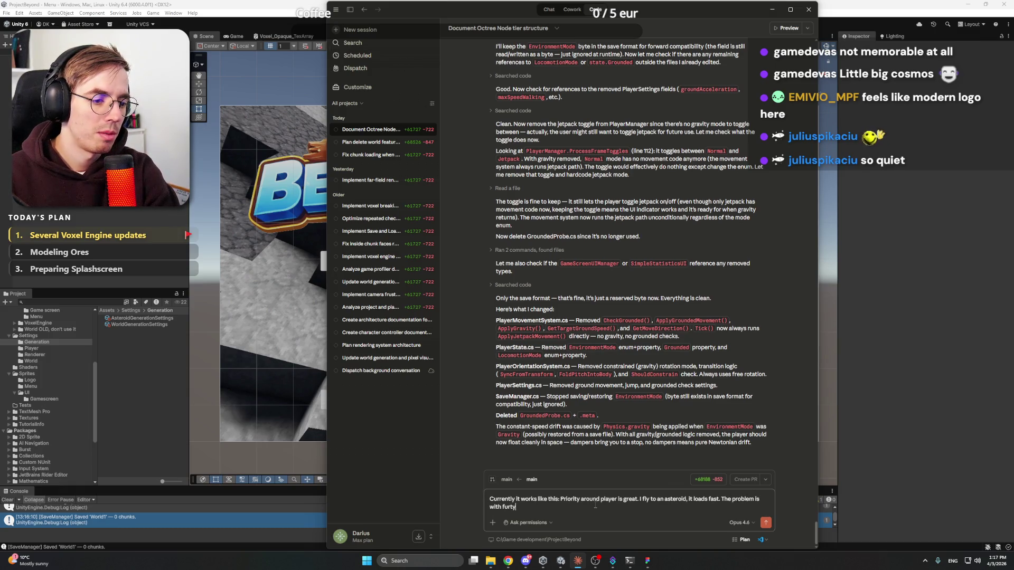
{"action": "type", "text": "hun"}
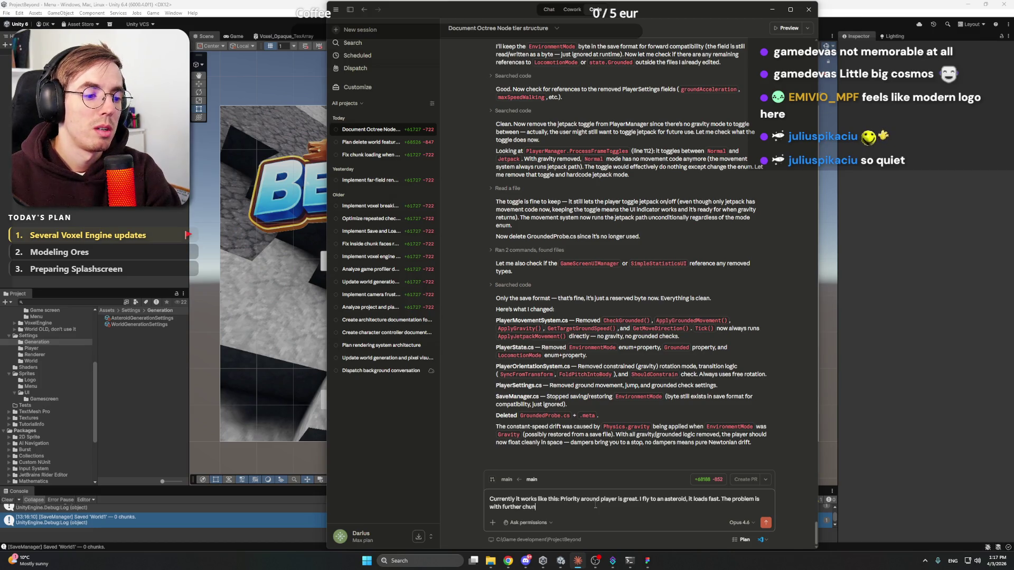
{"action": "type", "text": "nodes."}
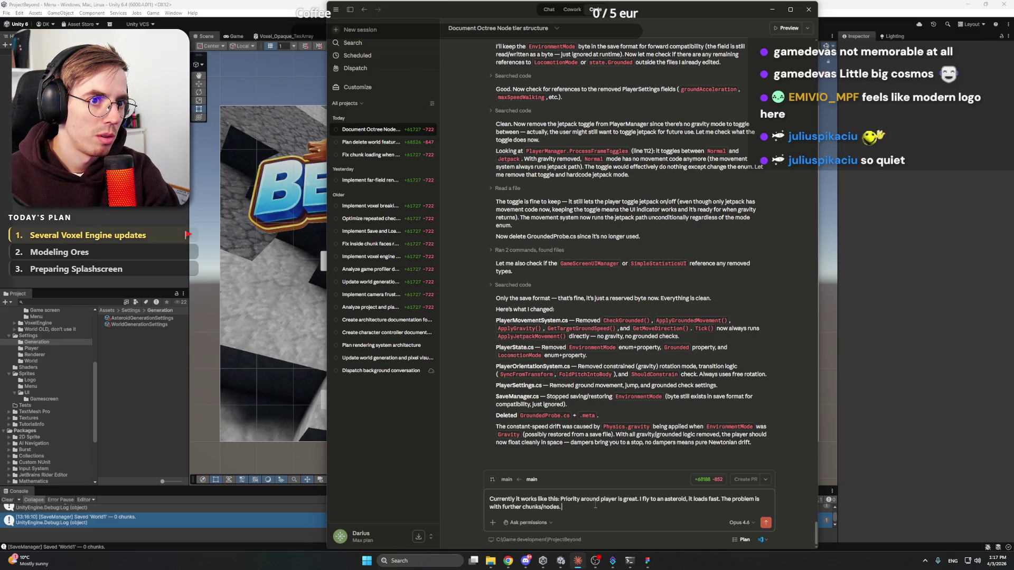
{"action": "type", "text": "er away a"}
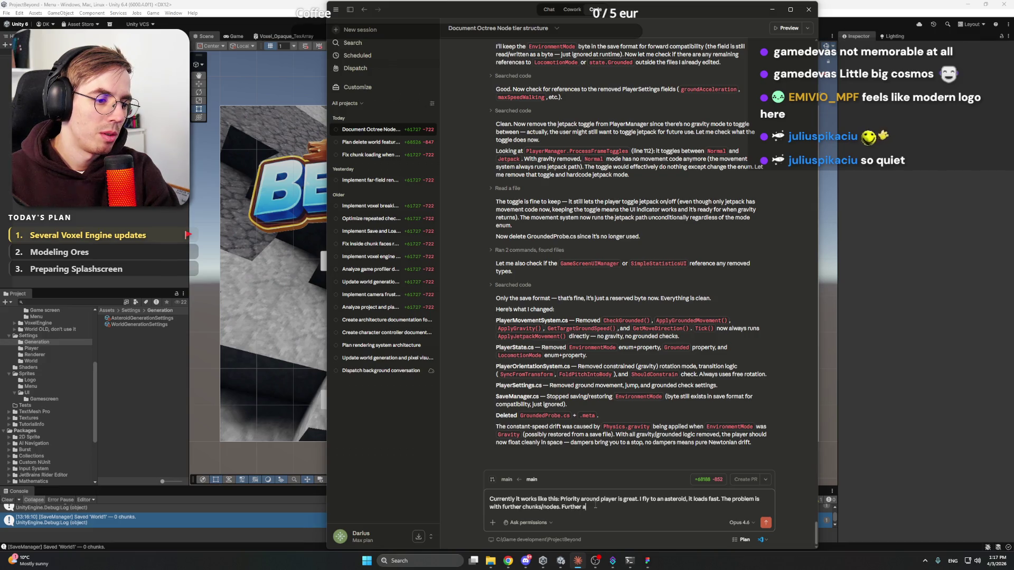
{"action": "type", "text": "steroids ha"}
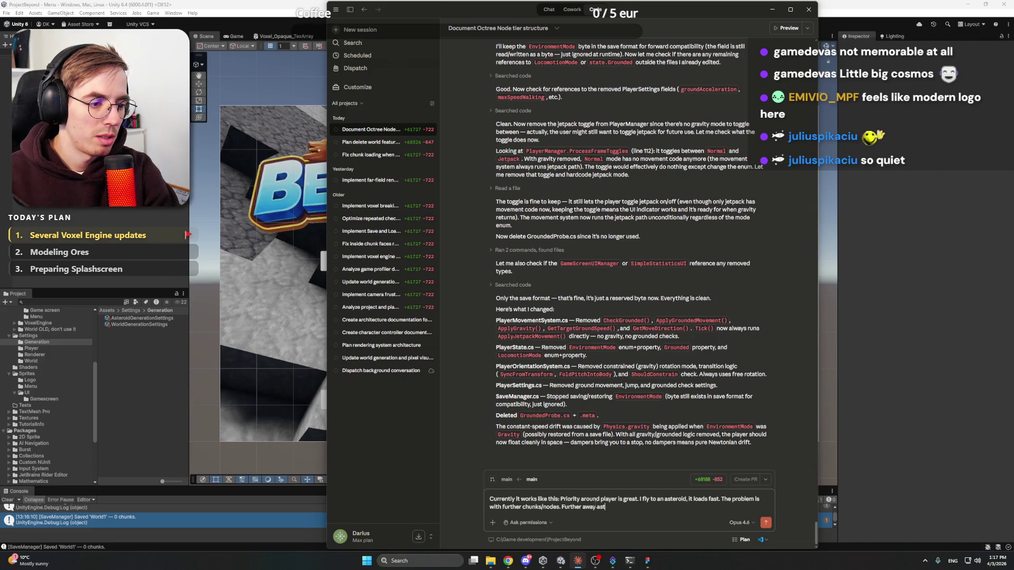
{"action": "type", "text": "ve"}
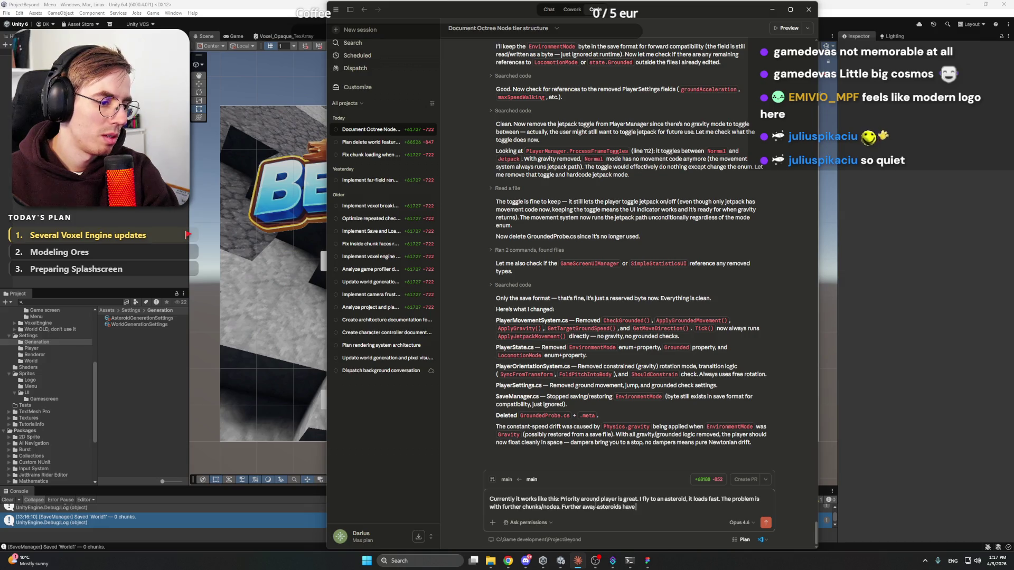
{"action": "key", "text": "BackSpace"}
{"action": "key", "text": "BackSpace"}
{"action": "key", "text": "BackSpace"}
{"action": "type", "text": "lds"}
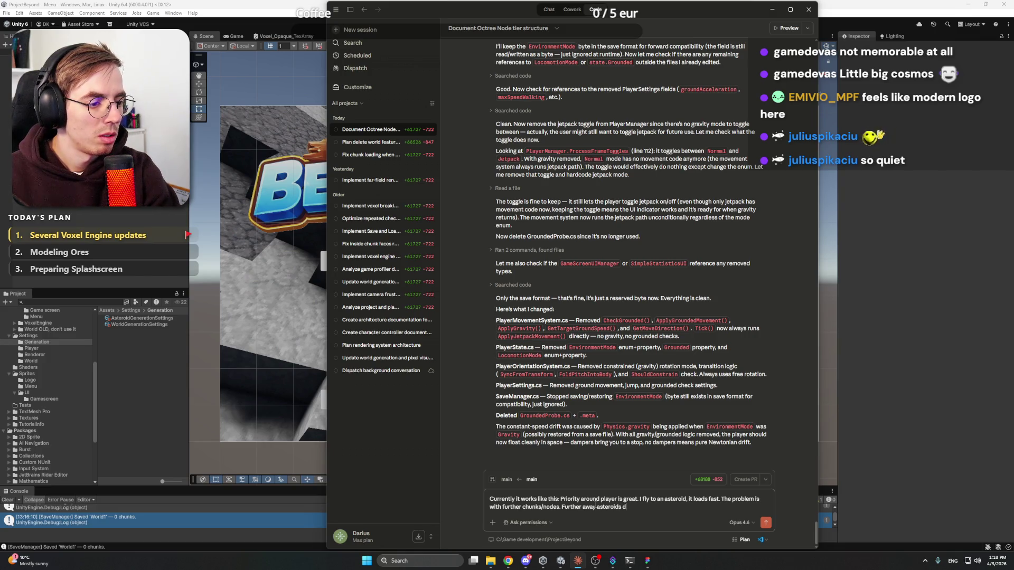
{"action": "type", "text": "apear to"}
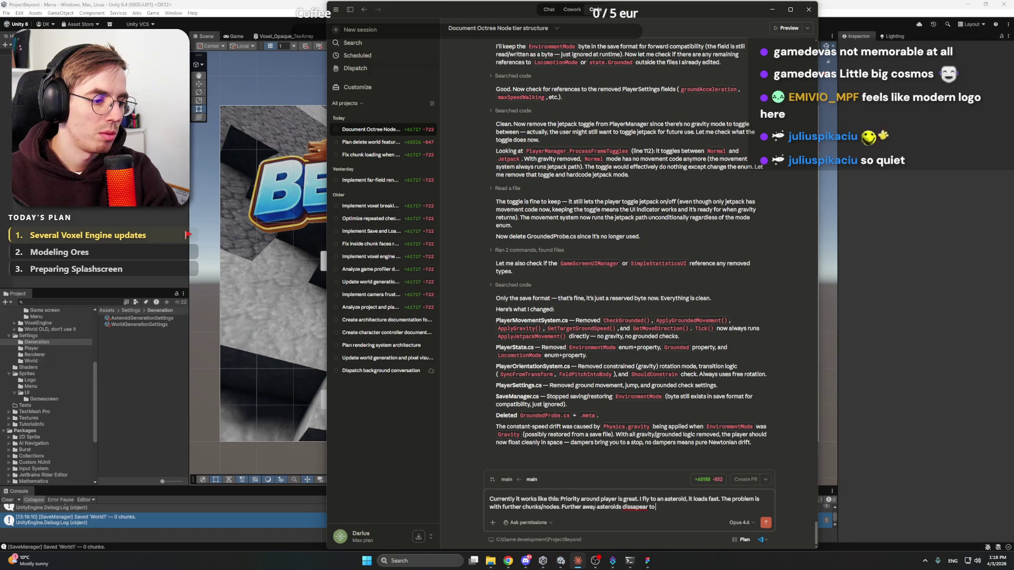
{"action": "type", "text": "oon."}
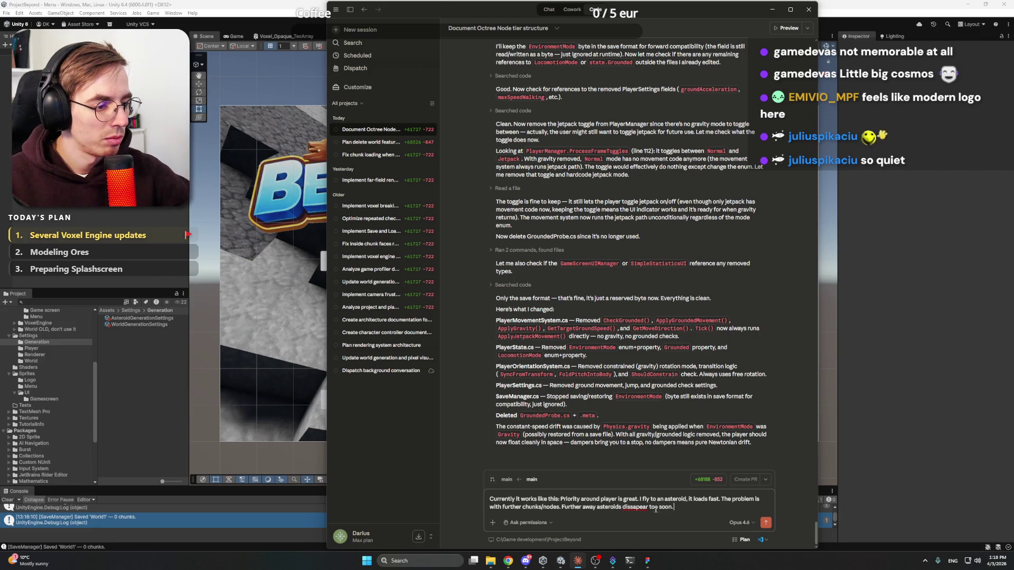
{"action": "right_click", "coordinate": [643, 507]}
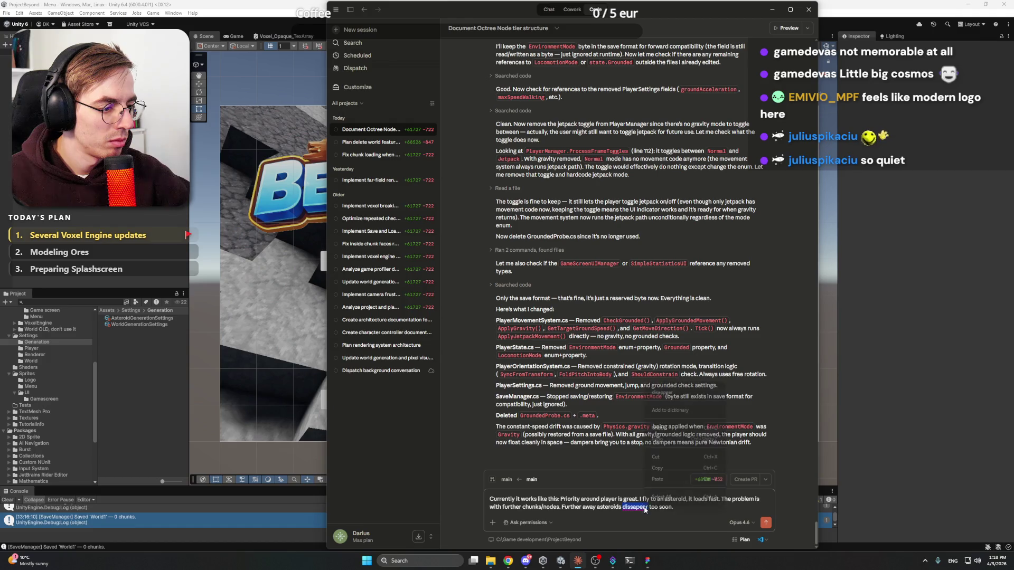
{"action": "left_click", "coordinate": [671, 396]}
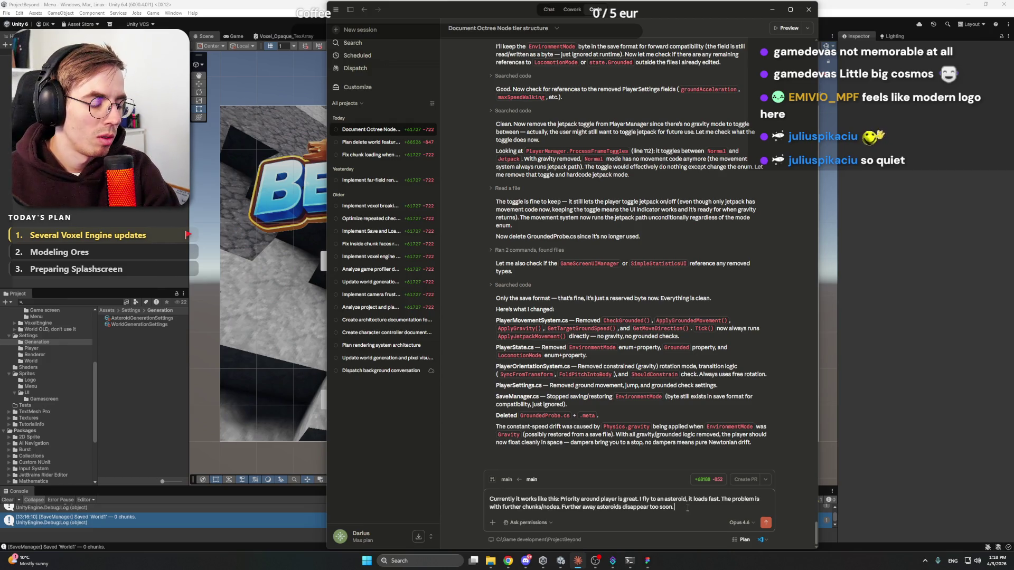
{"action": "left_click", "coordinate": [209, 273]}
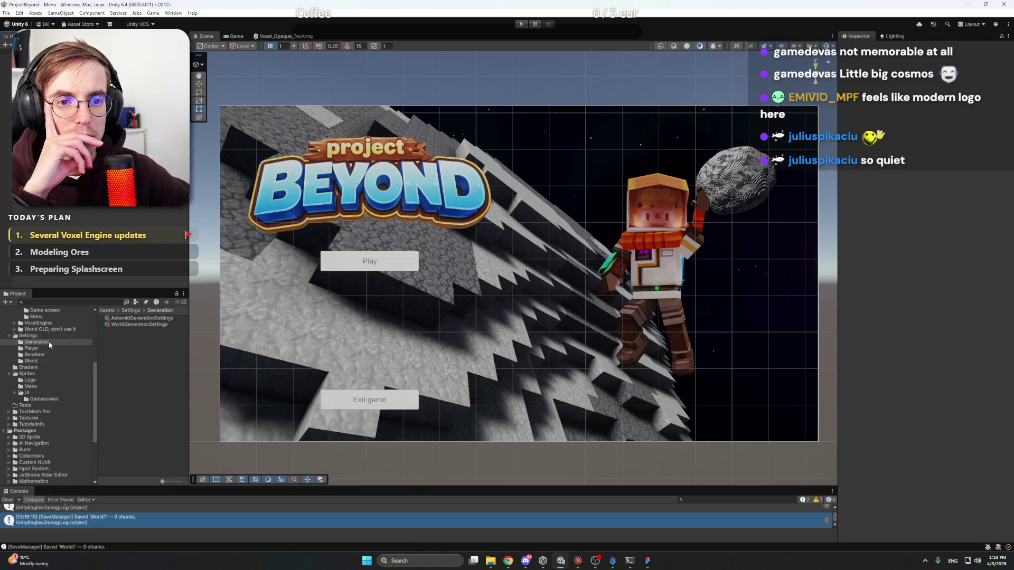
Step: Set PlayerActivatorSettings Render Radius to 30, then run the game to the Select world screen
{"action": "left_click", "coordinate": [37, 361]}
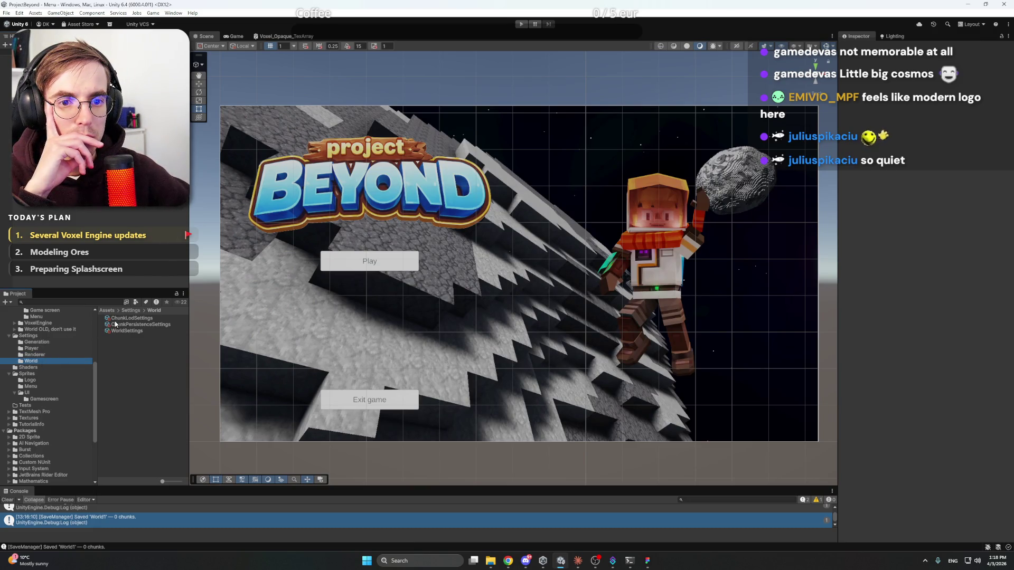
{"action": "left_click", "coordinate": [132, 318]}
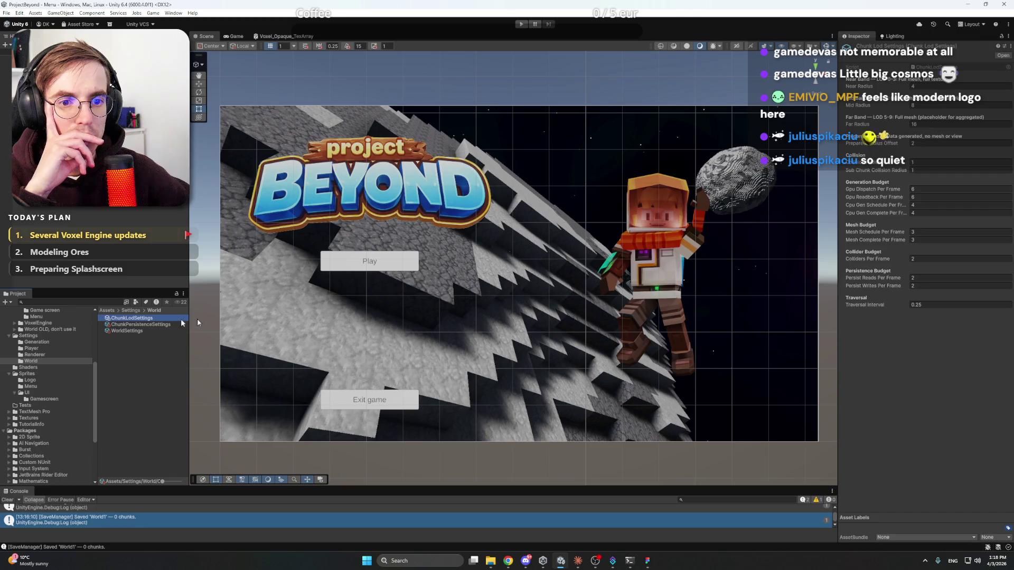
{"action": "left_click", "coordinate": [44, 355]}
{"action": "left_click", "coordinate": [31, 349]}
{"action": "left_click", "coordinate": [132, 317]}
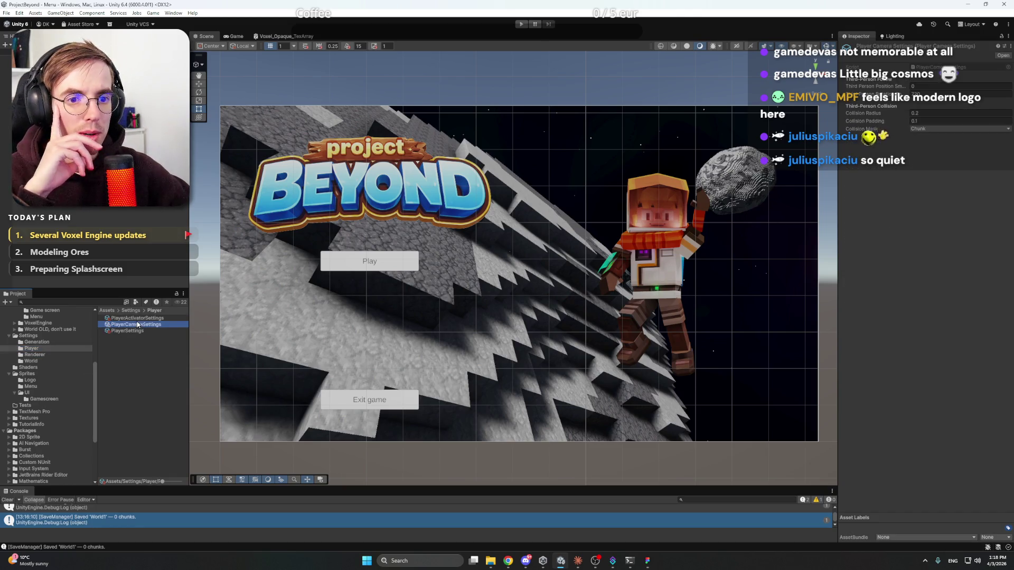
{"action": "left_click", "coordinate": [959, 86]}
{"action": "type", "text": "30"}
{"action": "key", "text": "Return"}
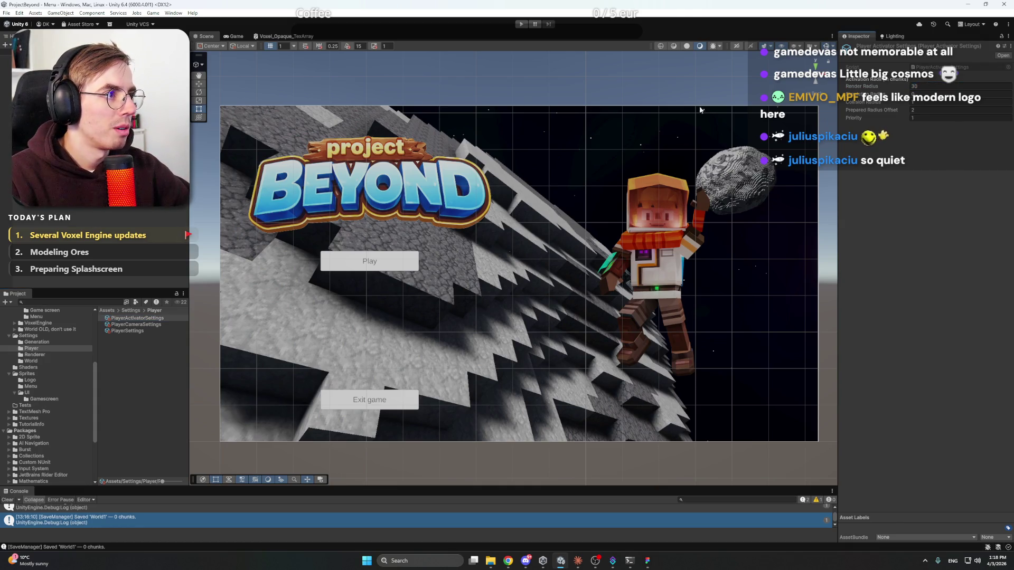
{"action": "left_click", "coordinate": [521, 24]}
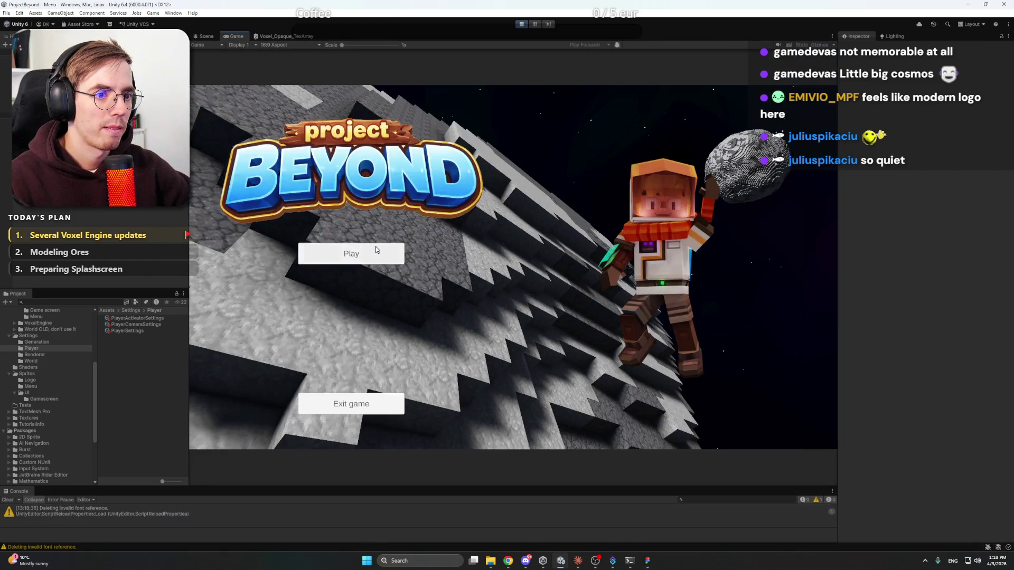
{"action": "left_click", "coordinate": [377, 251]}
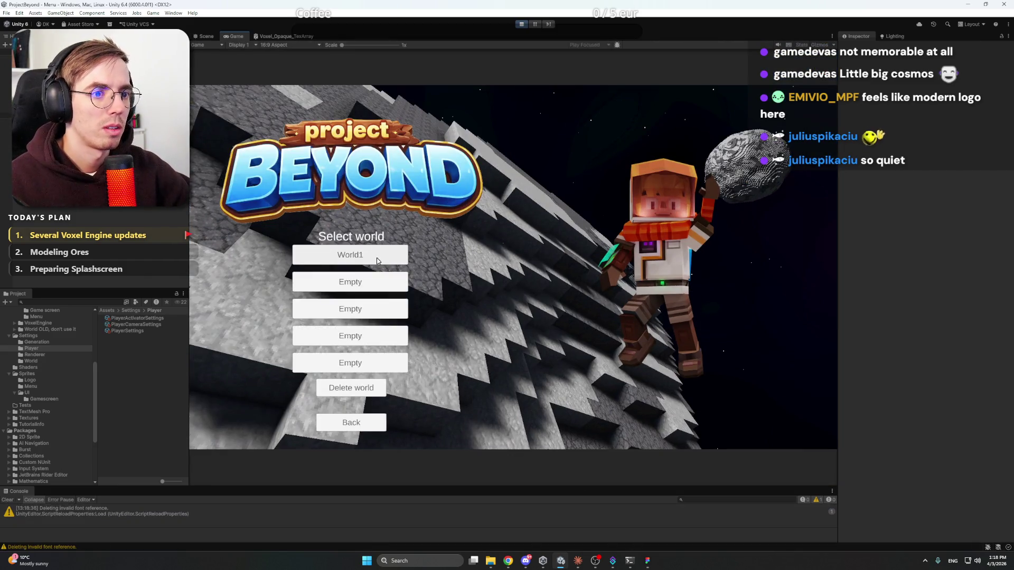
Step: Delete the World1 save and create a new world in the first Empty slot
{"action": "left_click", "coordinate": [379, 388]}
{"action": "left_click", "coordinate": [375, 258]}
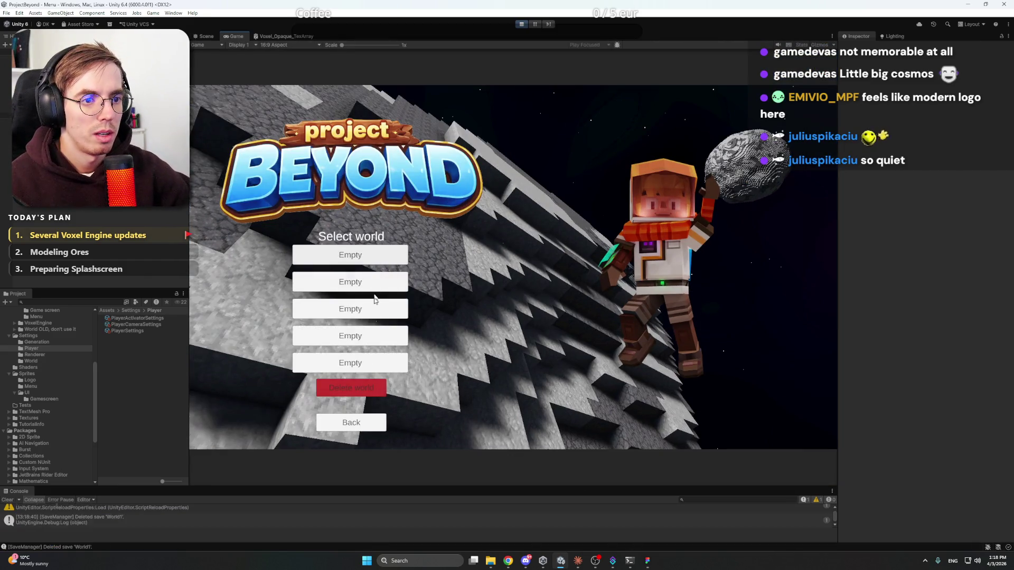
{"action": "left_click", "coordinate": [373, 254]}
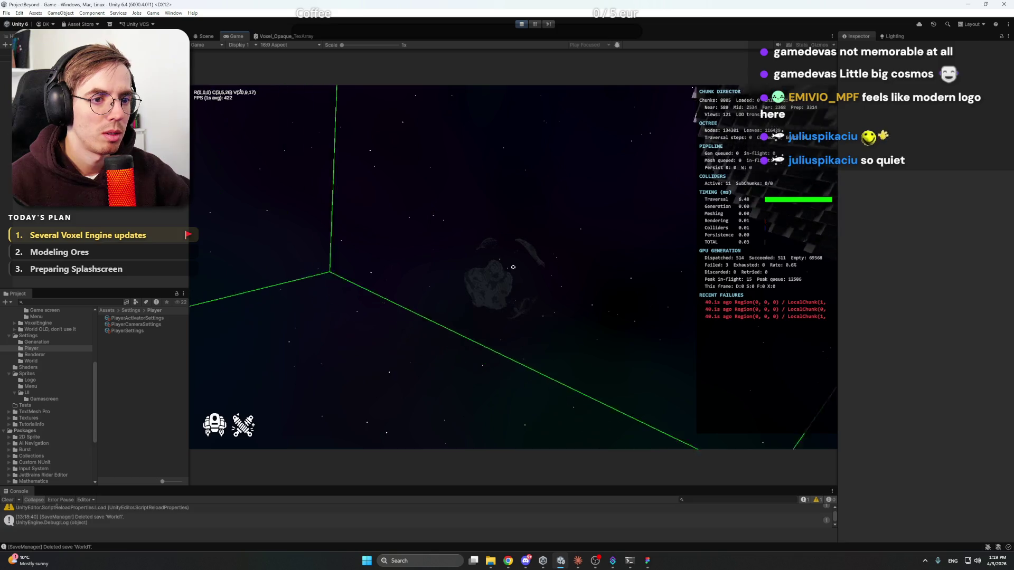
Step: Stop the game and send Claude: chunks unload too fast, no LOD distance control, only view distance
{"action": "left_click", "coordinate": [526, 25]}
{"action": "key", "text": "alt+Tab"}
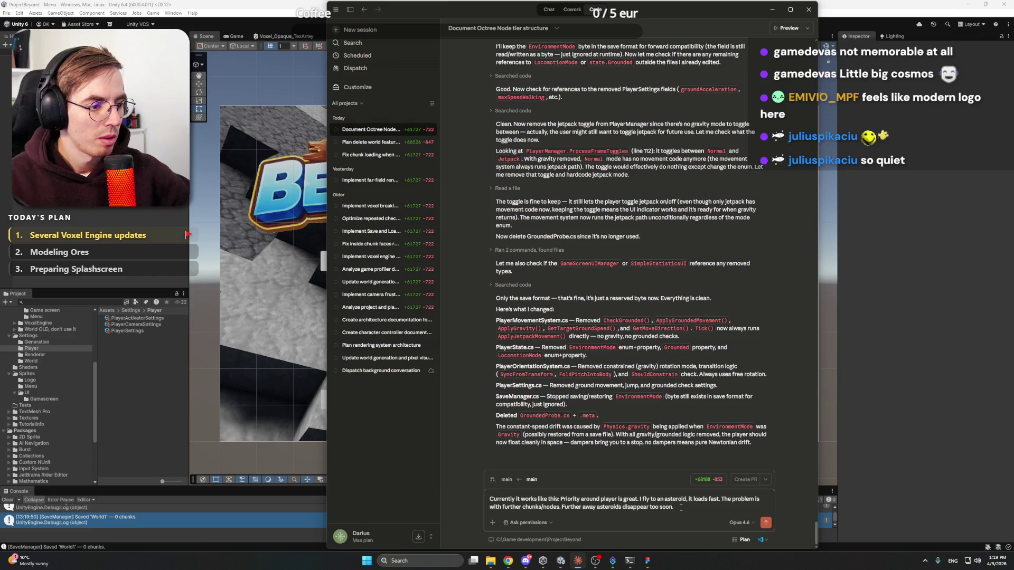
{"action": "type", "text": "It looks like"}
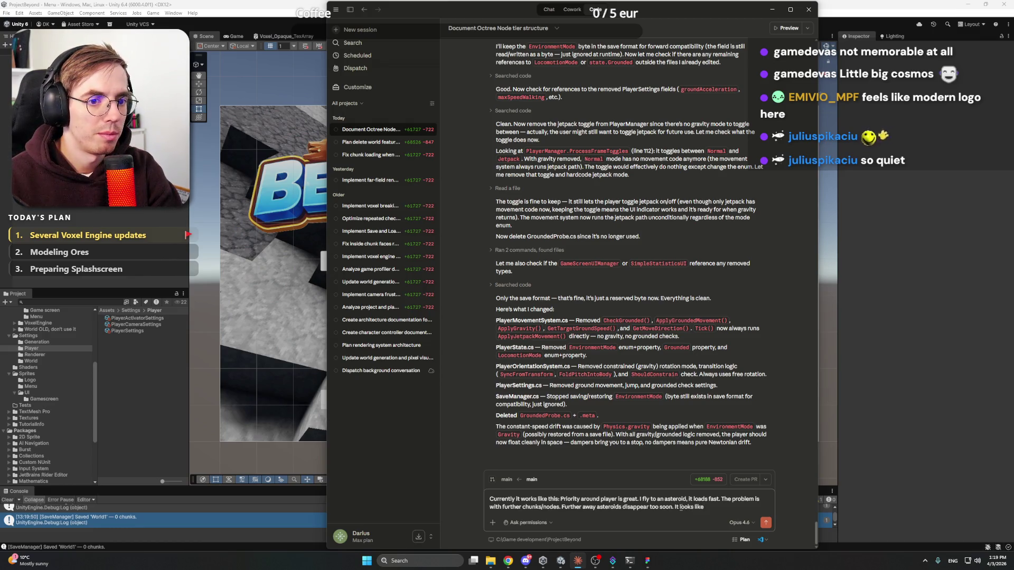
{"action": "type", "text": " unloading of c"}
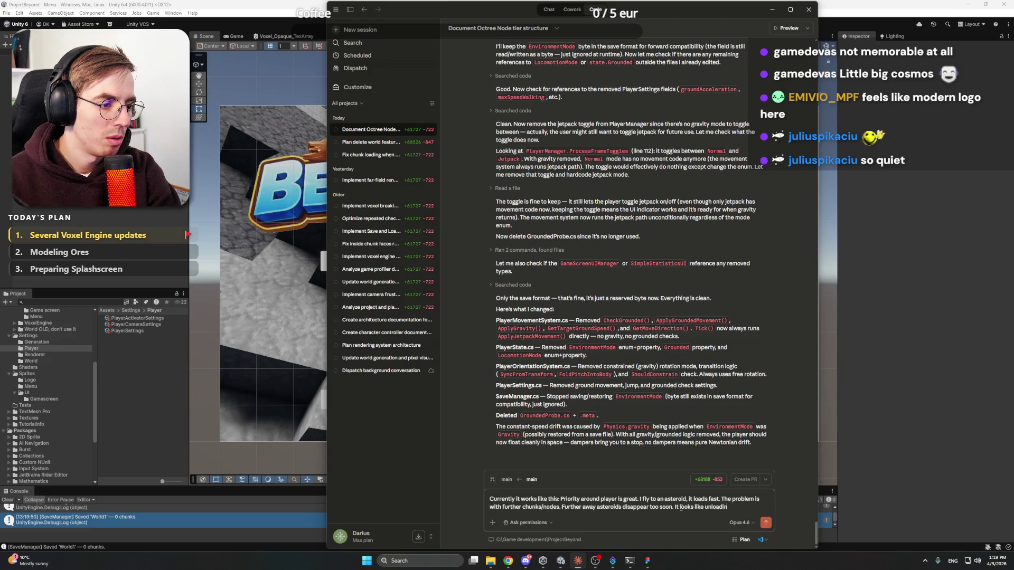
{"action": "type", "text": "hunks happ"}
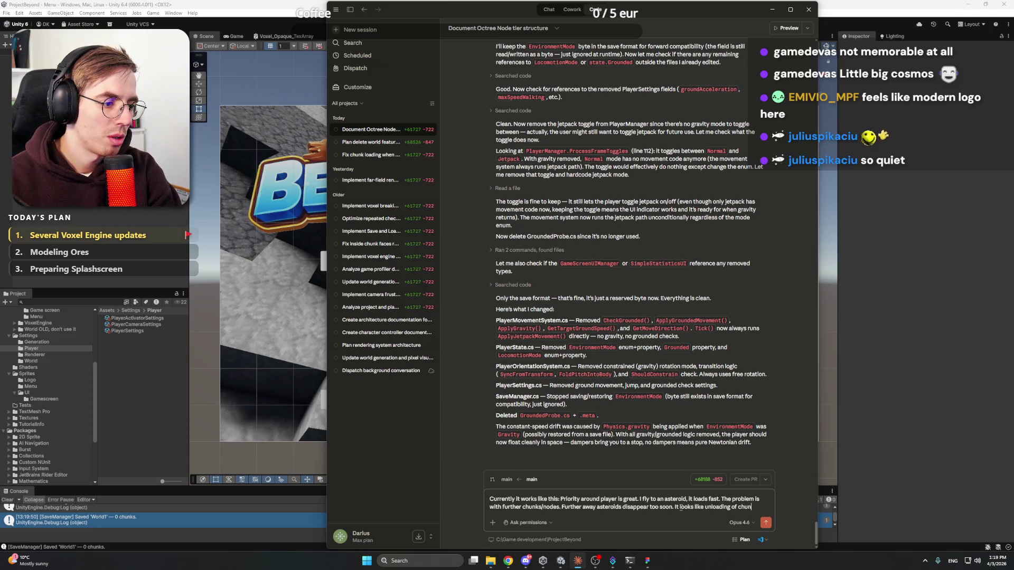
{"action": "type", "text": "ens t"}
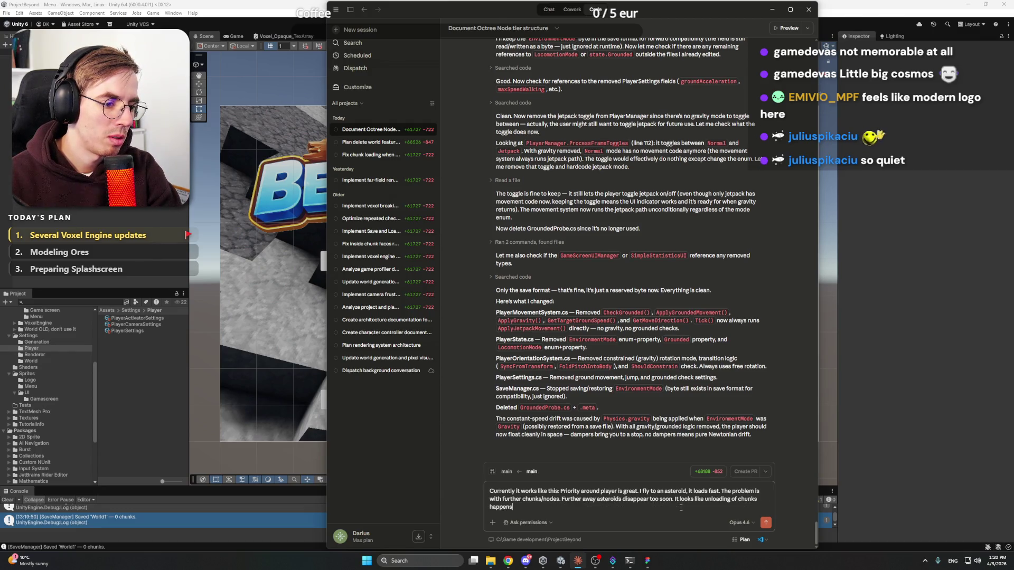
{"action": "type", "text": "oo fast. A"}
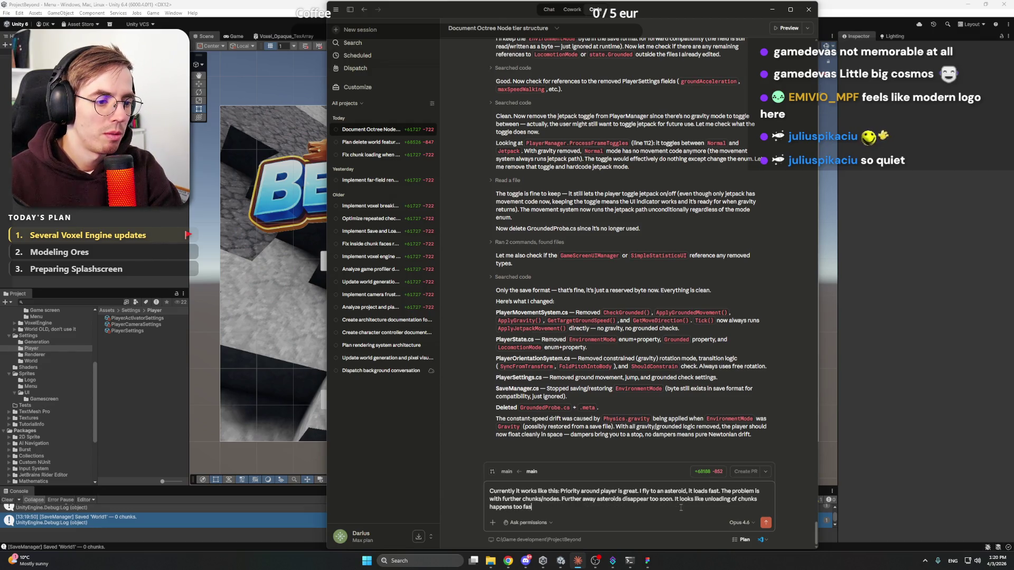
{"action": "type", "text": "lso I don't"}
{"action": "type", "text": " have any"}
{"action": "type", "text": " control o"}
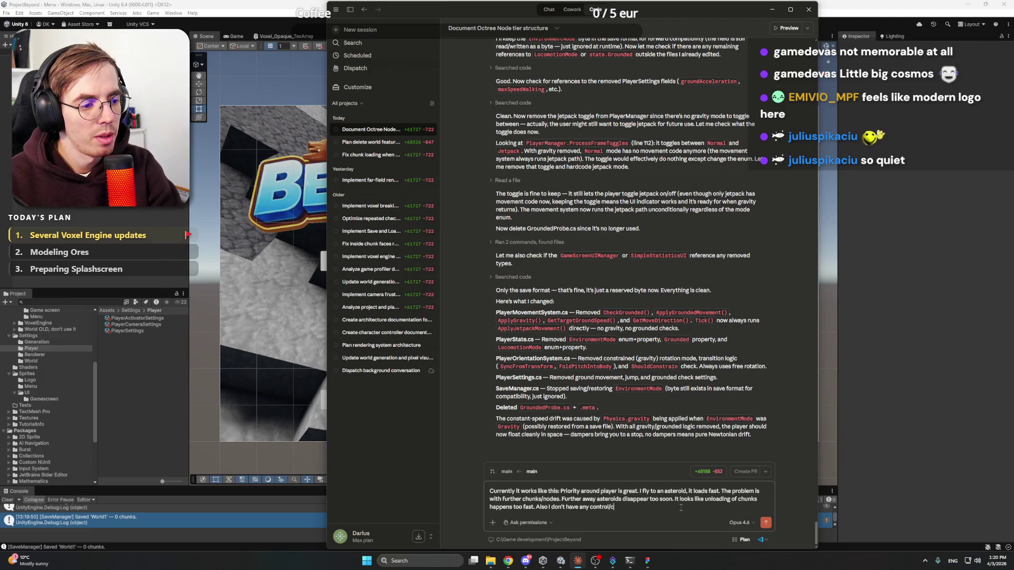
{"action": "type", "text": "r settings for n"}
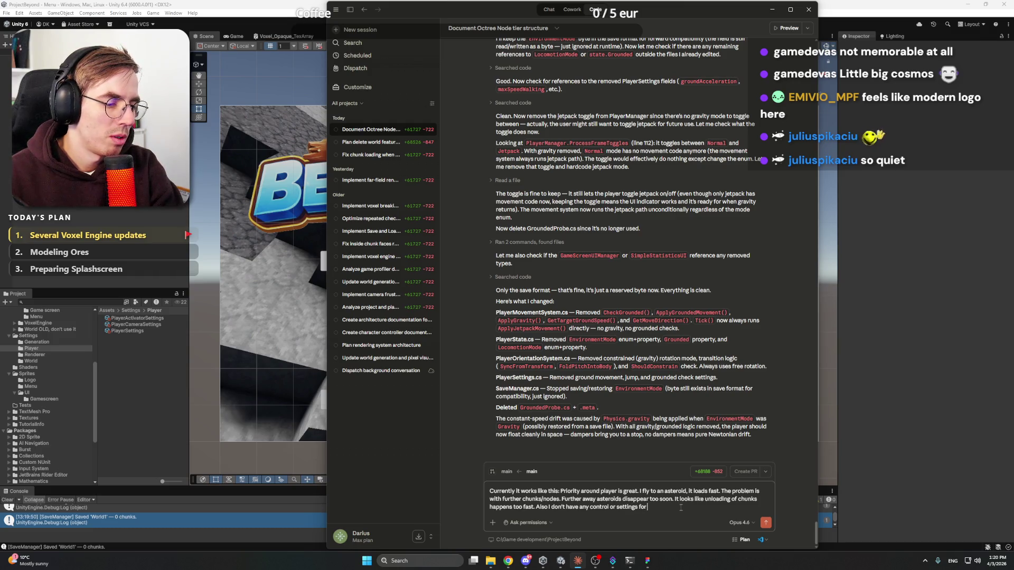
{"action": "type", "text": "ot c"}
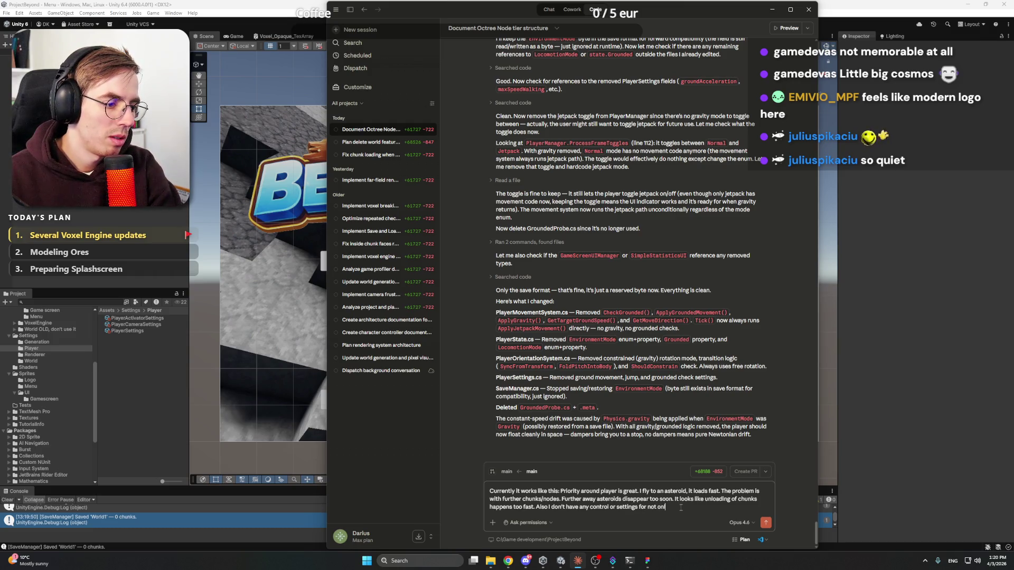
{"action": "key", "text": "BackSpace"}
{"action": "key", "text": "BackSpace"}
{"action": "key", "text": "BackSpace"}
{"action": "type", "text": "controll"}
{"action": "type", "text": "ing the"}
{"action": "type", "text": "OD distances."}
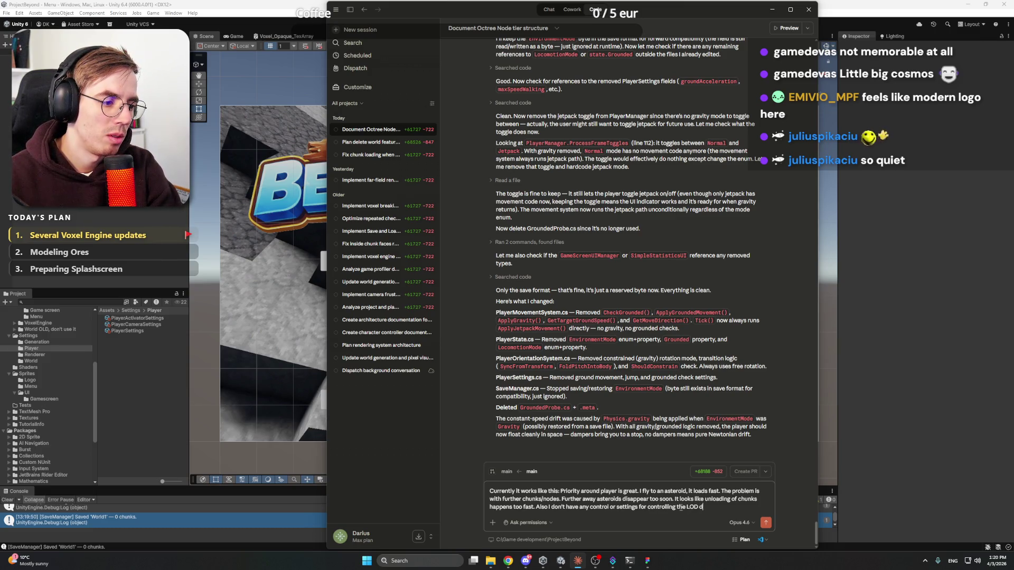
{"action": "type", "text": " Only the"}
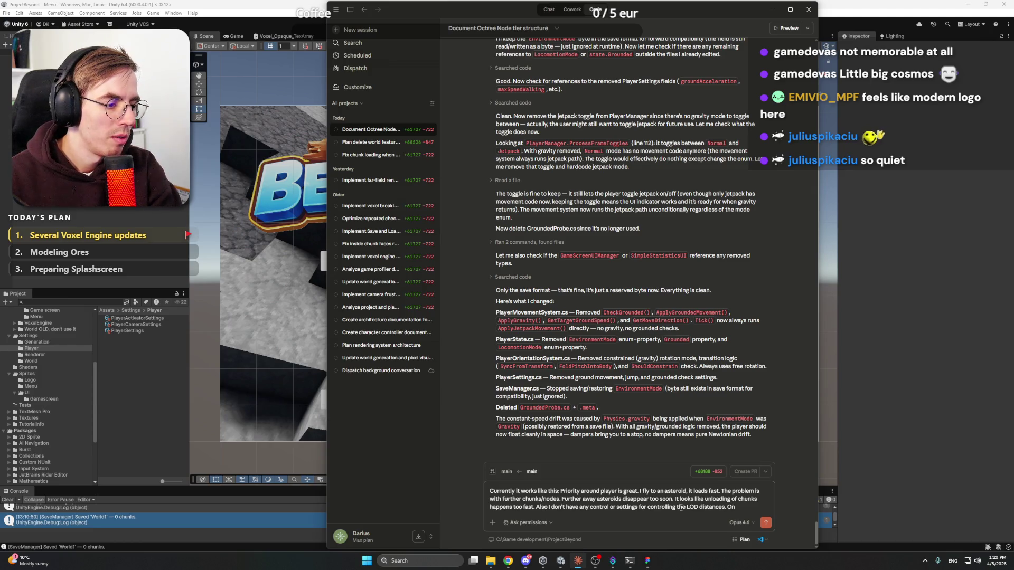
{"action": "type", "text": " view"}
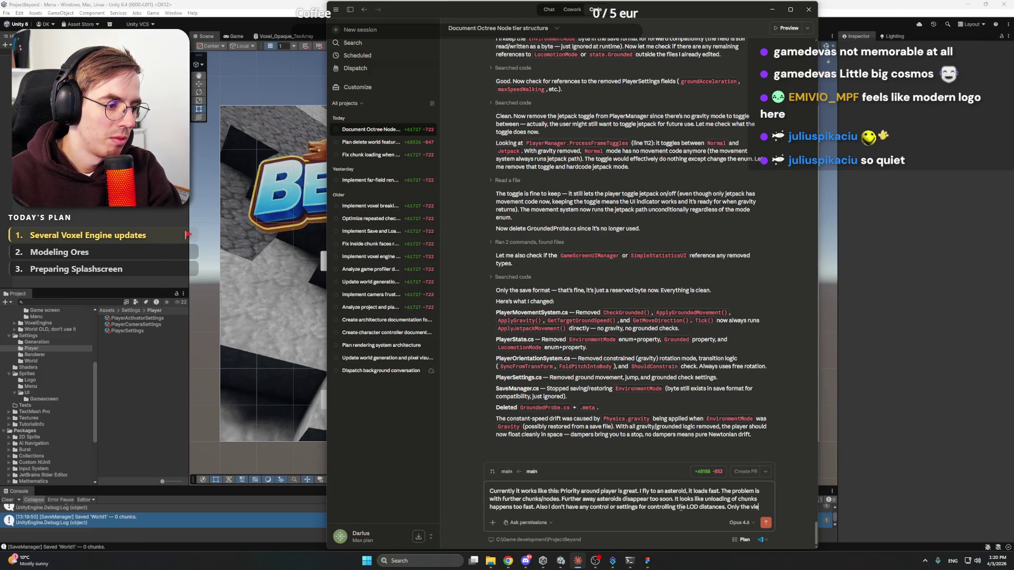
{"action": "type", "text": " distance."}
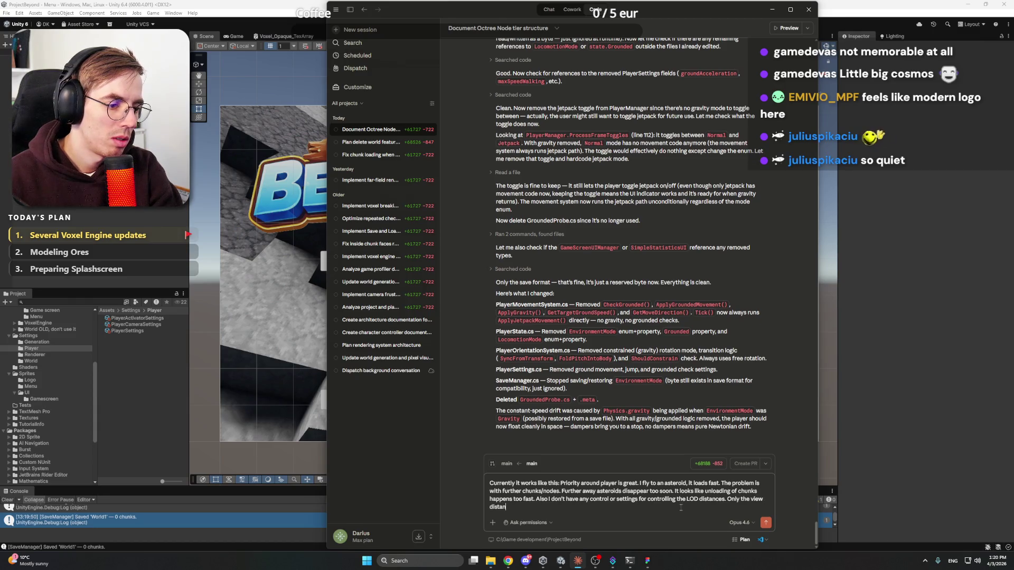
{"action": "key", "text": "Return"}
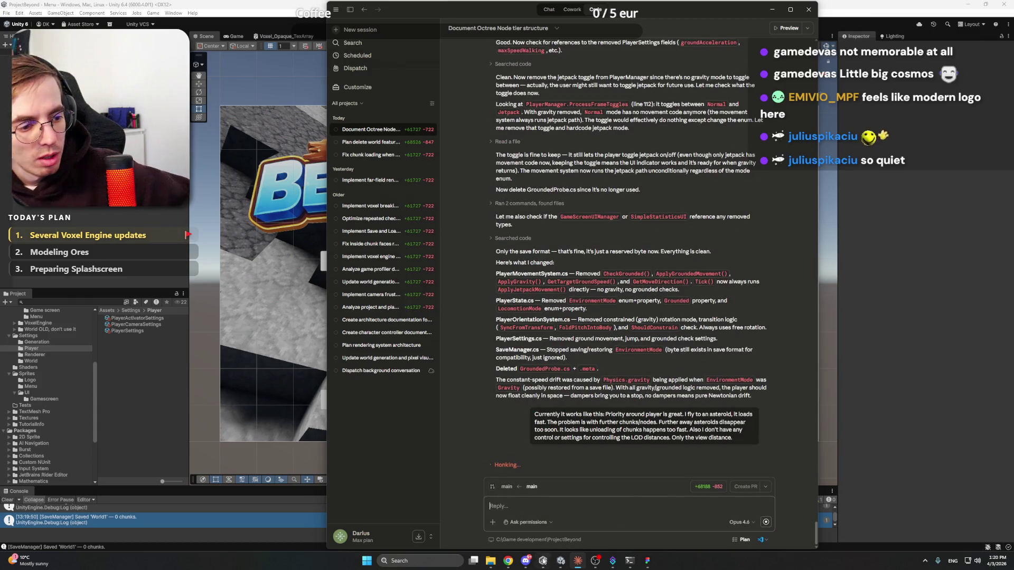
Step: Toggle the Discord chat window open and closed from the taskbar
{"action": "left_click", "coordinate": [526, 562]}
{"action": "left_click", "coordinate": [529, 563]}
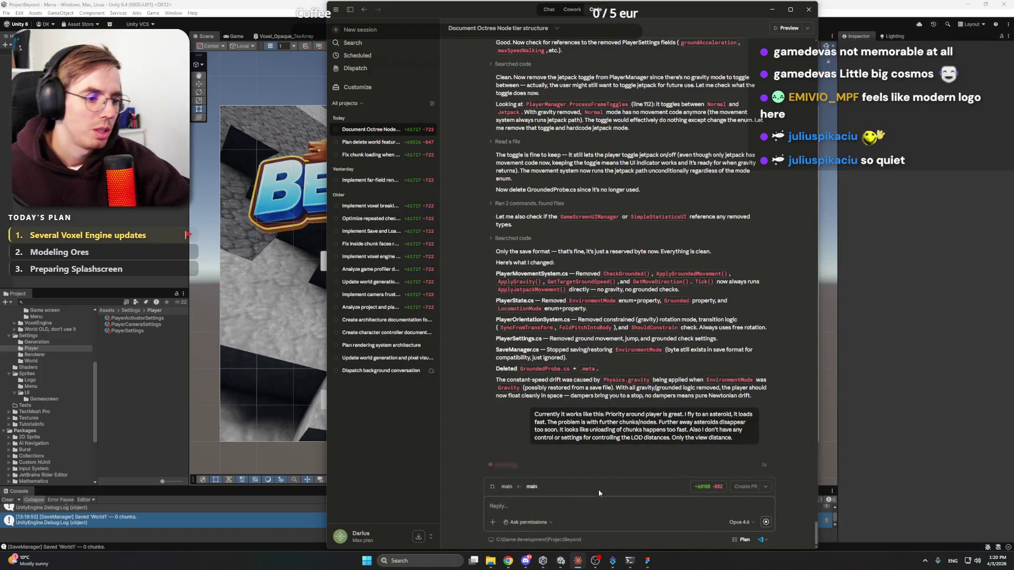
{"action": "left_click", "coordinate": [528, 561]}
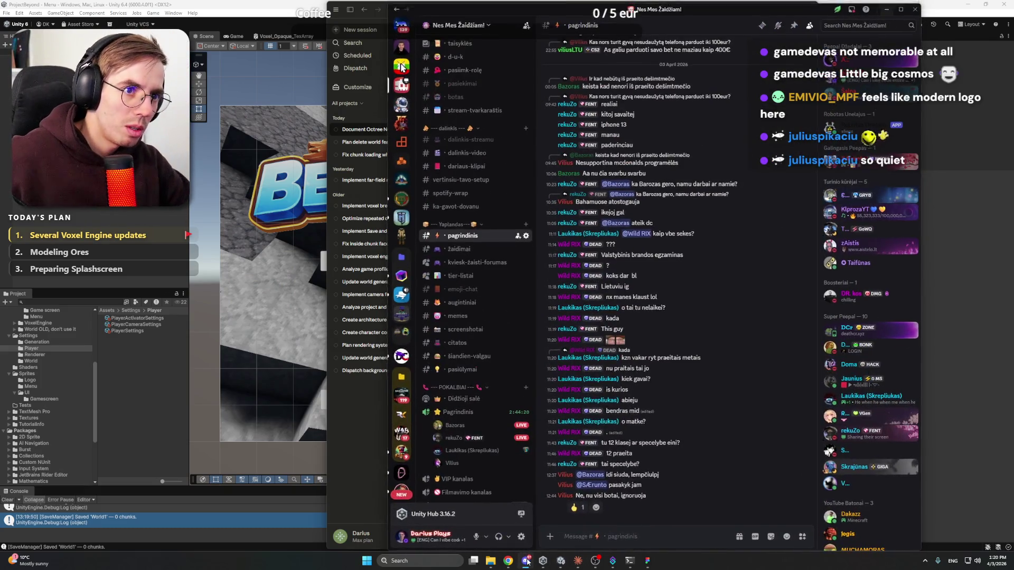
Step: Switch through Figma to the browser's Items and Voxels Notion tab and place the cursor in list item 2
{"action": "left_click", "coordinate": [528, 561]}
{"action": "left_click", "coordinate": [647, 562]}
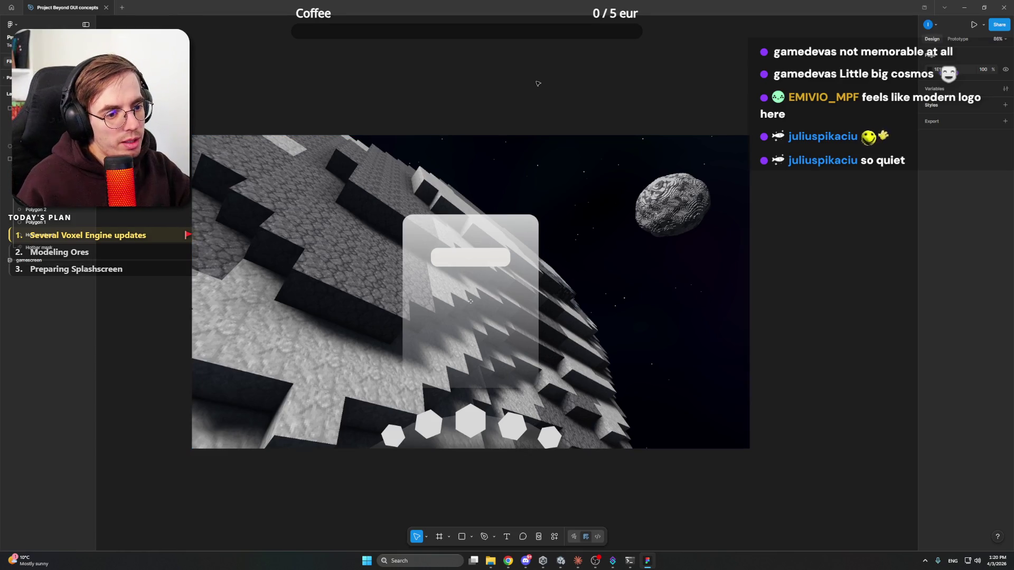
{"action": "left_click", "coordinate": [508, 560]}
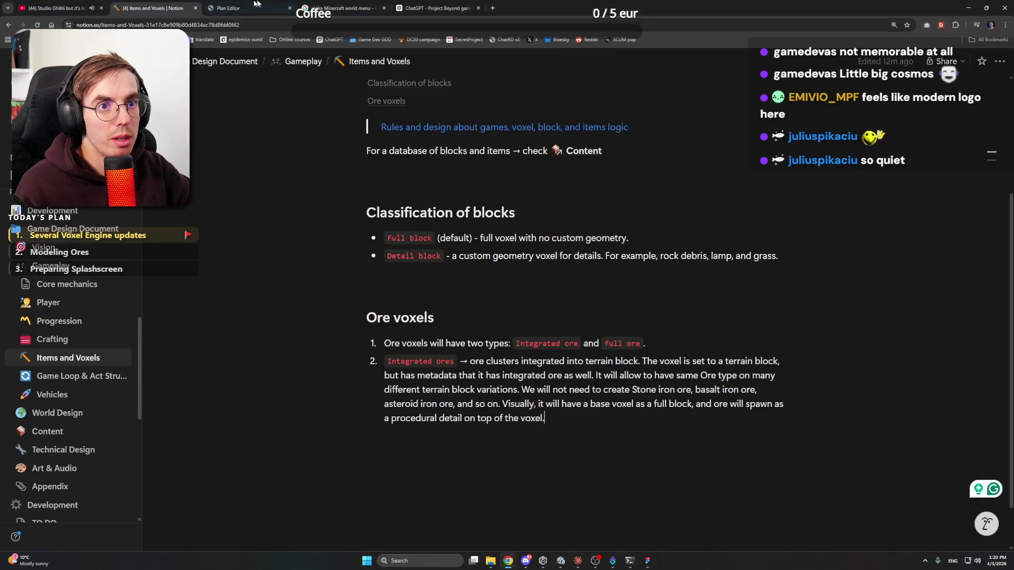
{"action": "key", "text": "ctrl+Tab"}
{"action": "key", "text": "ctrl+Tab"}
{"action": "key", "text": "ctrl+Tab"}
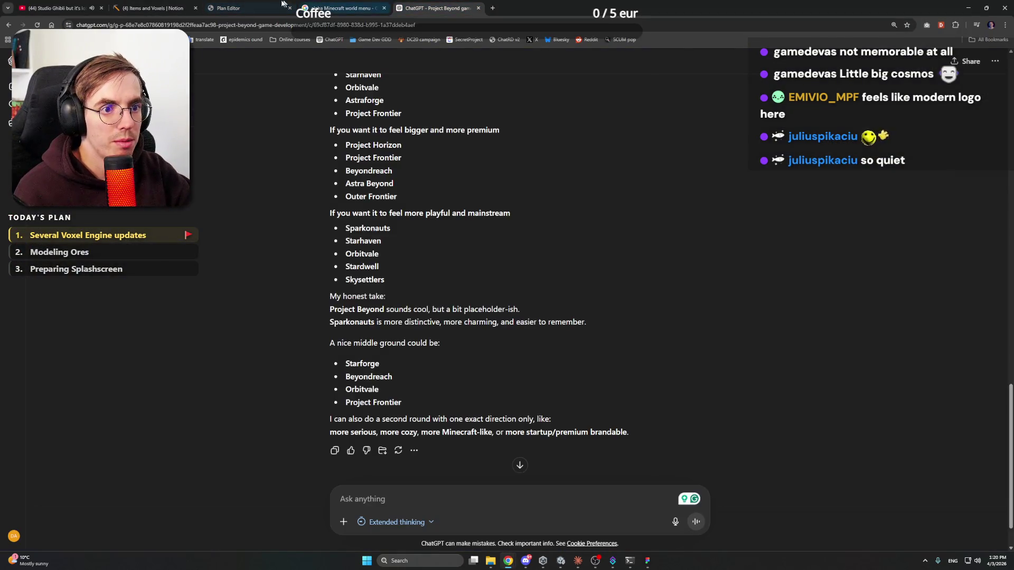
{"action": "left_click", "coordinate": [159, 8]}
{"action": "left_click", "coordinate": [616, 365]}
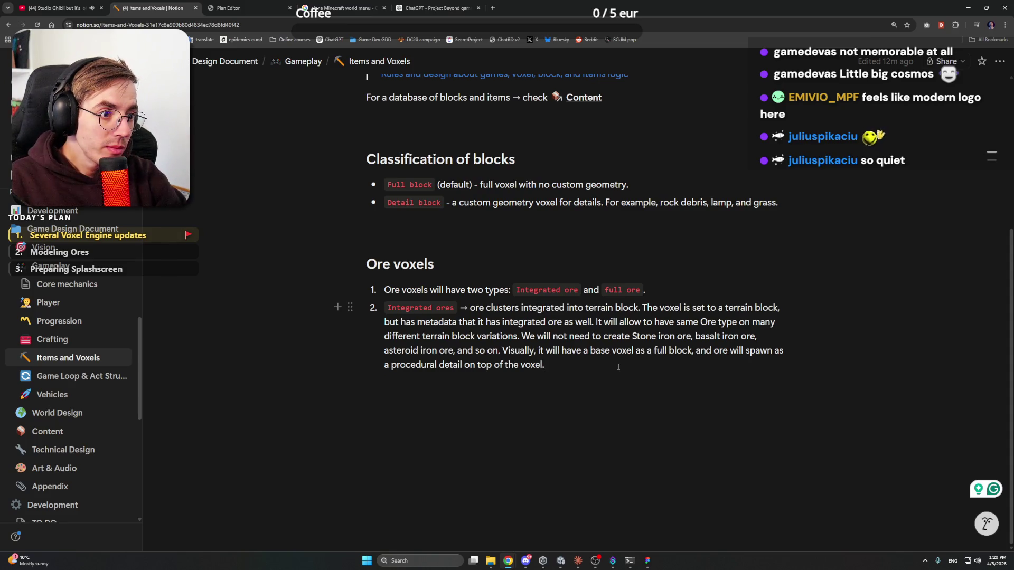
Step: Insert 'of terrain' after 'full block' and end item 2 with 'for a specific type, like iron ore.'
{"action": "key", "text": "Up"}
{"action": "key", "text": "Up"}
{"action": "key", "text": "Up"}
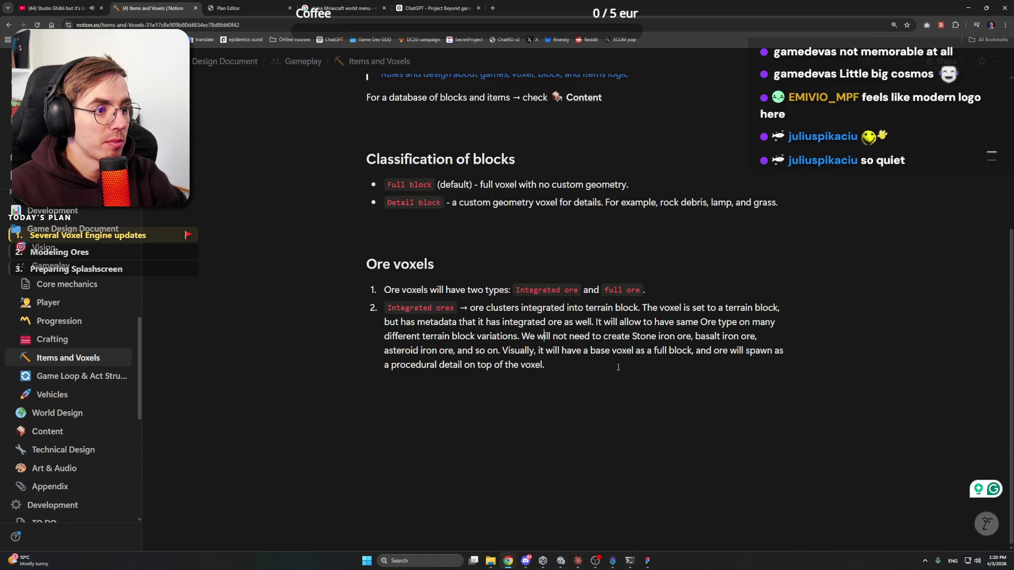
{"action": "key", "text": "Right"}
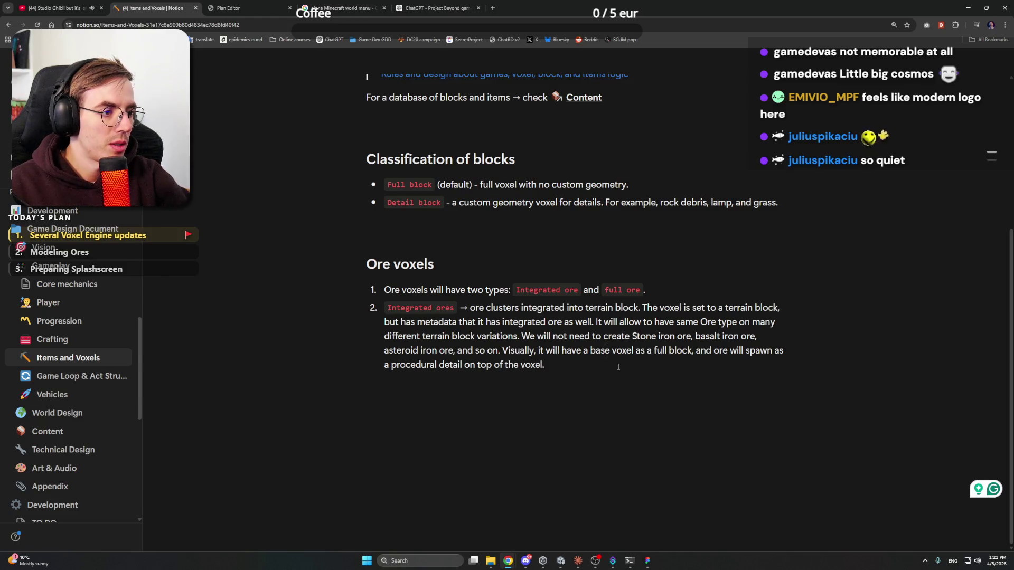
{"action": "type", "text": "of terrain"}
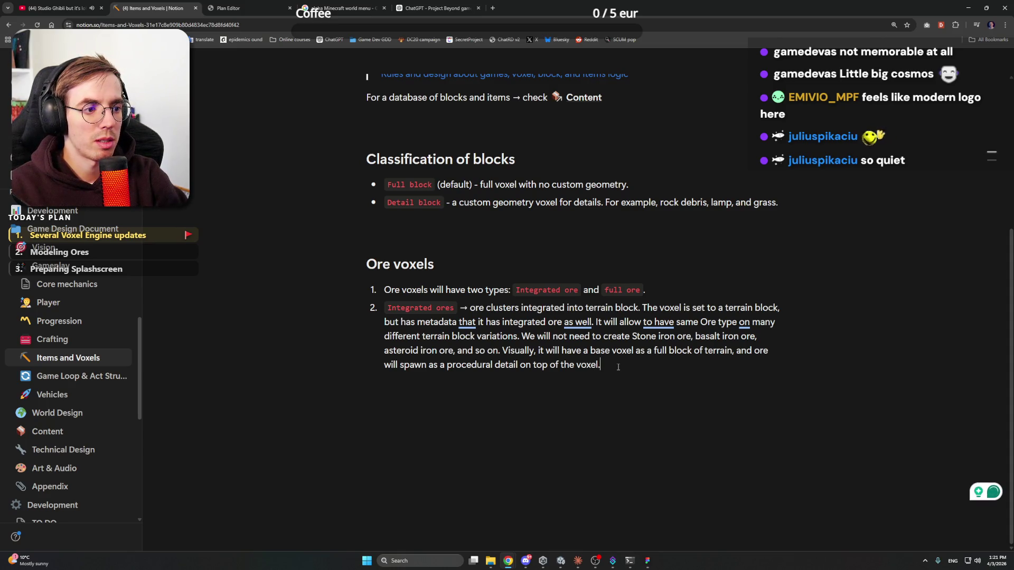
{"action": "key", "text": "BackSpace"}
{"action": "type", "text": "for speicif"}
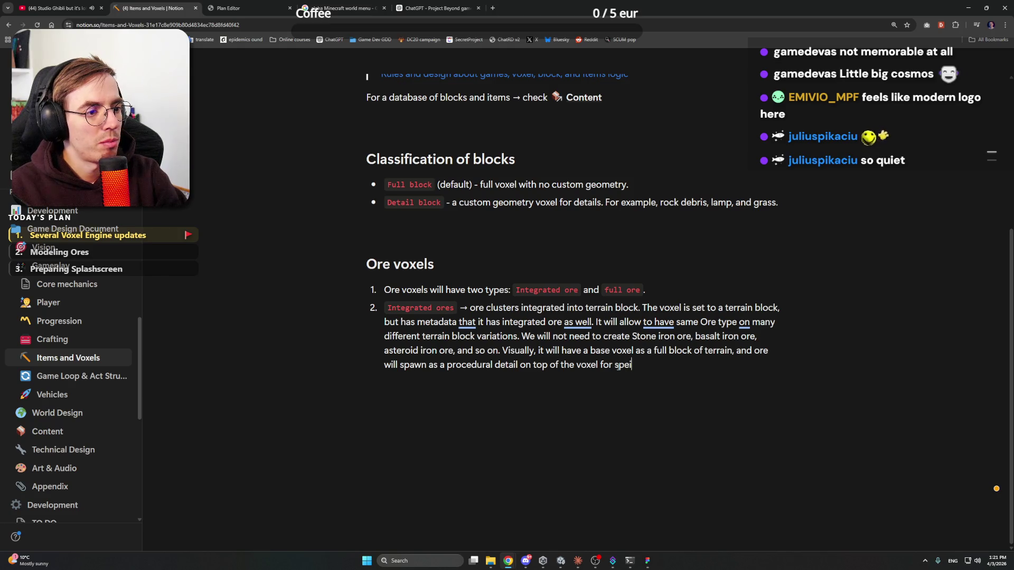
{"action": "key", "text": "BackSpace"}
{"action": "key", "text": "BackSpace"}
{"action": "key", "text": "BackSpace"}
{"action": "type", "text": "ecific type"}
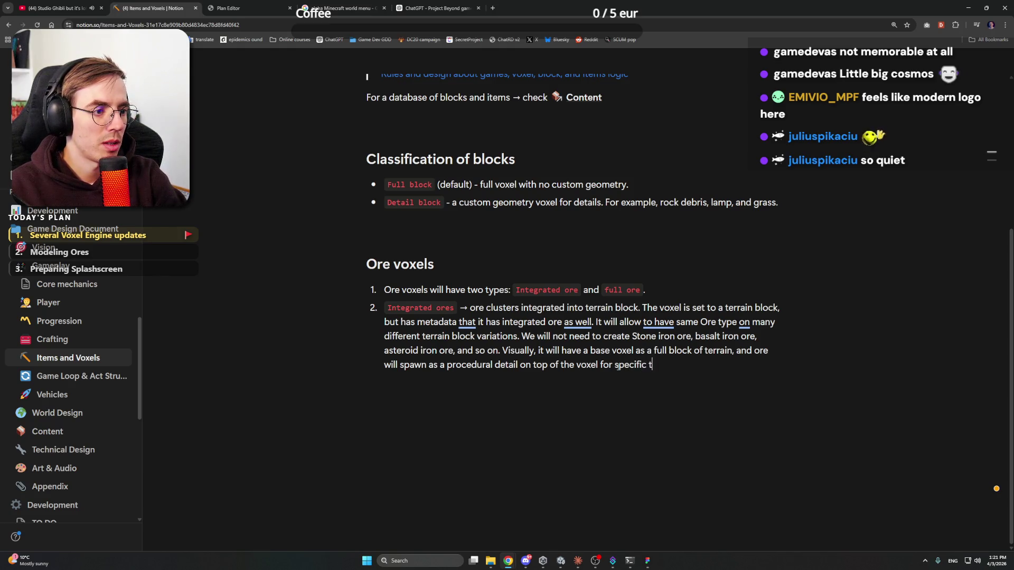
{"action": "type", "text": ", like "}
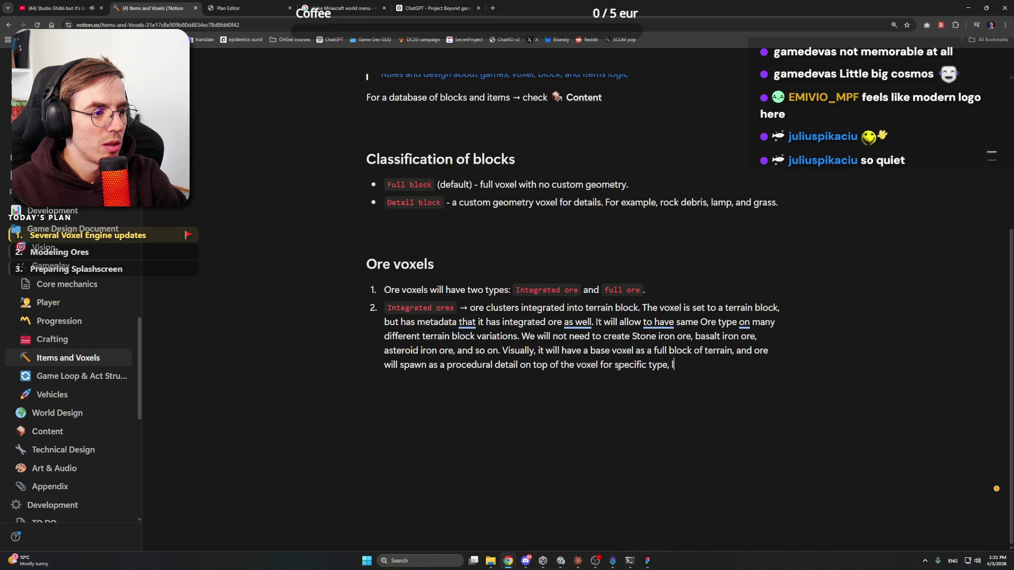
{"action": "type", "text": "iron ore."}
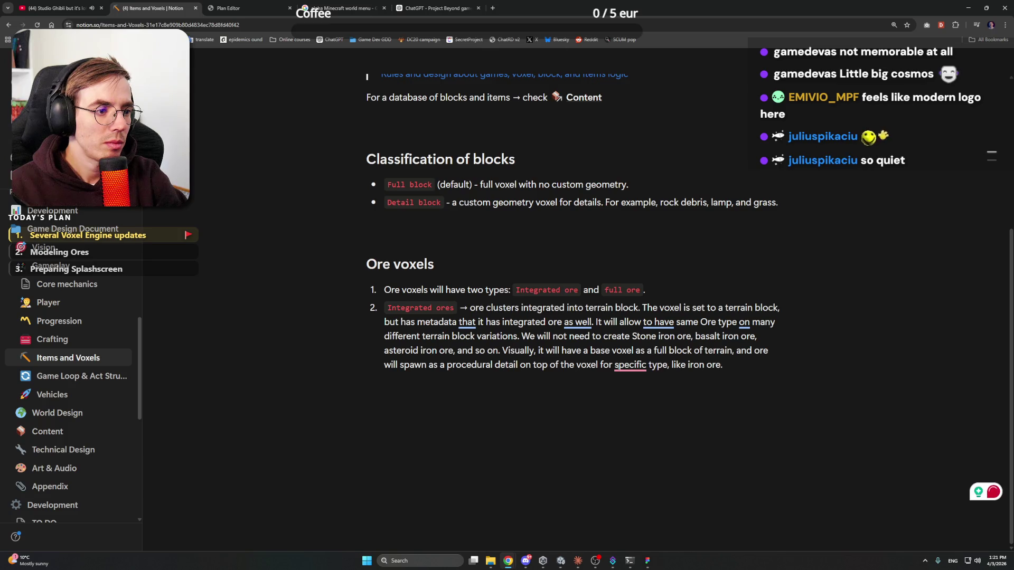
{"action": "mouse_move", "coordinate": [629, 368]}
{"action": "left_click", "coordinate": [640, 398]}
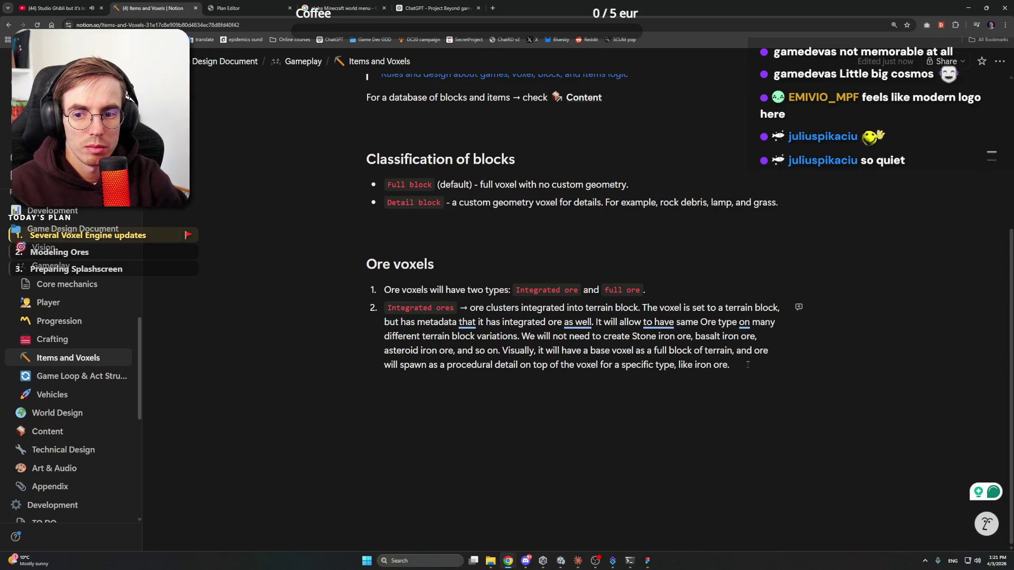
{"action": "key", "text": "Return"}
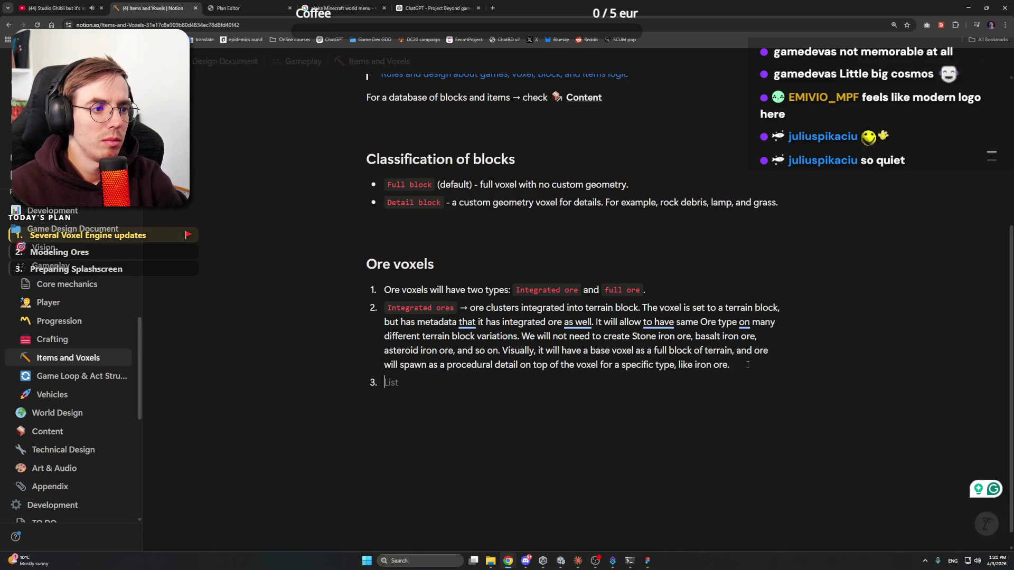
Step: Start item 3 with 'Full ore ->', formatting 'Full ore' as inline code
{"action": "type", "text": "Full "}
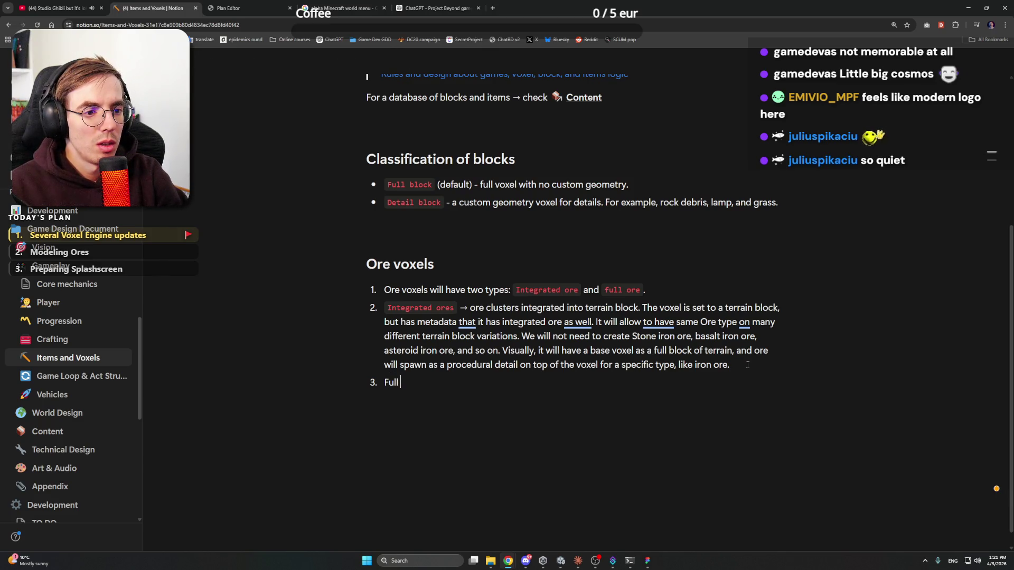
{"action": "type", "text": "ore ->"}
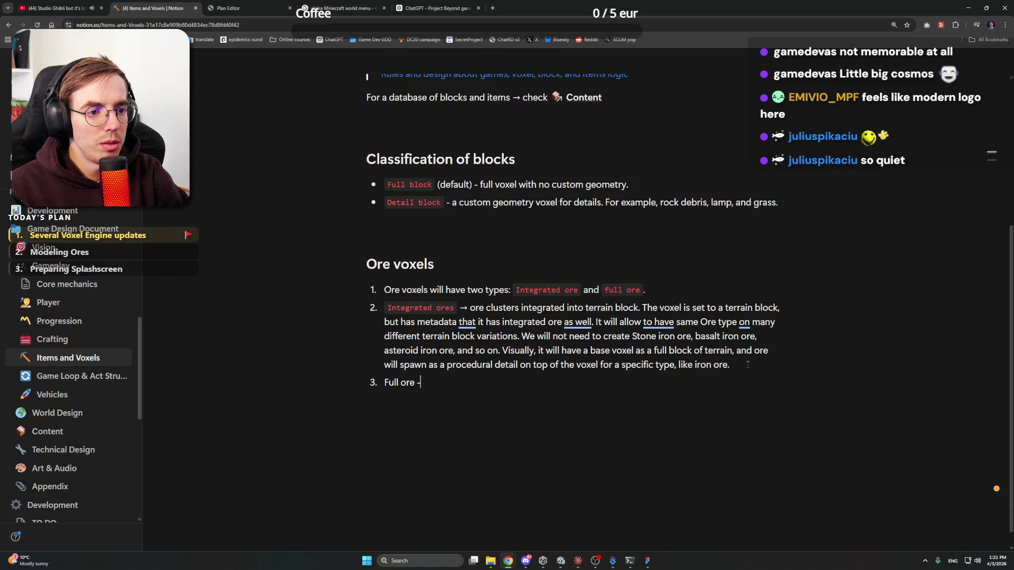
{"action": "left_click_drag", "start_coordinate": [415, 382], "coordinate": [384, 382]}
{"action": "key", "text": "ctrl+e"}
{"action": "left_click", "coordinate": [773, 351]}
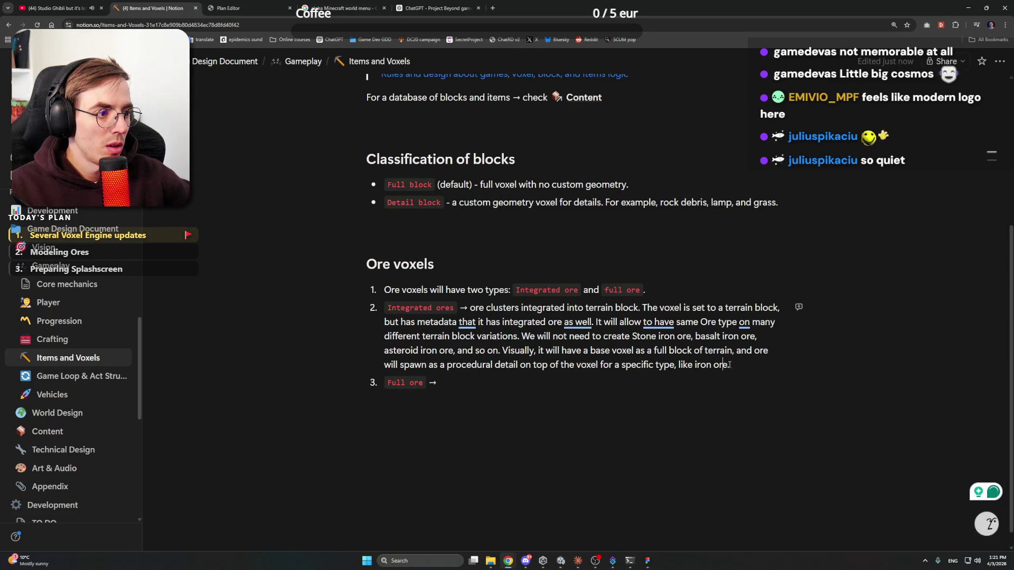
Step: Add 'It will drop both the terrain block items and the ores.', fixing the comma and wording
{"action": "type", "text": "It w"}
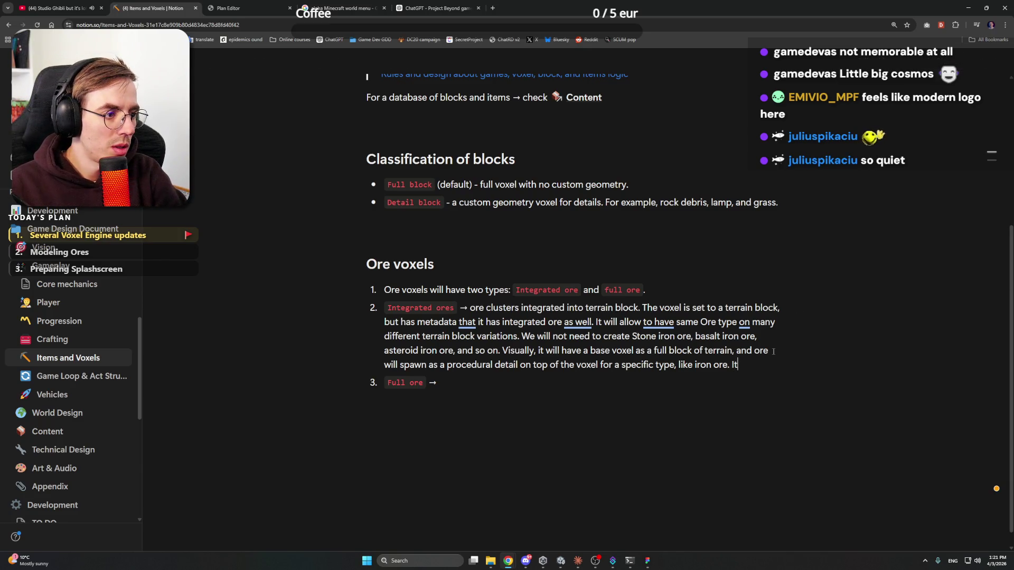
{"action": "type", "text": "ill drop "}
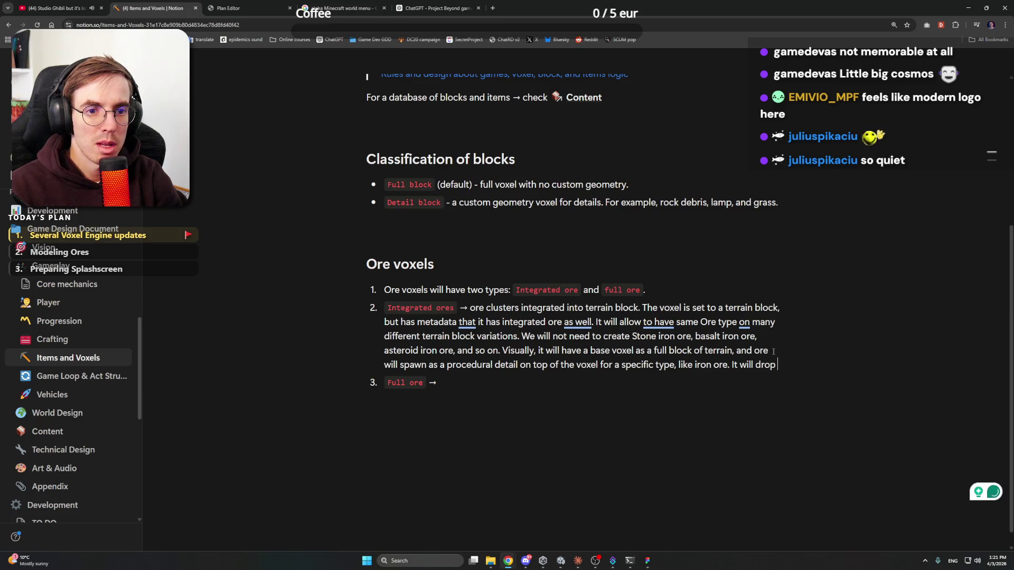
{"action": "type", "text": "both, the terrain "}
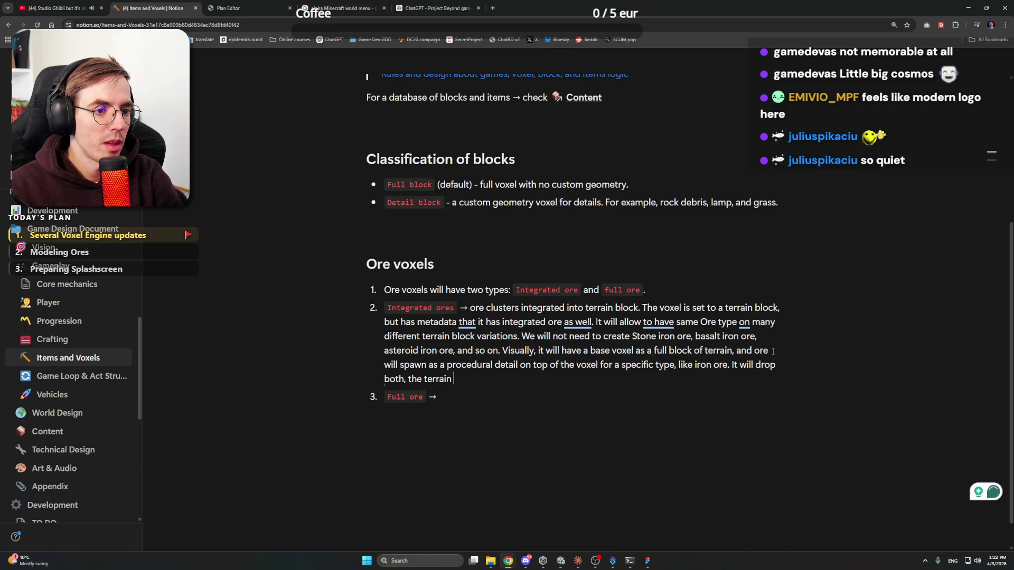
{"action": "type", "text": "block it"}
{"action": "type", "text": "ems, "}
{"action": "type", "text": "and also "}
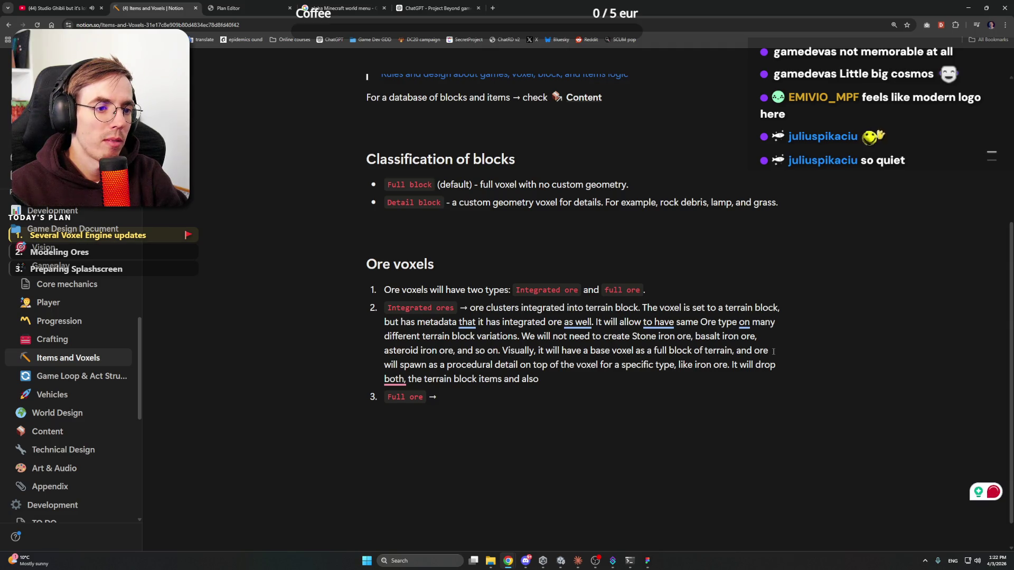
{"action": "type", "text": "o"}
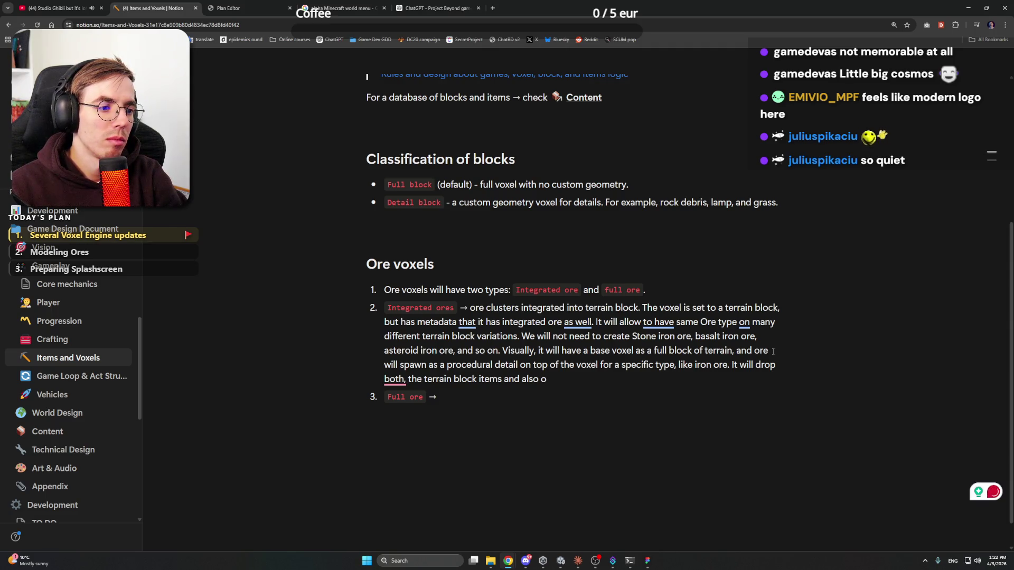
{"action": "type", "text": "res."}
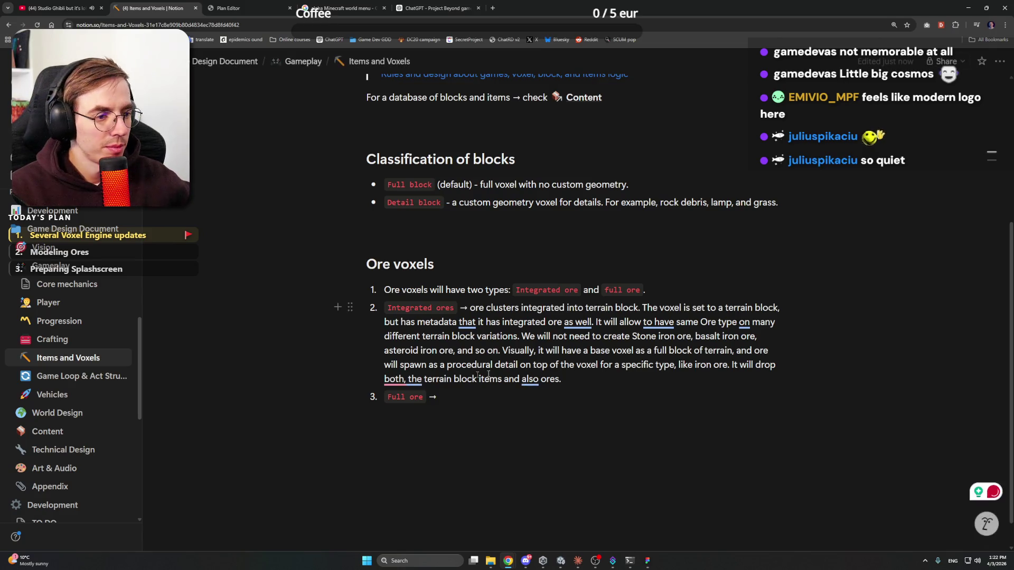
{"action": "right_click", "coordinate": [394, 378]}
{"action": "left_click", "coordinate": [397, 412]}
{"action": "mouse_move", "coordinate": [550, 383]}
{"action": "left_click", "coordinate": [553, 413]}
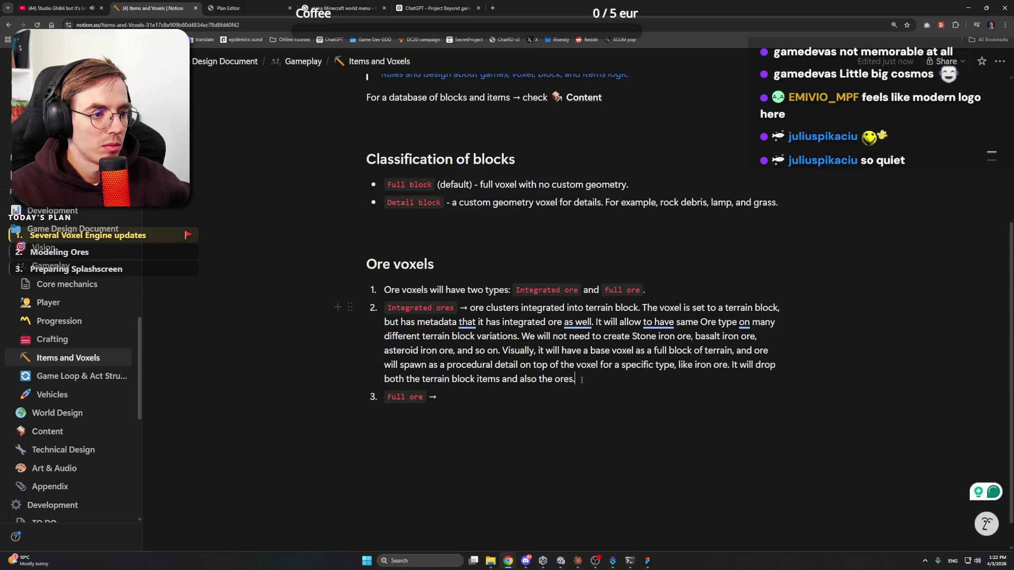
{"action": "left_click", "coordinate": [531, 407]}
Step: After 'Full ore →', write that it's a block for a specific ore like magnetite, with full block and surrounding details
{"action": "left_click", "coordinate": [538, 393]}
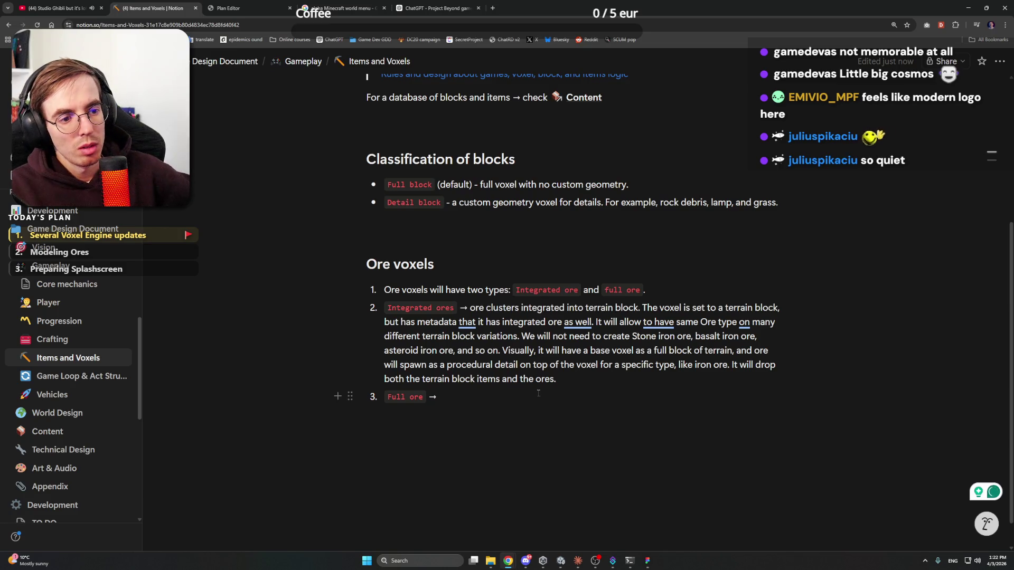
{"action": "type", "text": "more tradi"}
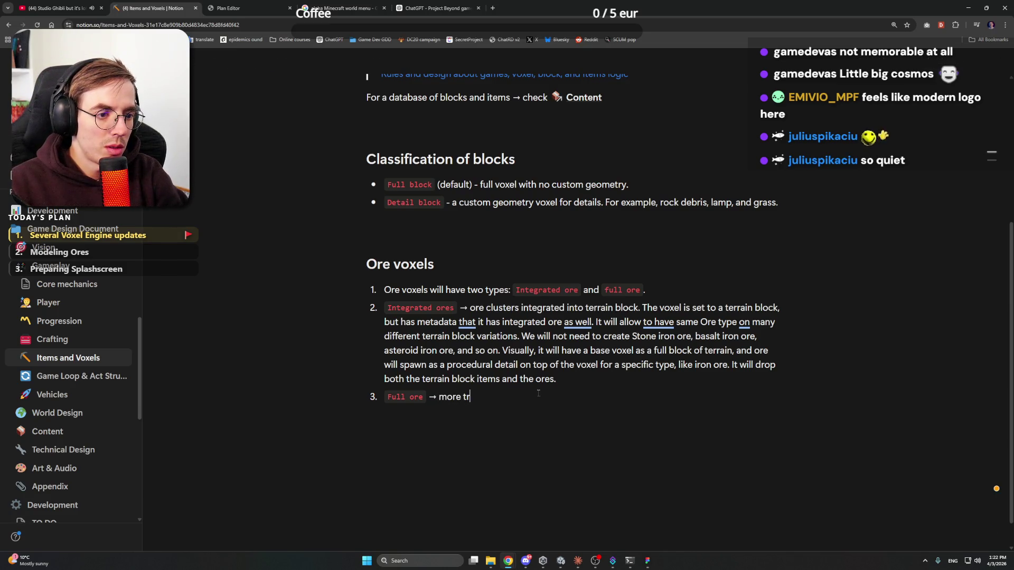
{"action": "key", "text": "BackSpace"}
{"action": "key", "text": "BackSpace"}
{"action": "key", "text": "BackSpace"}
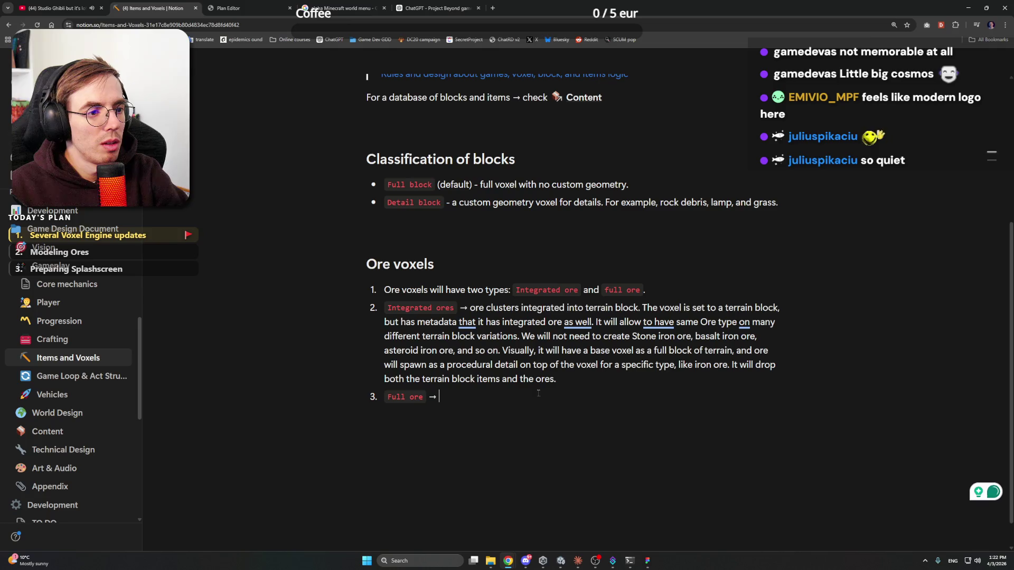
{"action": "type", "text": "Full ore block "}
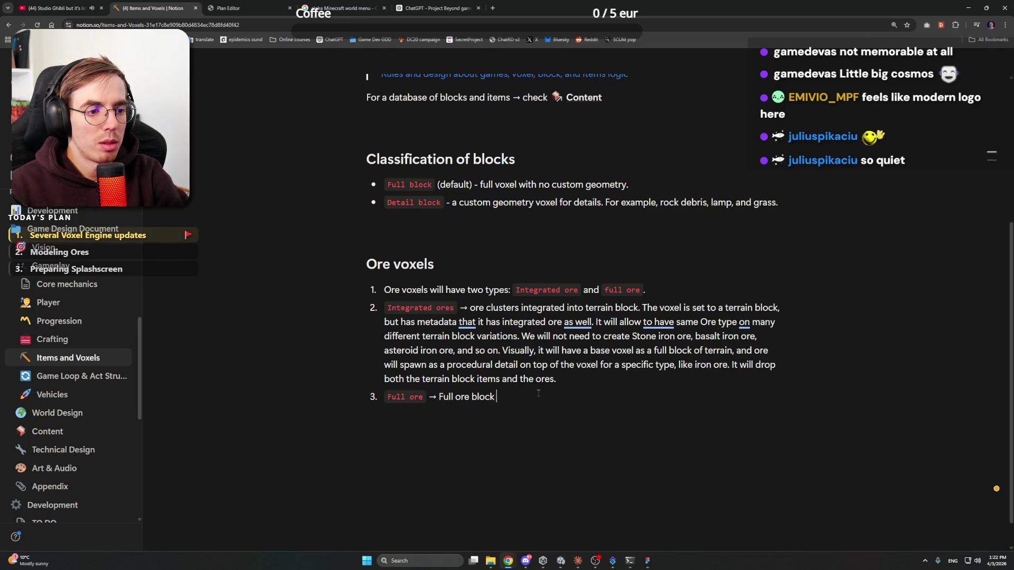
{"action": "type", "text": "for specific "}
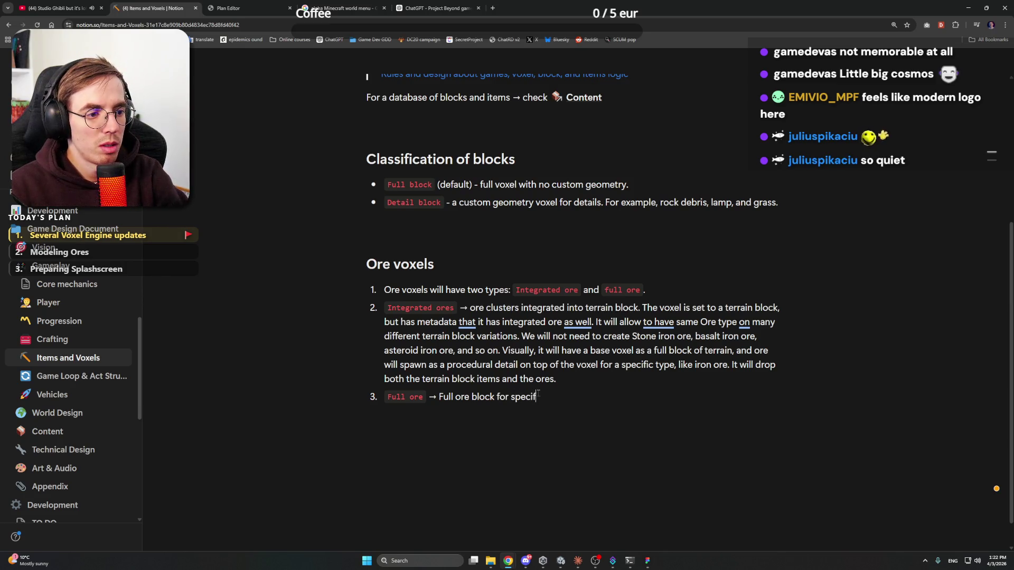
{"action": "type", "text": "ore"}
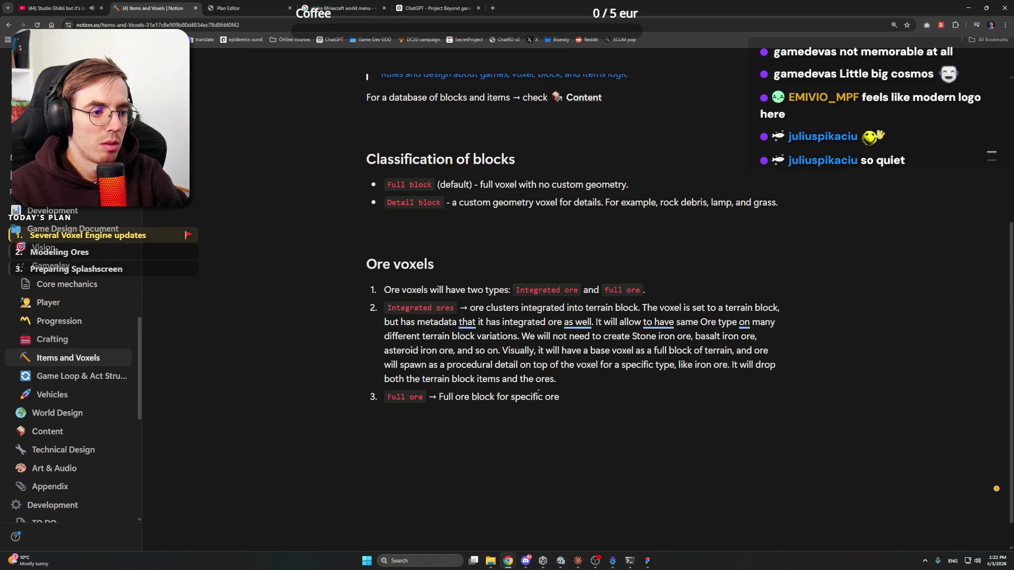
{"action": "key", "text": "BackSpace"}
{"action": "type", "text": "e, lik"}
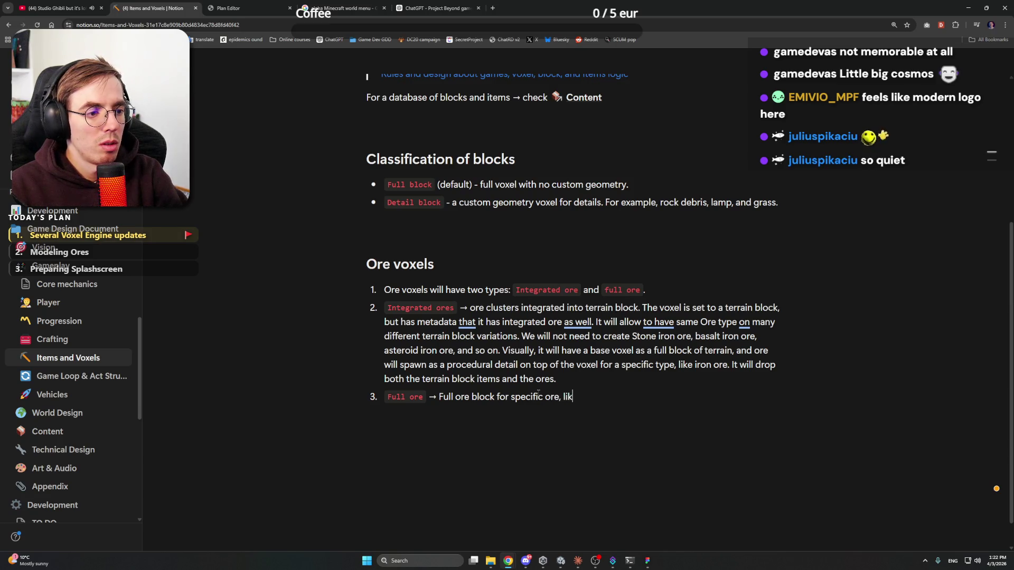
{"action": "type", "text": "e magnetite ore. "}
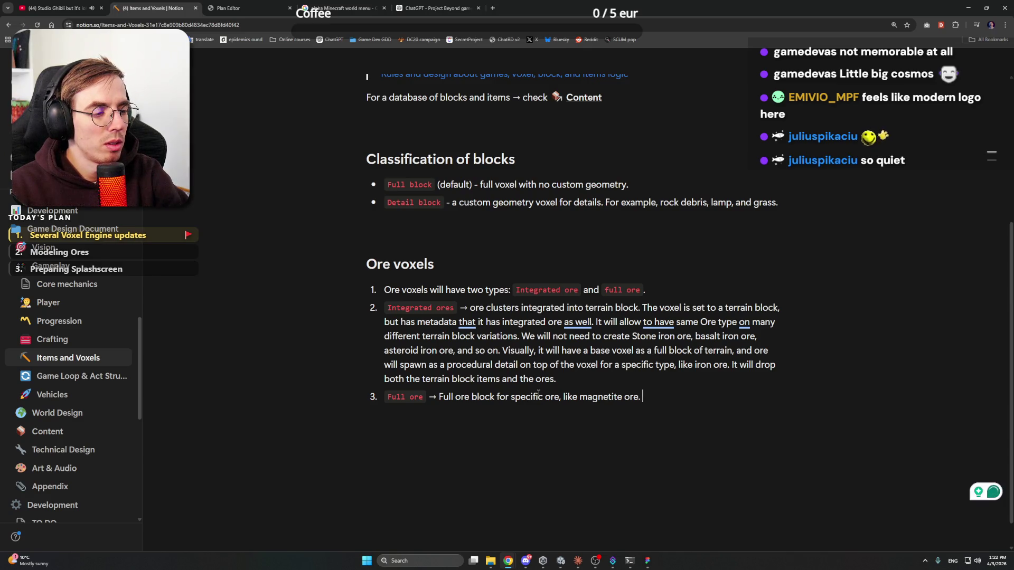
{"action": "type", "text": "It will "}
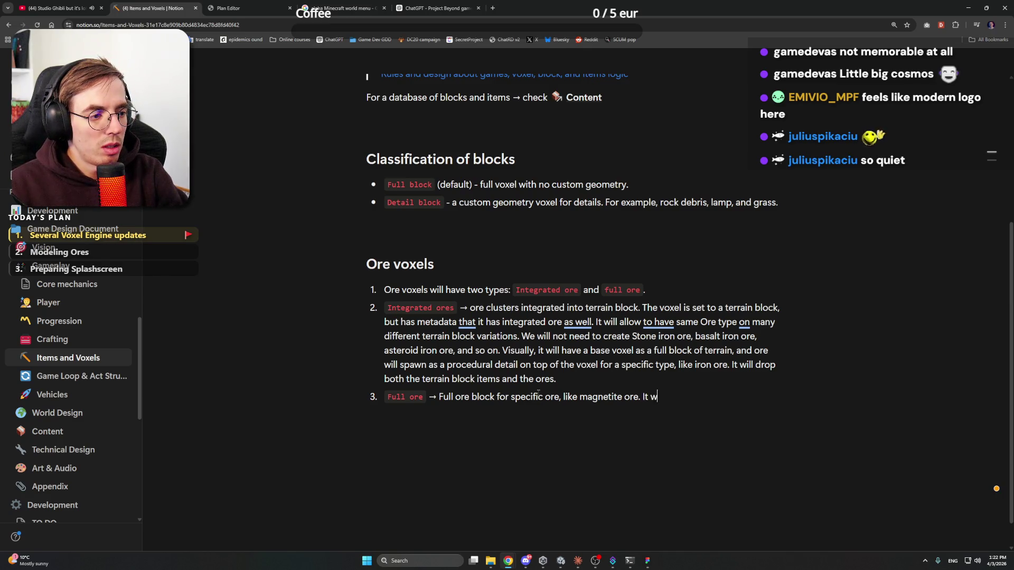
{"action": "type", "text": "have both "}
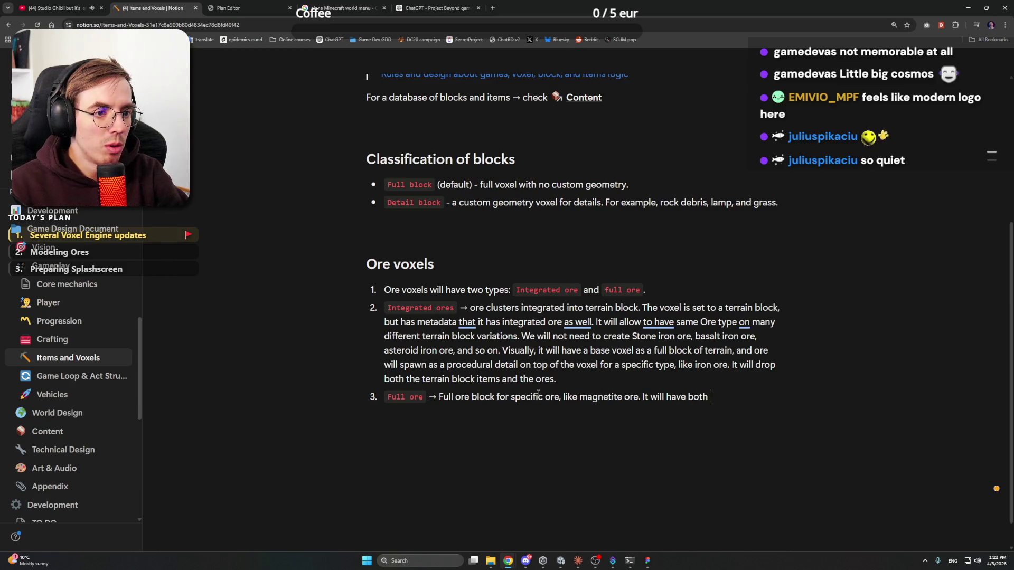
{"action": "type", "text": "block"}
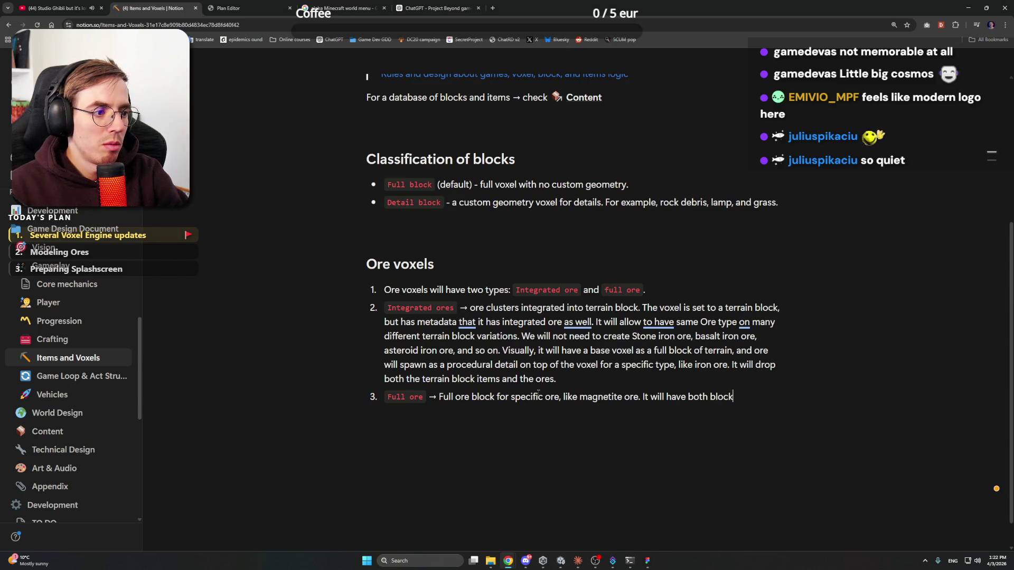
{"action": "key", "text": "BackSpace"}
{"action": "key", "text": "BackSpace"}
{"action": "key", "text": "BackSpace"}
{"action": "type", "text": "full block"}
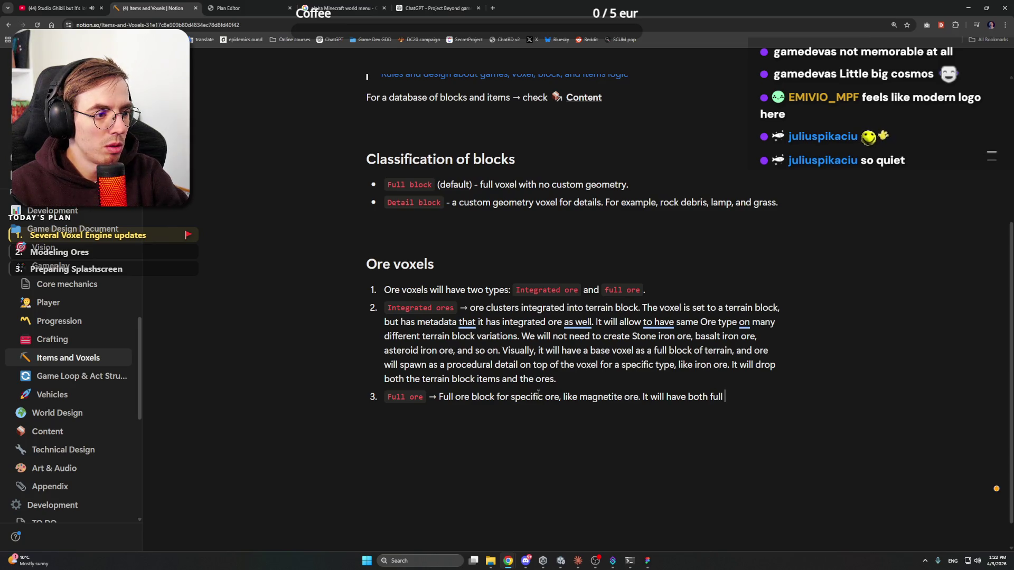
{"action": "type", "text": ", but also "}
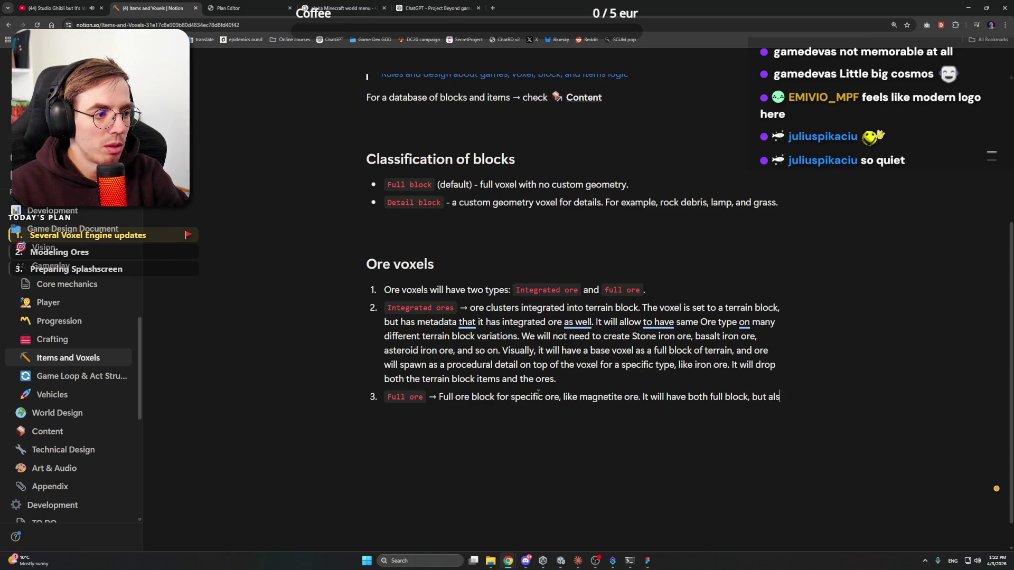
{"action": "type", "text": "details"}
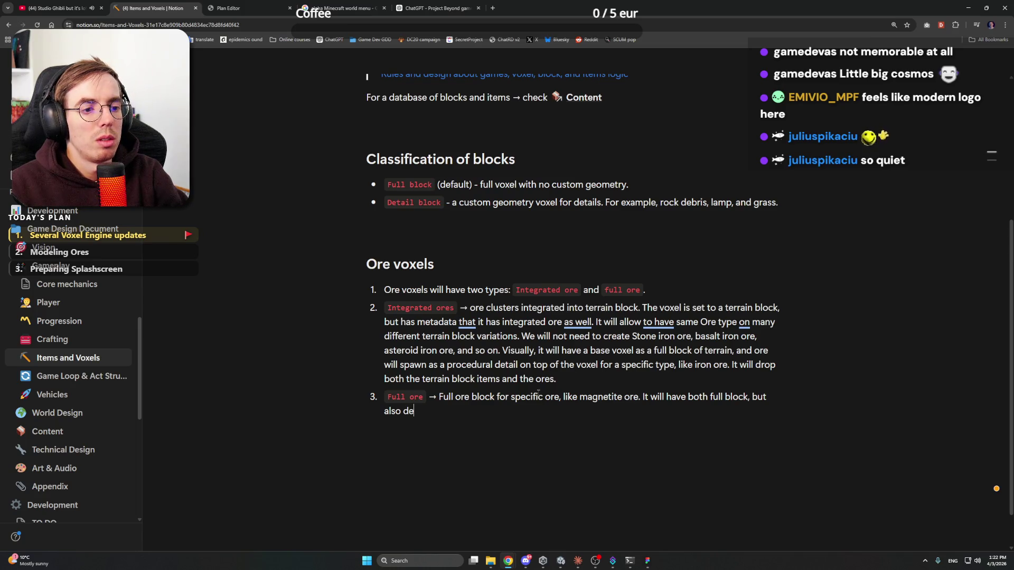
{"action": "type", "text": " suround "}
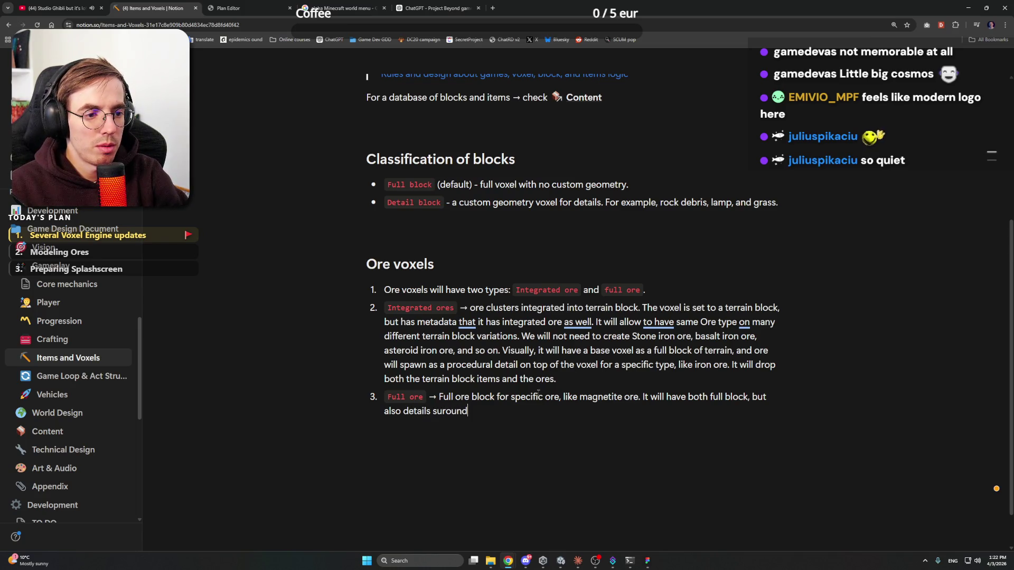
{"action": "type", "text": "ng the vox"}
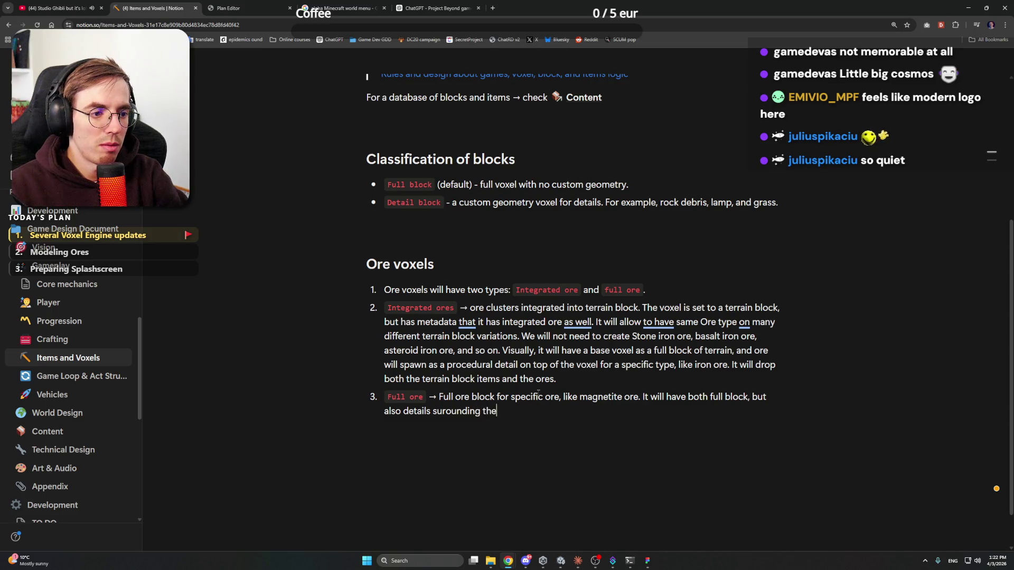
{"action": "type", "text": "el."}
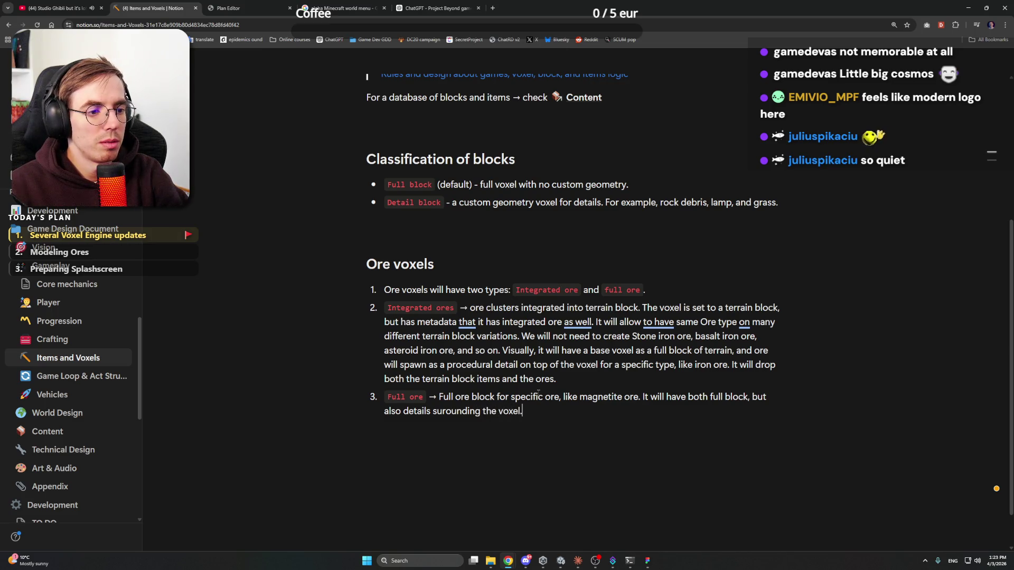
Step: Accept Grammarly fixes (surrounding, 'a full block', 'and' wording), then briefly check the Discord chat
{"action": "key", "text": "ctrl+Left"}
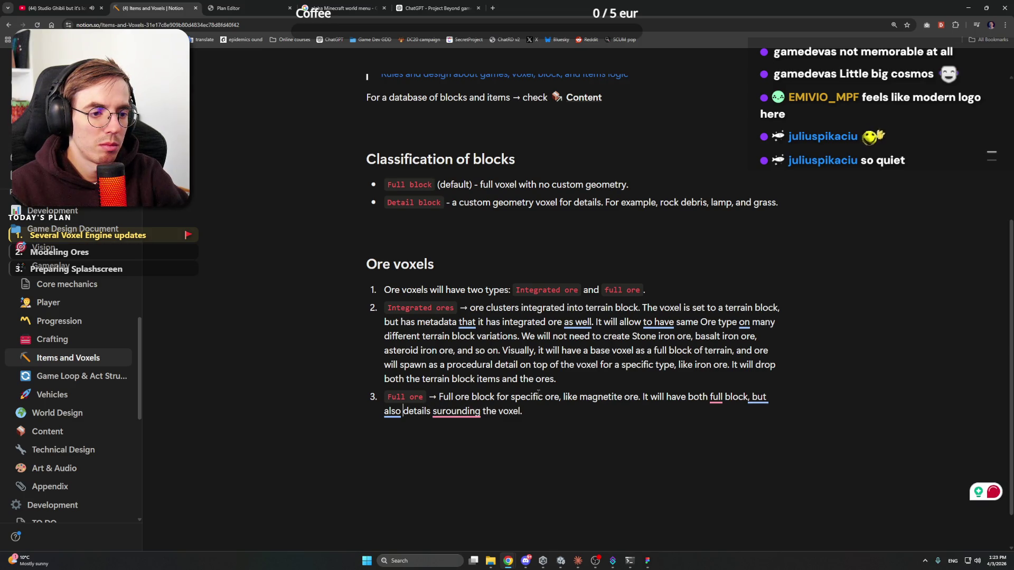
{"action": "mouse_move", "coordinate": [456, 411]}
{"action": "left_click", "coordinate": [459, 446]}
{"action": "mouse_move", "coordinate": [714, 399]}
{"action": "left_click", "coordinate": [733, 430]}
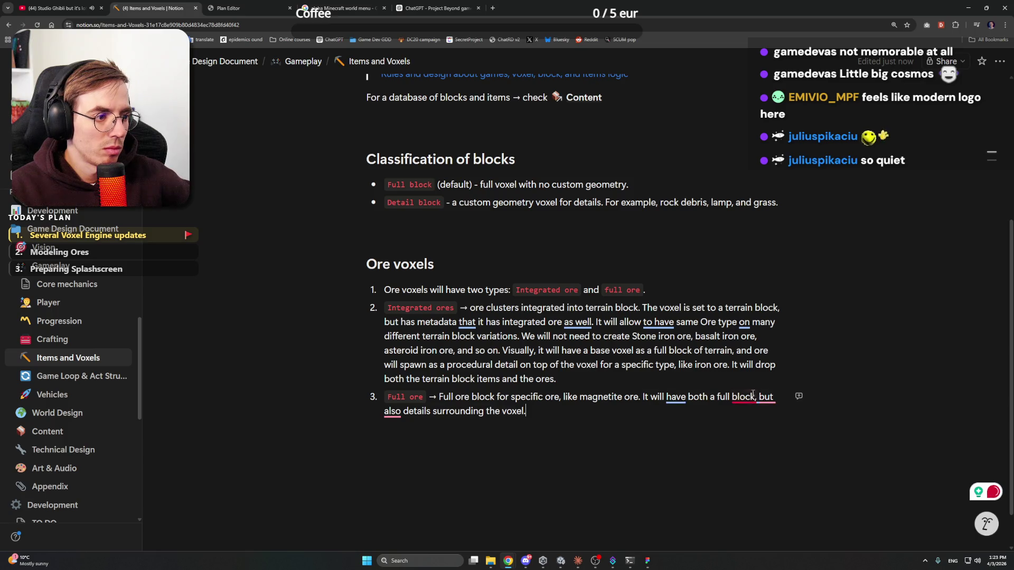
{"action": "mouse_move", "coordinate": [749, 400]}
{"action": "left_click", "coordinate": [739, 429]}
{"action": "left_click", "coordinate": [762, 429]}
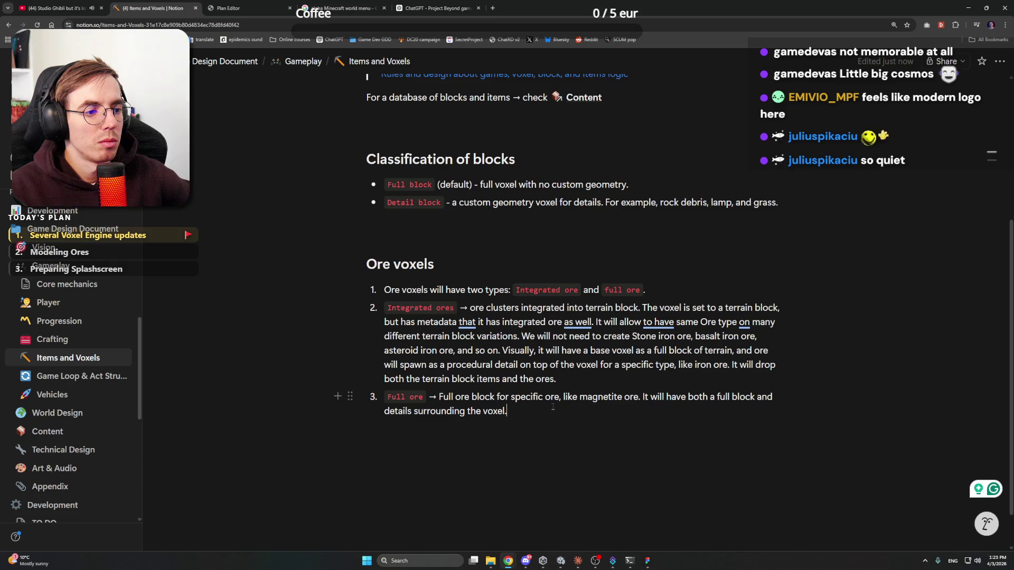
{"action": "left_click", "coordinate": [526, 561]}
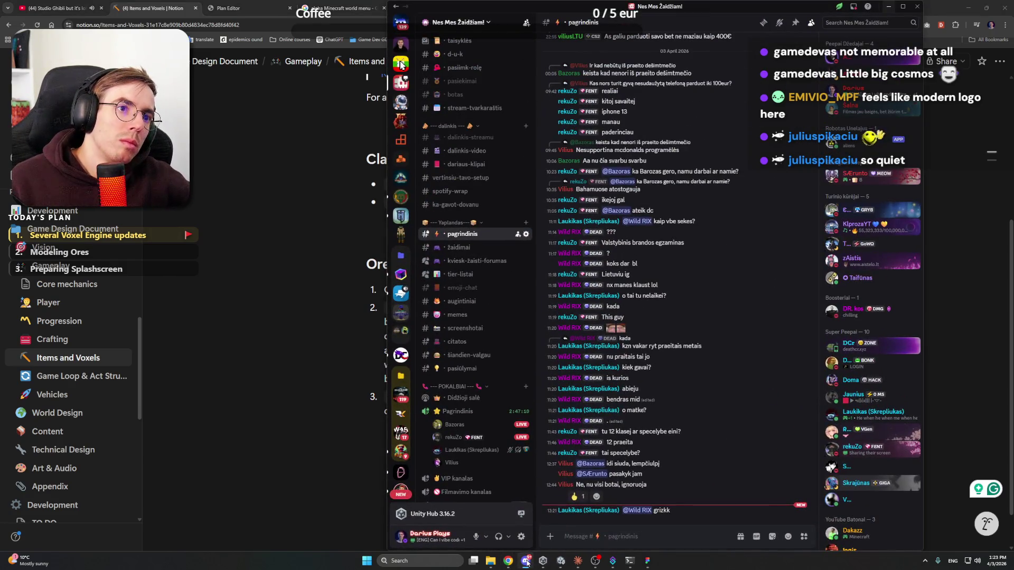
{"action": "left_click", "coordinate": [526, 561]}
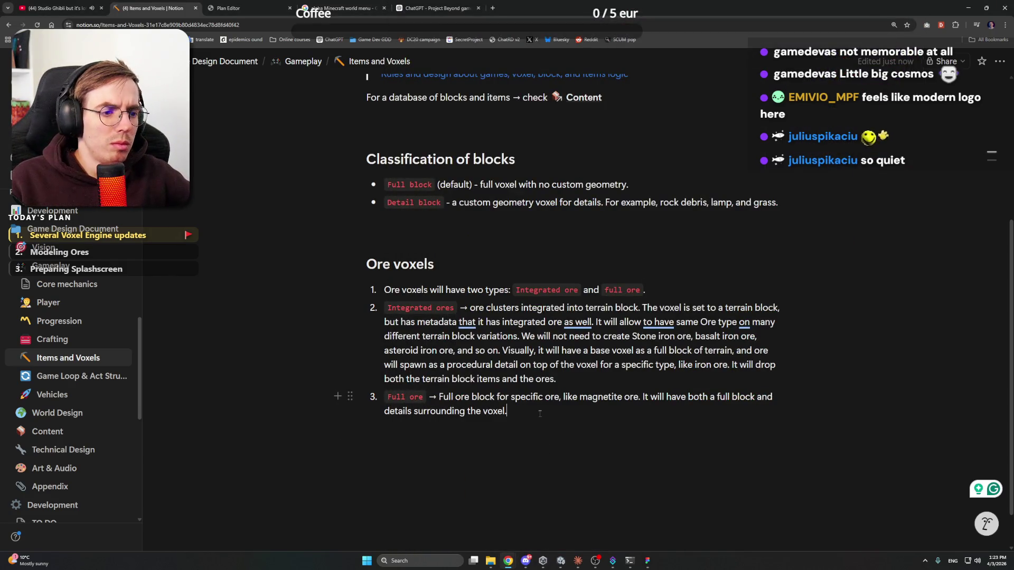
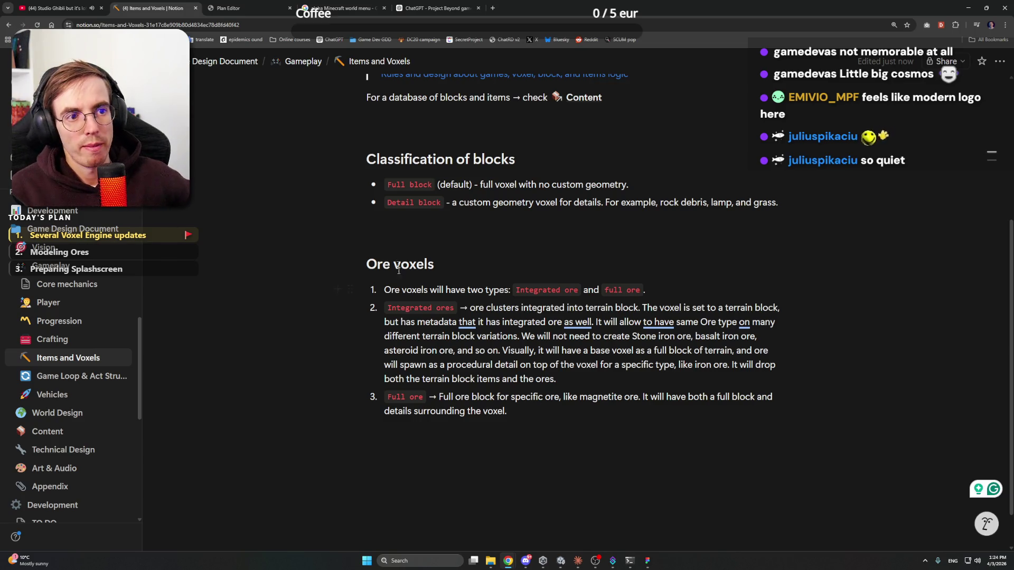
Step: Try renaming the Detail block entry to 'Decoration', then undo it back to Detail block
{"action": "double_click", "coordinate": [410, 203]}
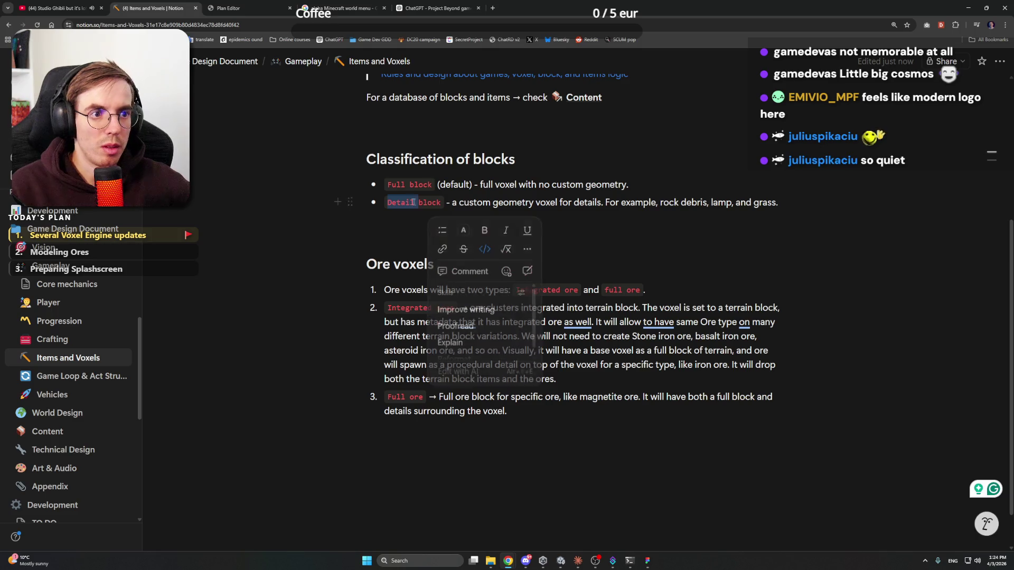
{"action": "type", "text": "Decoration"}
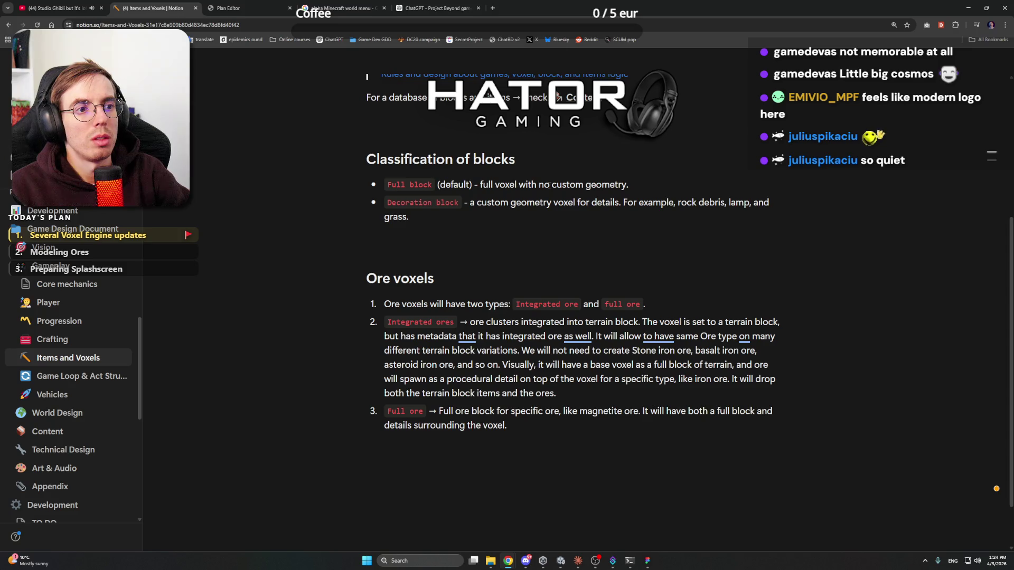
{"action": "key", "text": "ctrl+z"}
{"action": "key", "text": "ctrl+z"}
{"action": "key", "text": "ctrl+z"}
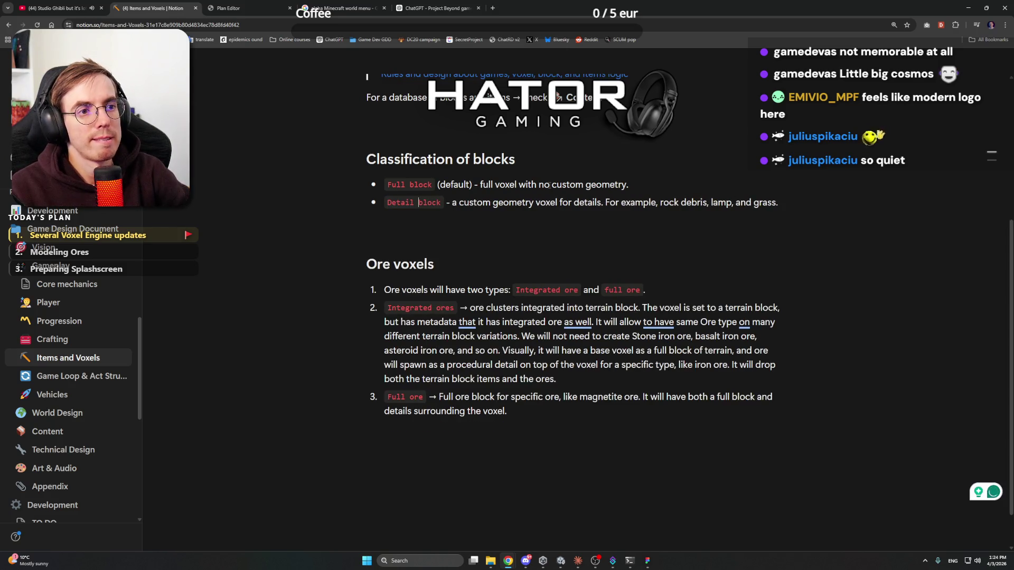
Step: Add a 'Decorations' bullet below Detail block, formatted as inline code, and start its description
{"action": "left_click", "coordinate": [779, 194]}
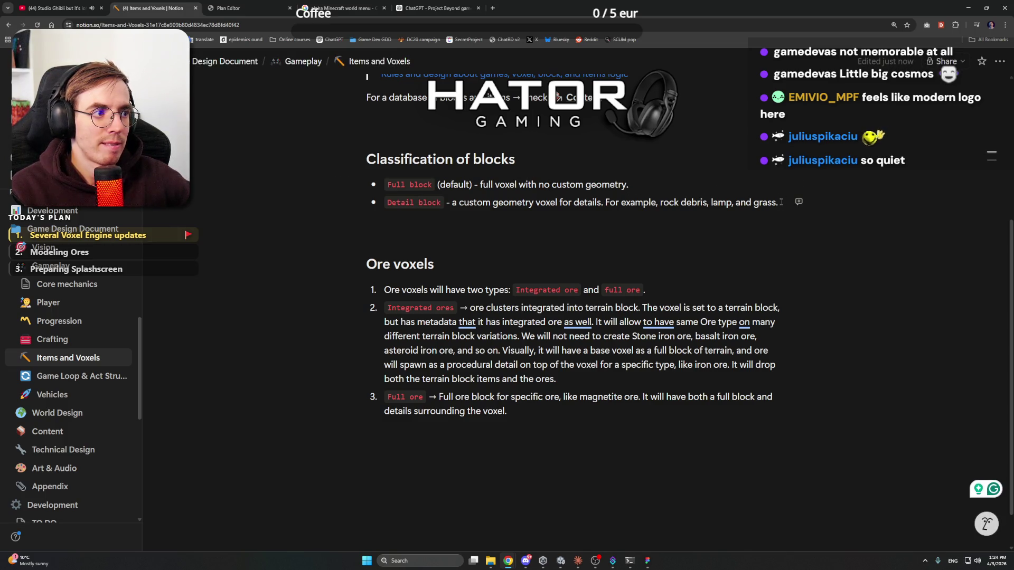
{"action": "left_click", "coordinate": [780, 203]}
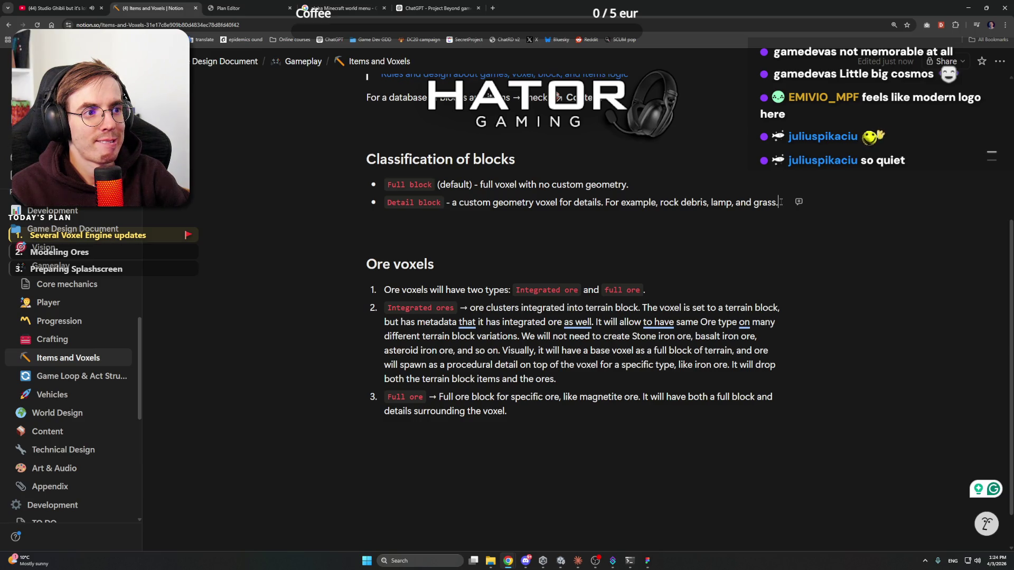
{"action": "key", "text": "Return"}
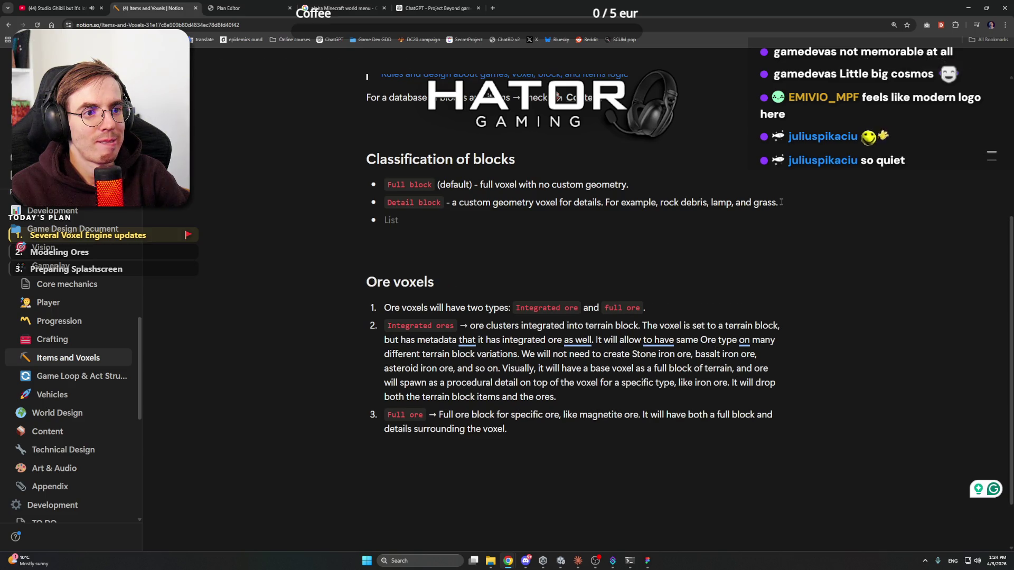
{"action": "type", "text": "Decoration"}
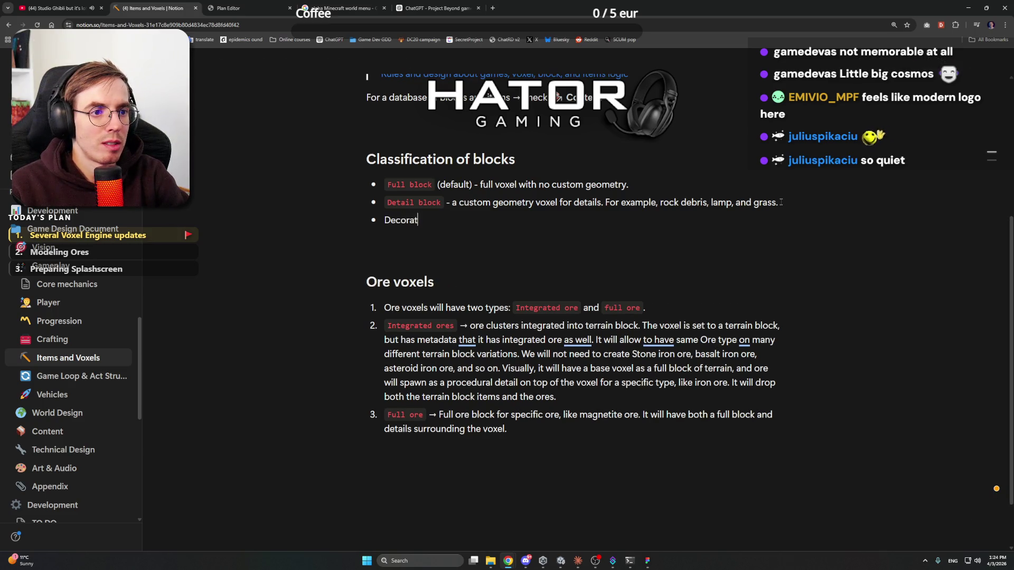
{"action": "type", "text": "s"}
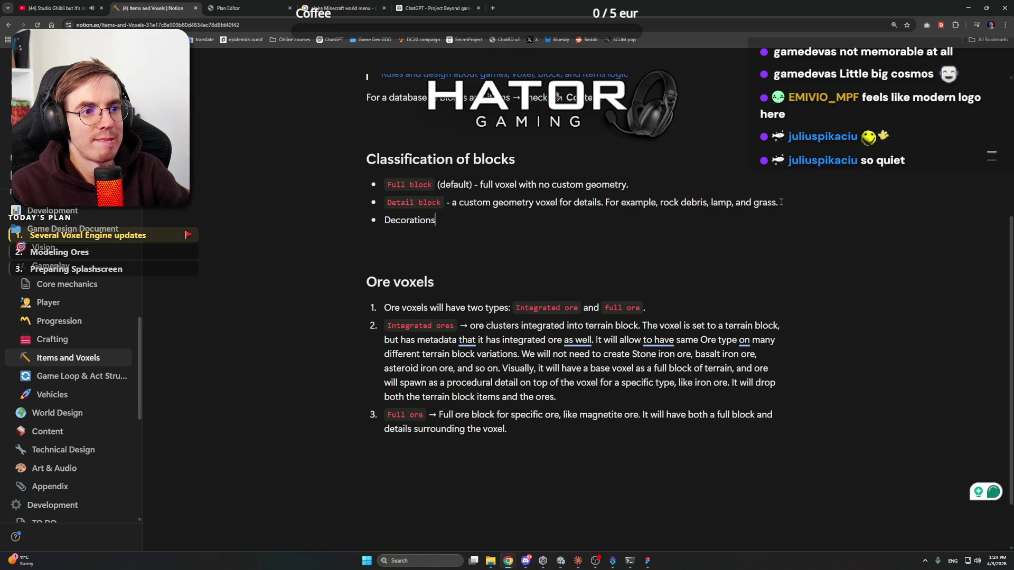
{"action": "key", "text": "shift+Home"}
{"action": "key", "text": "ctrl+e"}
{"action": "key", "text": "Right"}
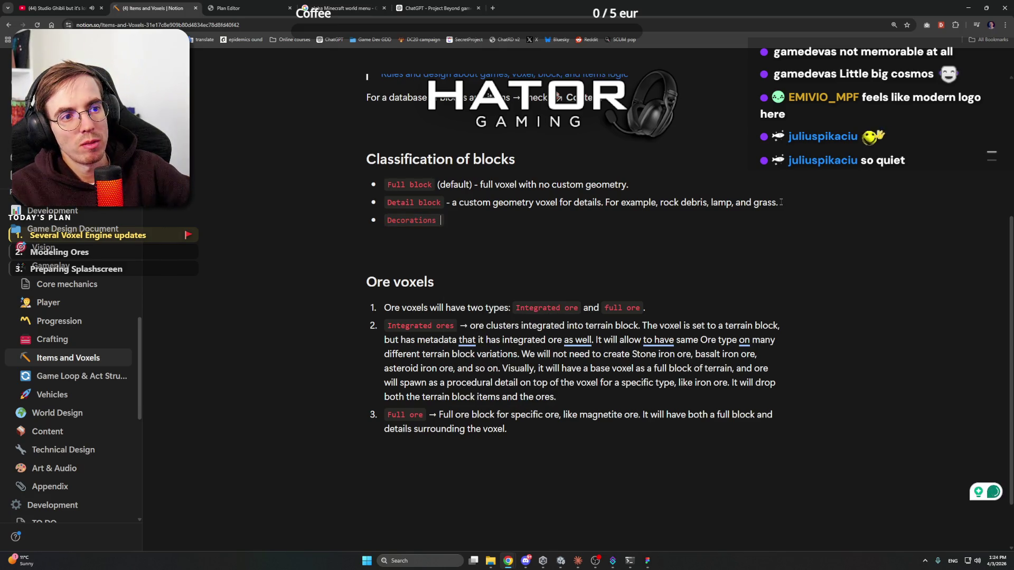
{"action": "type", "text": "- Not "}
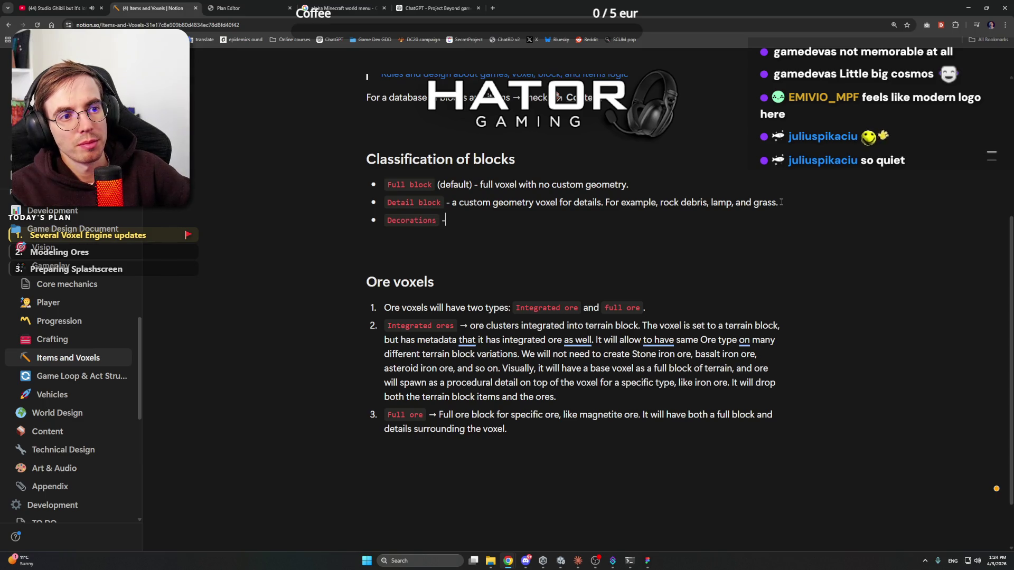
{"action": "type", "text": "voxels"}
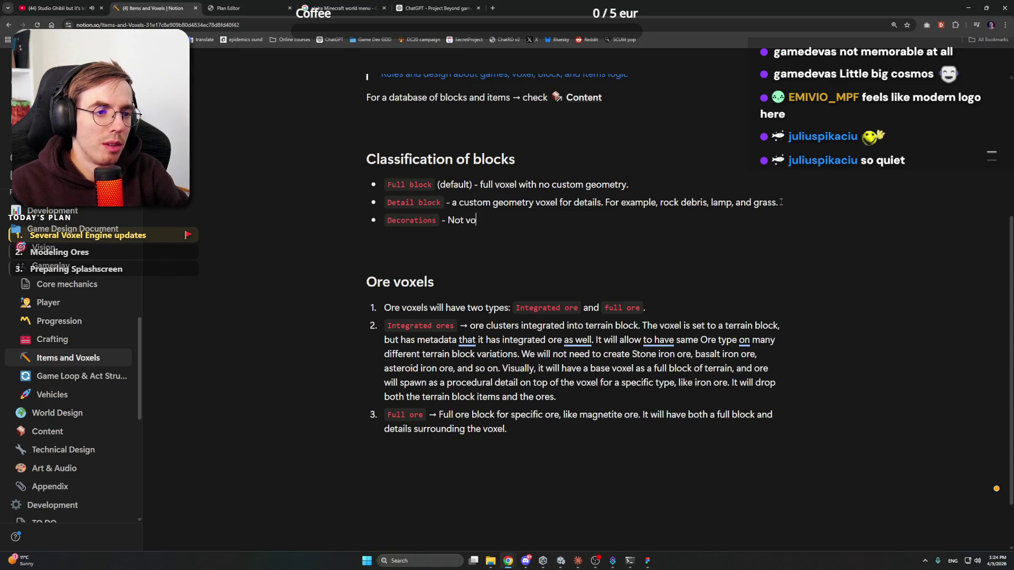
{"action": "key", "text": "BackSpace"}
{"action": "key", "text": "BackSpace"}
{"action": "key", "text": "BackSpace"}
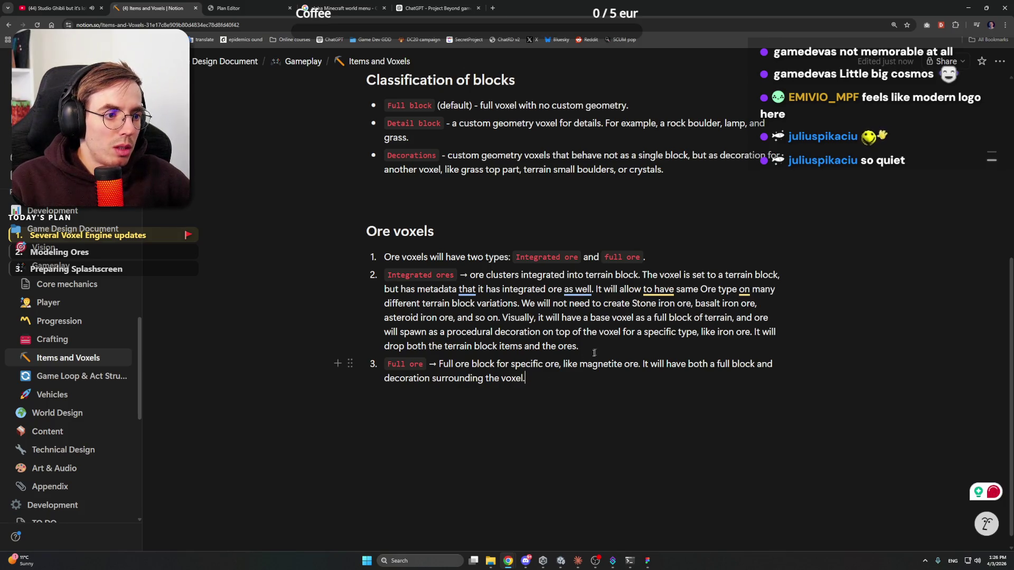
{"action": "left_click", "coordinate": [526, 561]}
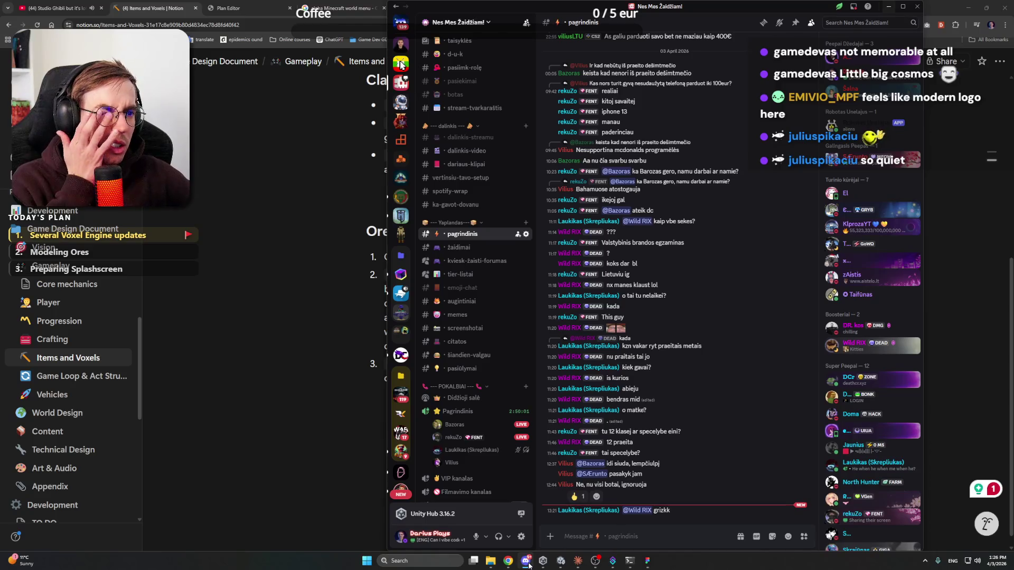
Step: Add a 'General concept' Heading 2 above Classification of blocks on Items and Voxels
{"action": "left_click", "coordinate": [525, 561]}
{"action": "scroll", "coordinate": [527, 288], "scroll_direction": "up", "scroll_amount": 1}
{"action": "scroll", "coordinate": [527, 288], "scroll_direction": "up", "scroll_amount": 5}
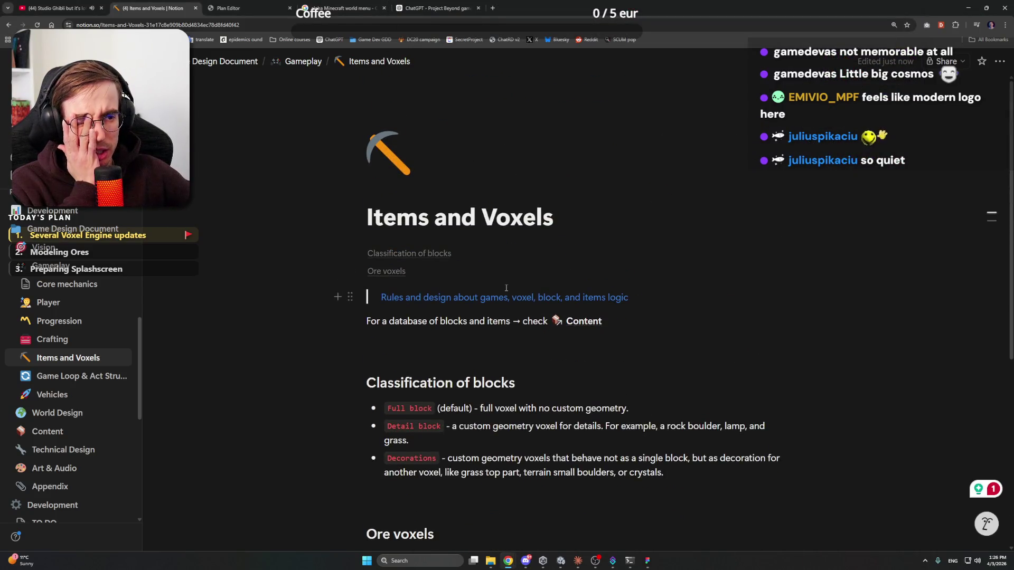
{"action": "scroll", "coordinate": [527, 288], "scroll_direction": "down", "scroll_amount": 3}
{"action": "left_click", "coordinate": [532, 227]}
{"action": "scroll", "coordinate": [531, 232], "scroll_direction": "up", "scroll_amount": 2}
{"action": "left_click", "coordinate": [524, 256]}
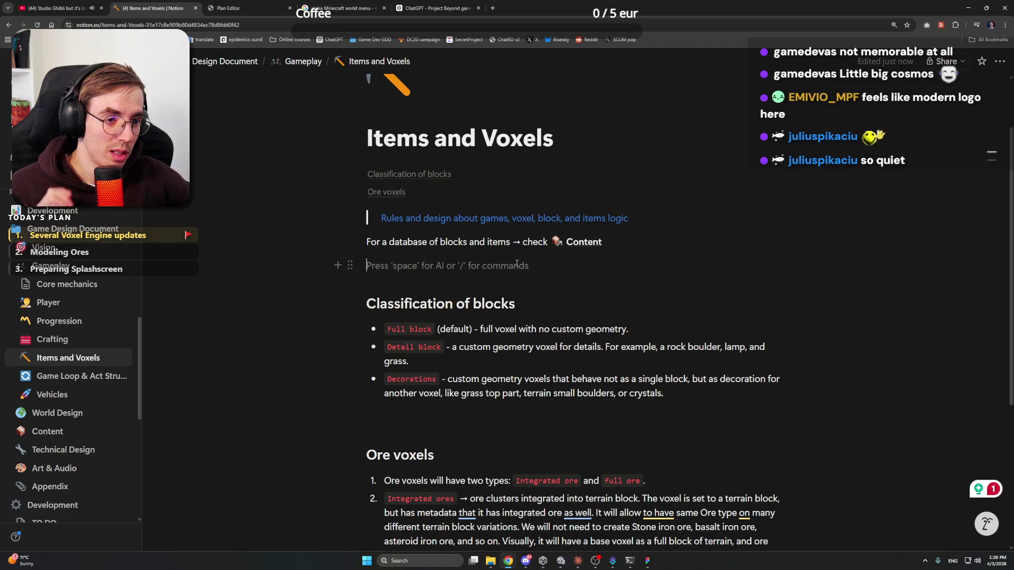
{"action": "type", "text": "General conc"}
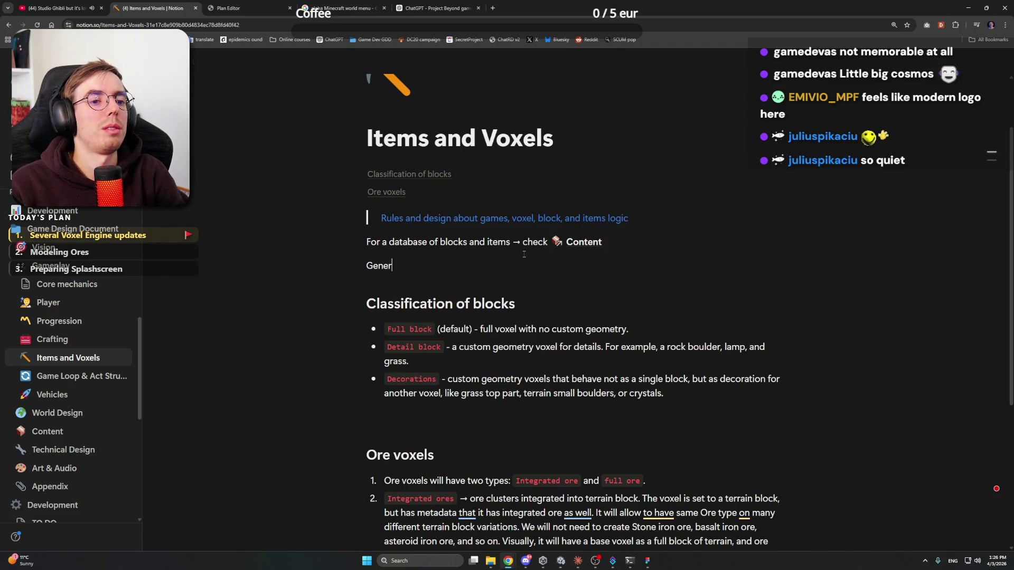
{"action": "type", "text": "ept"}
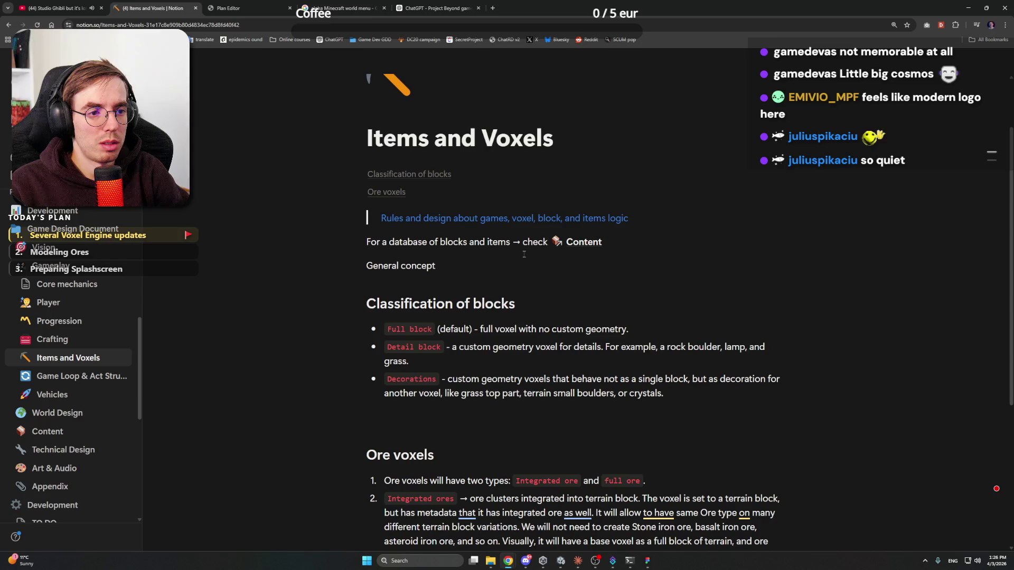
{"action": "key", "text": "ctrl+shift+Left"}
{"action": "key", "text": "ctrl+shift+Left"}
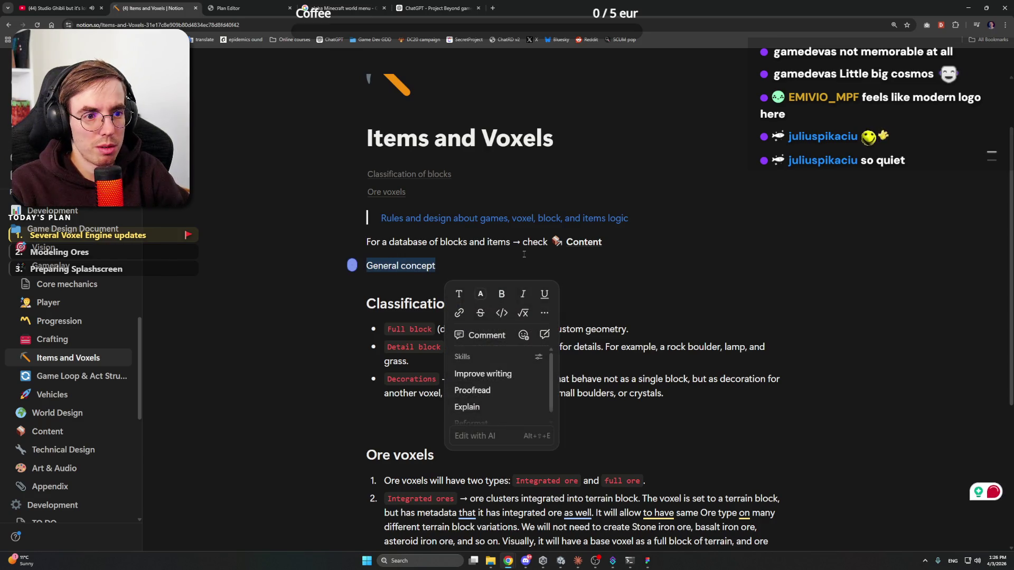
{"action": "key", "text": "ctrl+alt+2"}
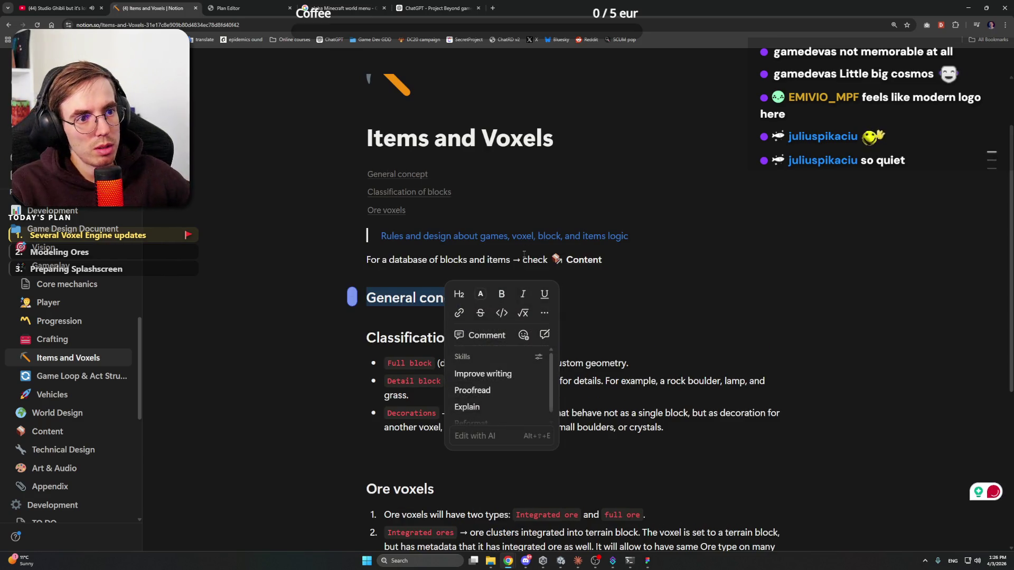
{"action": "key", "text": "Right"}
Step: Leave an empty line under General concept and go to the Vision page
{"action": "key", "text": "Return"}
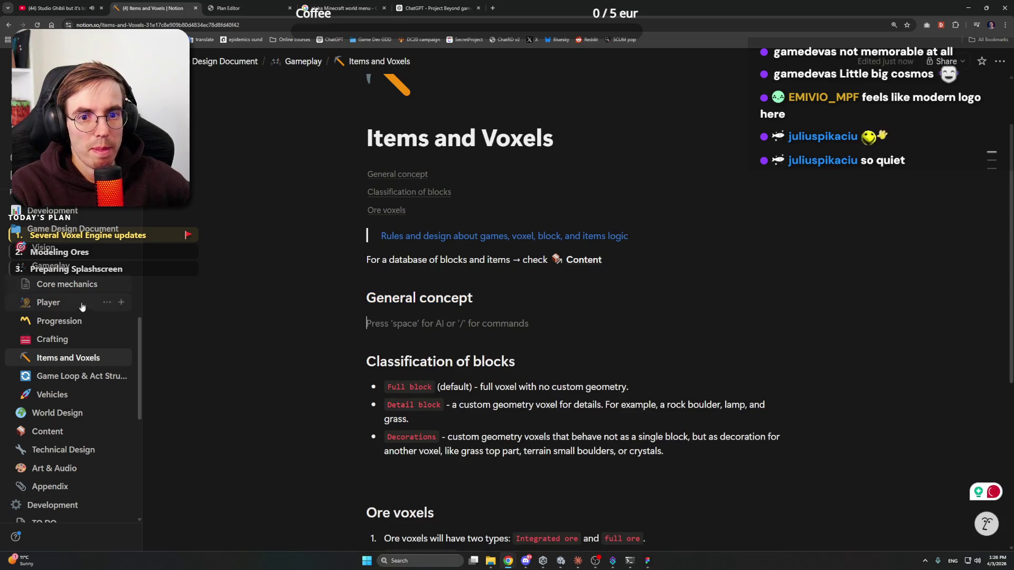
{"action": "scroll", "coordinate": [58, 335], "scroll_direction": "up", "scroll_amount": 3}
{"action": "left_click", "coordinate": [53, 327]}
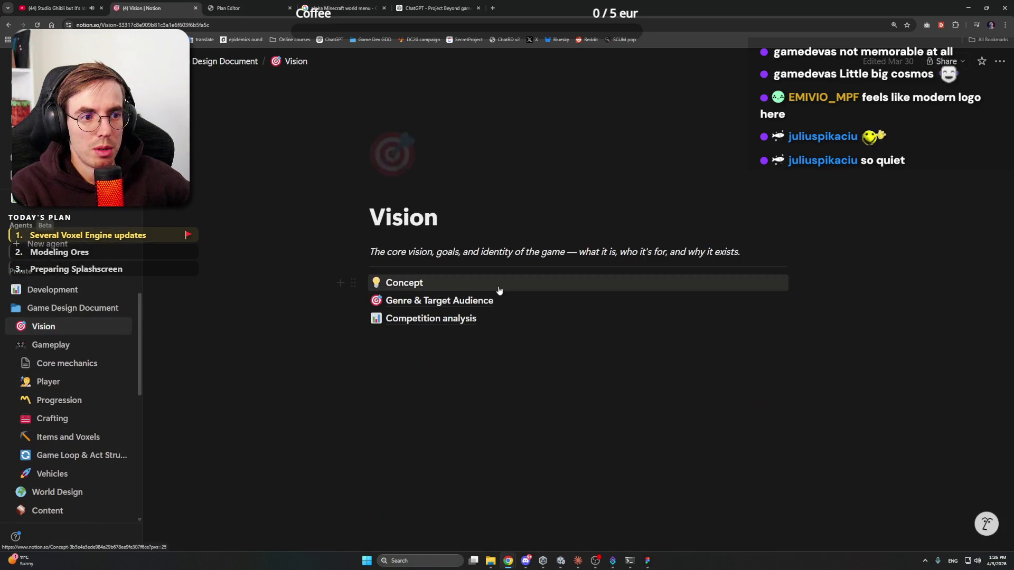
Step: On the Concept page, cut the Ground rules and Tools and Weapons section and delete the leftover heading
{"action": "left_click", "coordinate": [412, 285]}
{"action": "scroll", "coordinate": [488, 292], "scroll_direction": "down", "scroll_amount": 5}
{"action": "scroll", "coordinate": [488, 292], "scroll_direction": "down", "scroll_amount": 15}
{"action": "scroll", "coordinate": [372, 143], "scroll_direction": "up", "scroll_amount": 2}
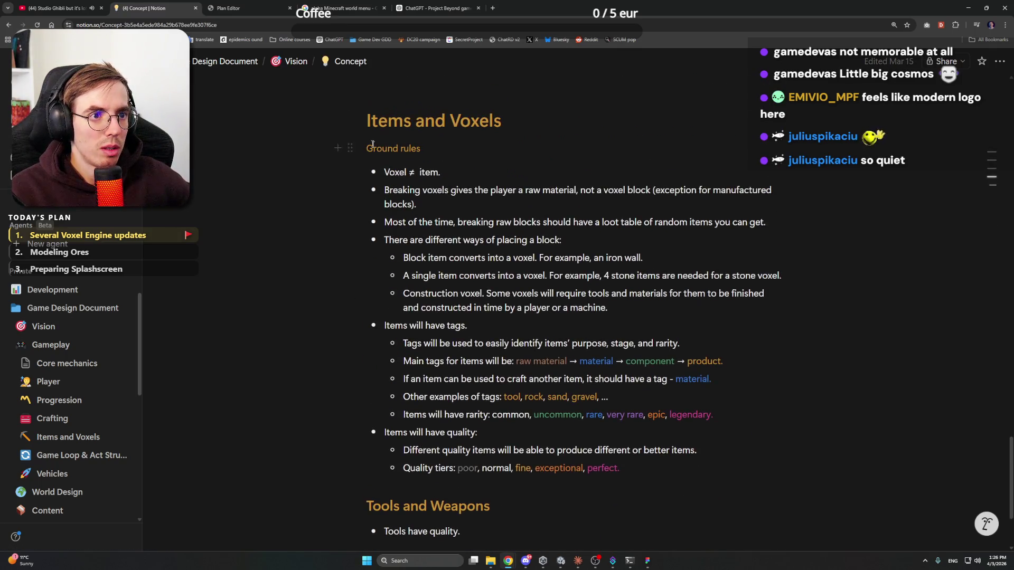
{"action": "mouse_move", "coordinate": [371, 135]}
{"action": "left_mouse_down"}
{"action": "mouse_move", "coordinate": [442, 193]}
{"action": "mouse_move", "coordinate": [565, 362]}
{"action": "mouse_move", "coordinate": [570, 412]}
{"action": "left_mouse_up"}
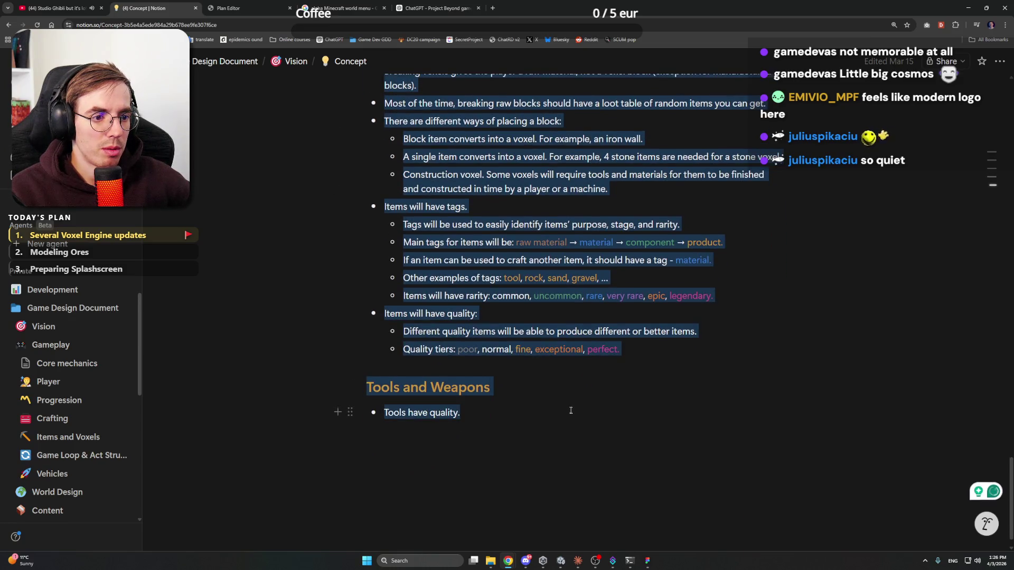
{"action": "scroll", "coordinate": [457, 264], "scroll_direction": "up", "scroll_amount": 5}
{"action": "key", "text": "BackSpace"}
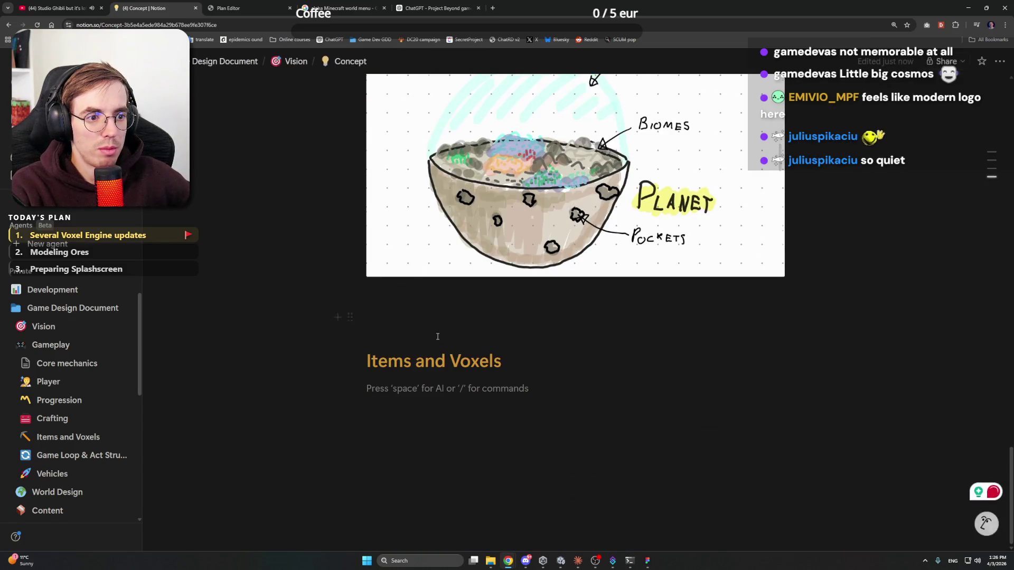
{"action": "key", "text": "BackSpace"}
{"action": "key", "text": "ctrl+a"}
{"action": "key", "text": "BackSpace"}
{"action": "key", "text": "BackSpace"}
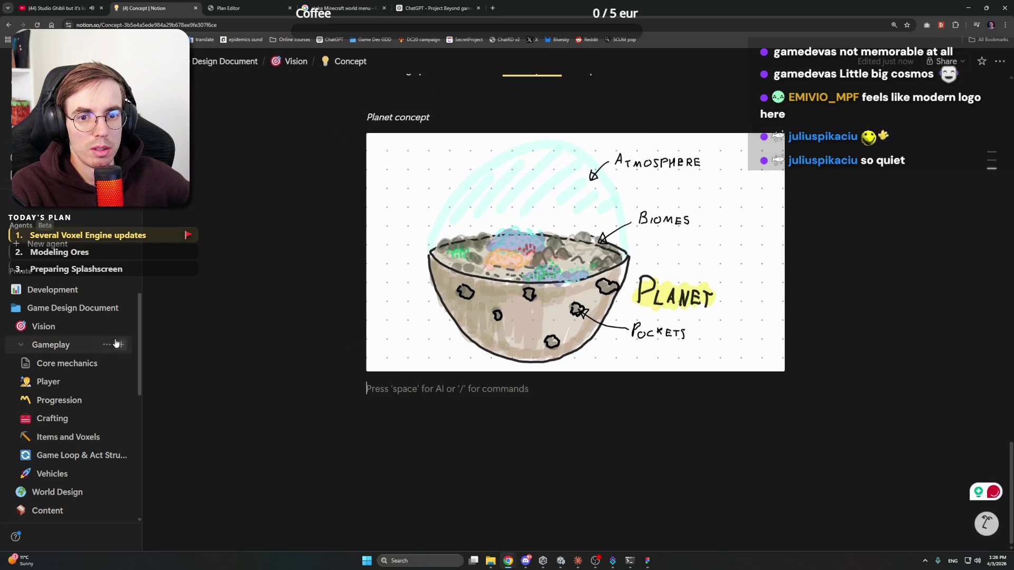
Step: Paste the Ground rules section under General concept on the Items and Voxels page
{"action": "left_click", "coordinate": [58, 437]}
{"action": "scroll", "coordinate": [74, 370], "scroll_direction": "down", "scroll_amount": 2}
{"action": "scroll", "coordinate": [538, 320], "scroll_direction": "down", "scroll_amount": 5}
{"action": "scroll", "coordinate": [538, 320], "scroll_direction": "up", "scroll_amount": 3}
{"action": "left_click", "coordinate": [468, 274]}
{"action": "key", "text": "ctrl+v"}
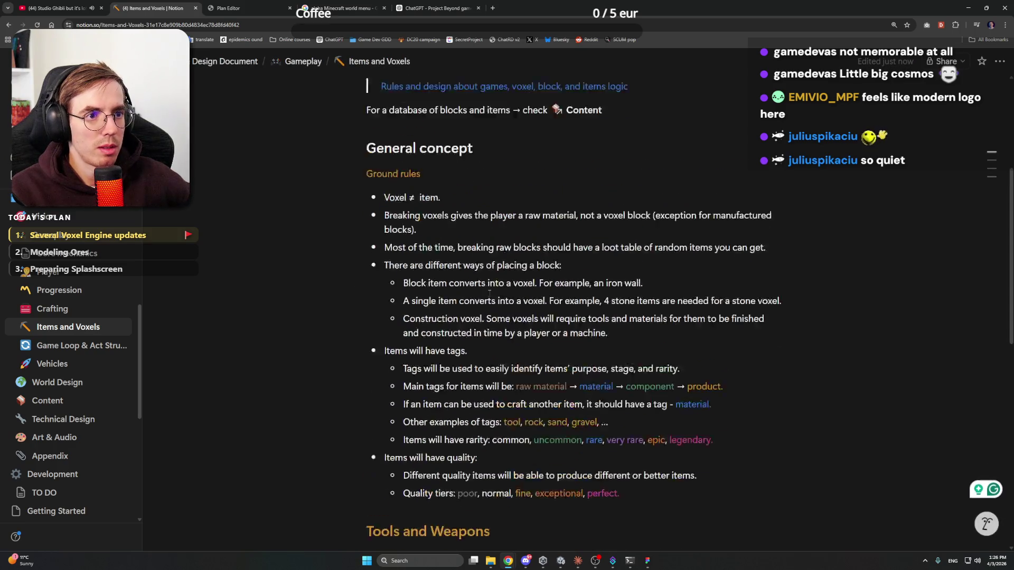
{"action": "scroll", "coordinate": [468, 275], "scroll_direction": "down", "scroll_amount": 3}
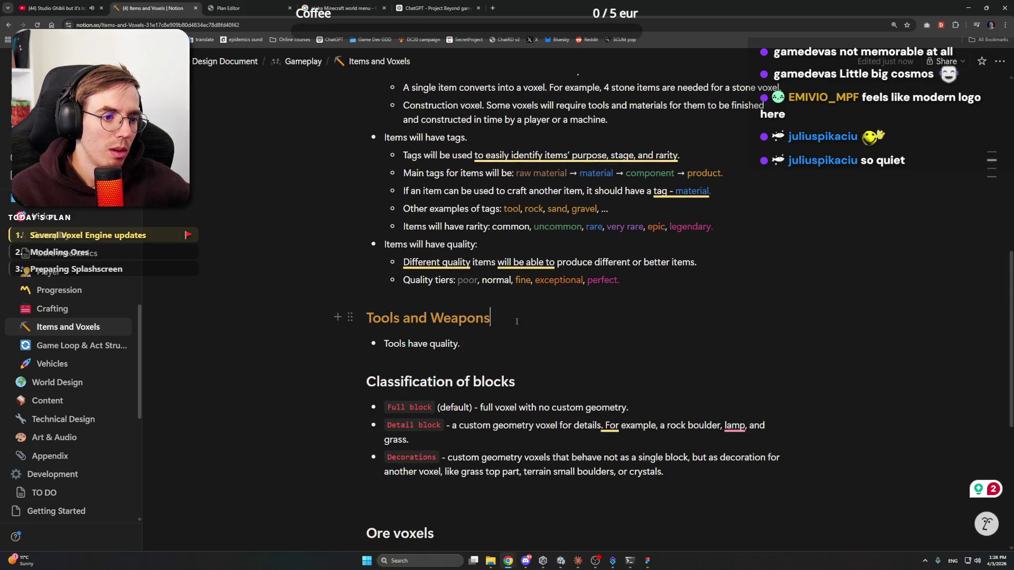
{"action": "scroll", "coordinate": [513, 368], "scroll_direction": "up", "scroll_amount": 7}
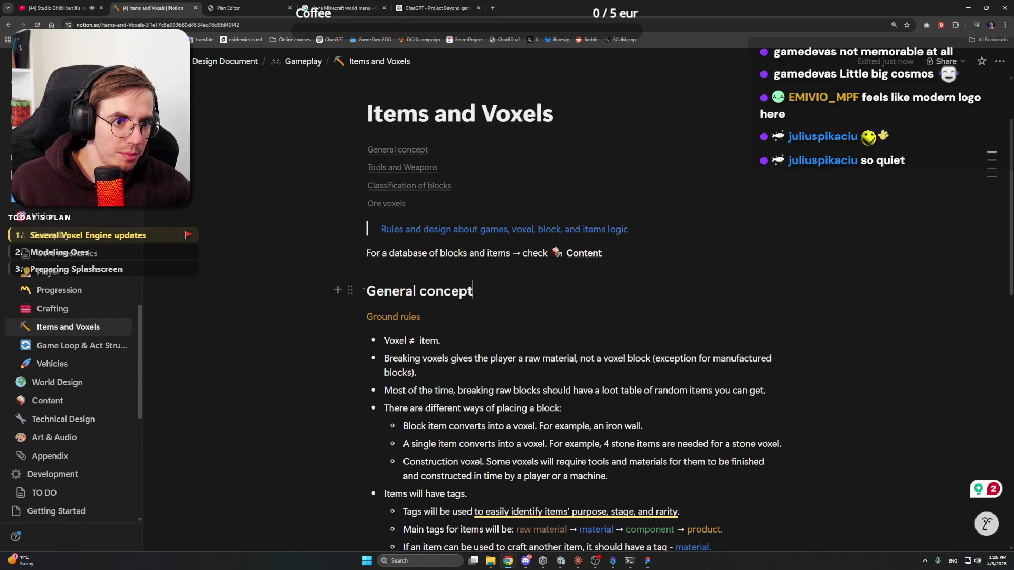
Step: Give the General concept heading a yellow background instead of yellow text
{"action": "left_click", "coordinate": [351, 292]}
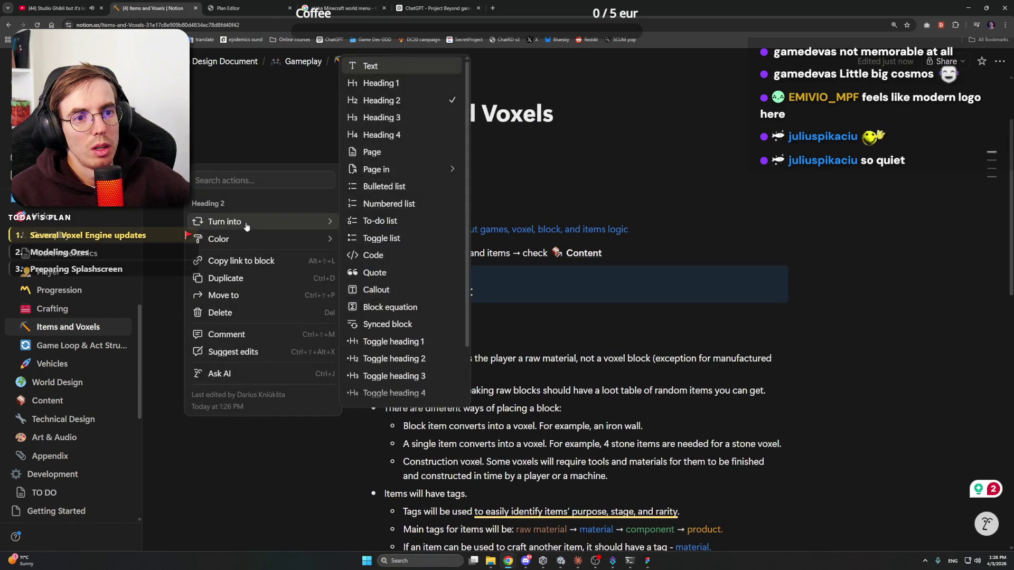
{"action": "mouse_move", "coordinate": [250, 246]}
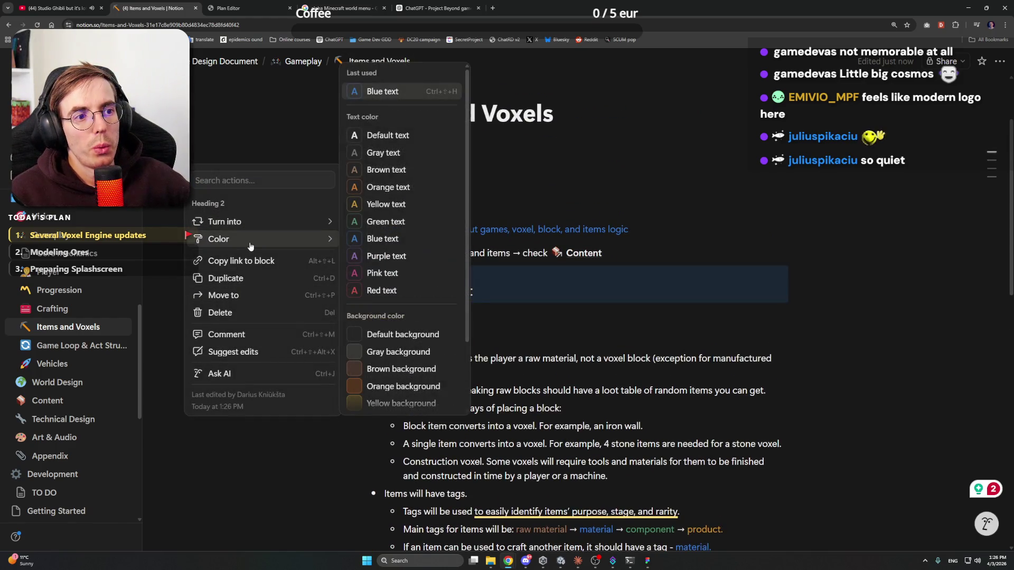
{"action": "left_click", "coordinate": [404, 205]}
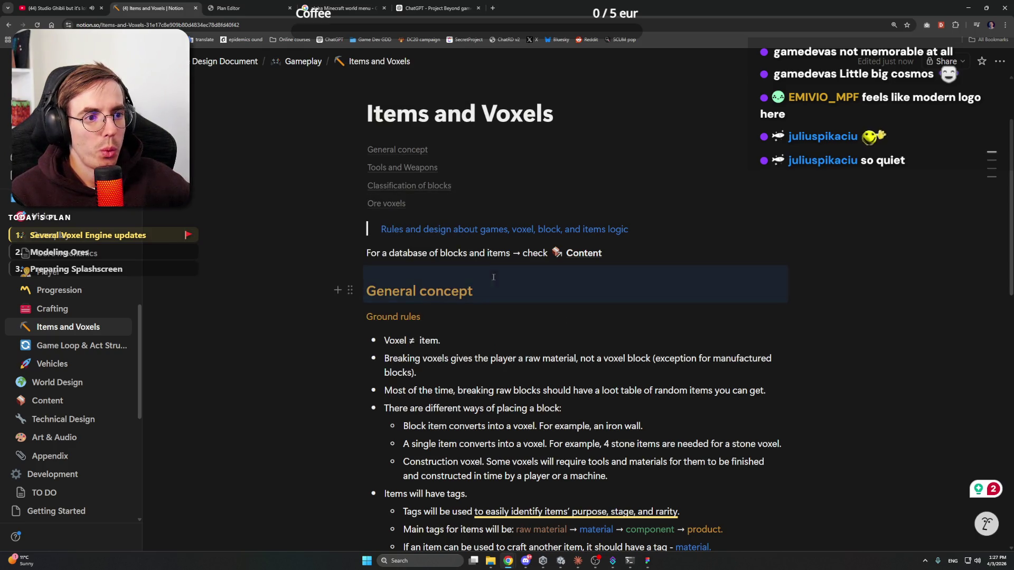
{"action": "left_click", "coordinate": [351, 290]}
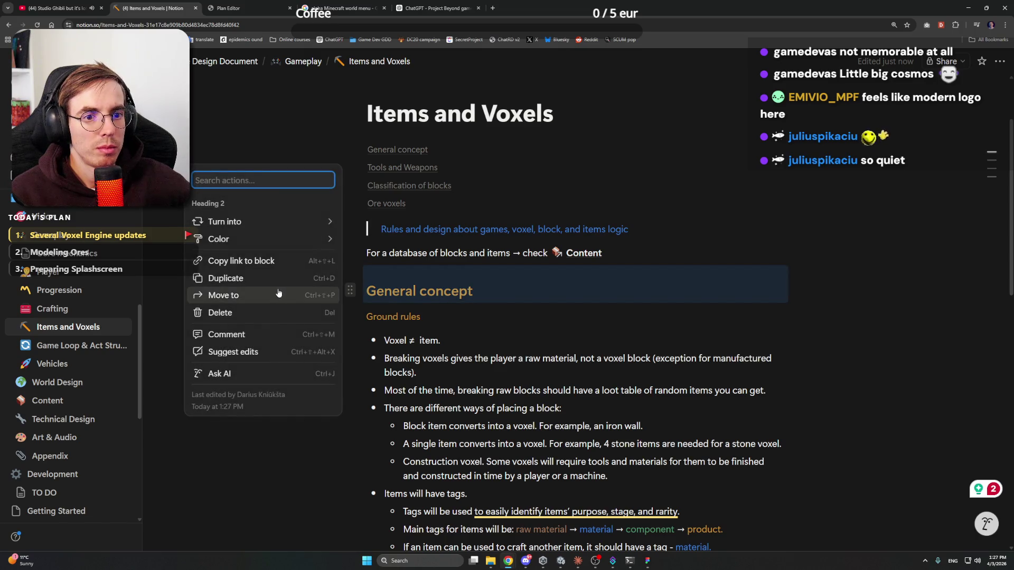
{"action": "mouse_move", "coordinate": [304, 243]}
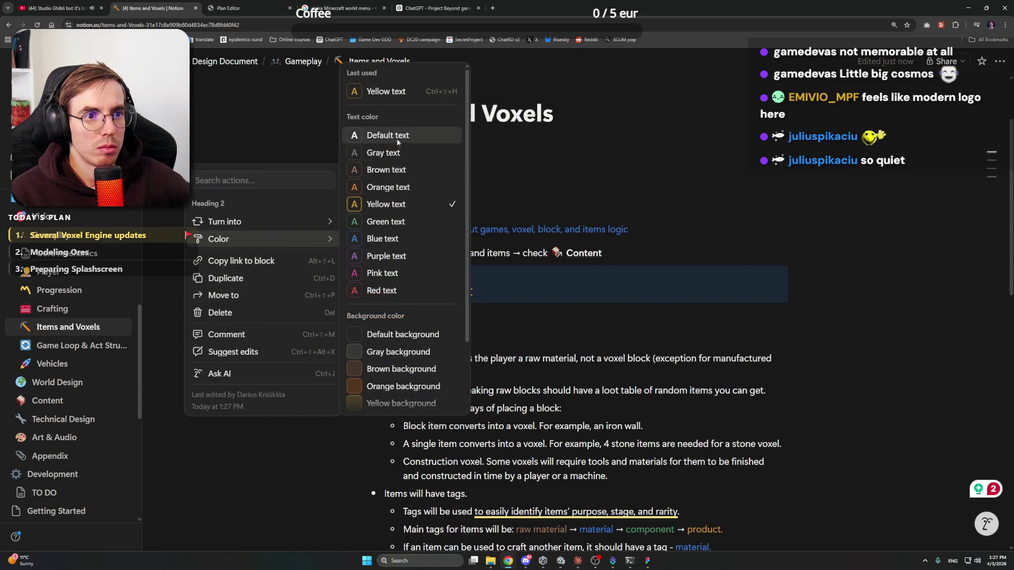
{"action": "left_click", "coordinate": [388, 135]}
{"action": "left_click", "coordinate": [350, 290]}
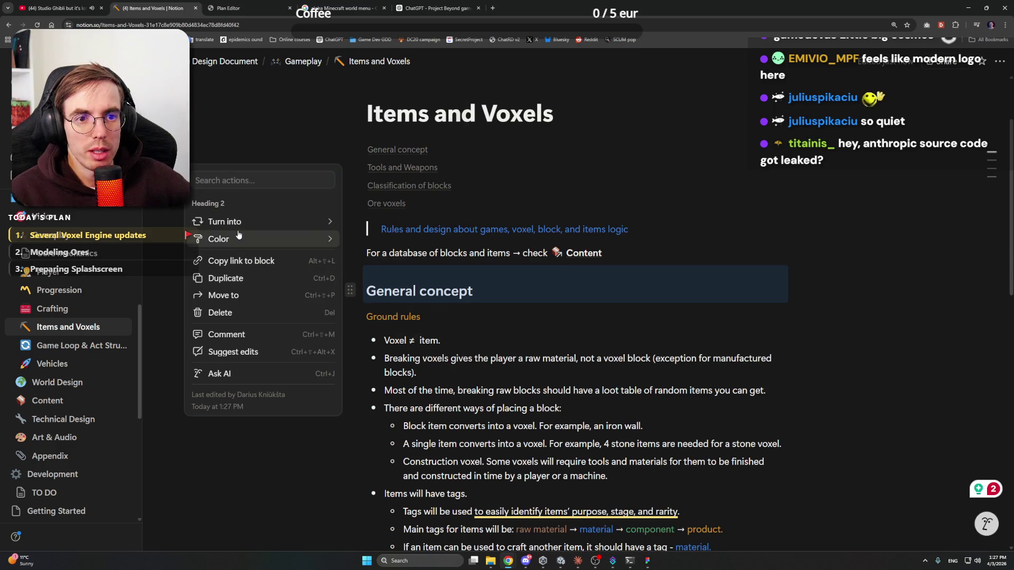
{"action": "mouse_move", "coordinate": [279, 237]}
{"action": "scroll", "coordinate": [407, 344], "scroll_direction": "down", "scroll_amount": 1}
{"action": "left_click", "coordinate": [399, 354]}
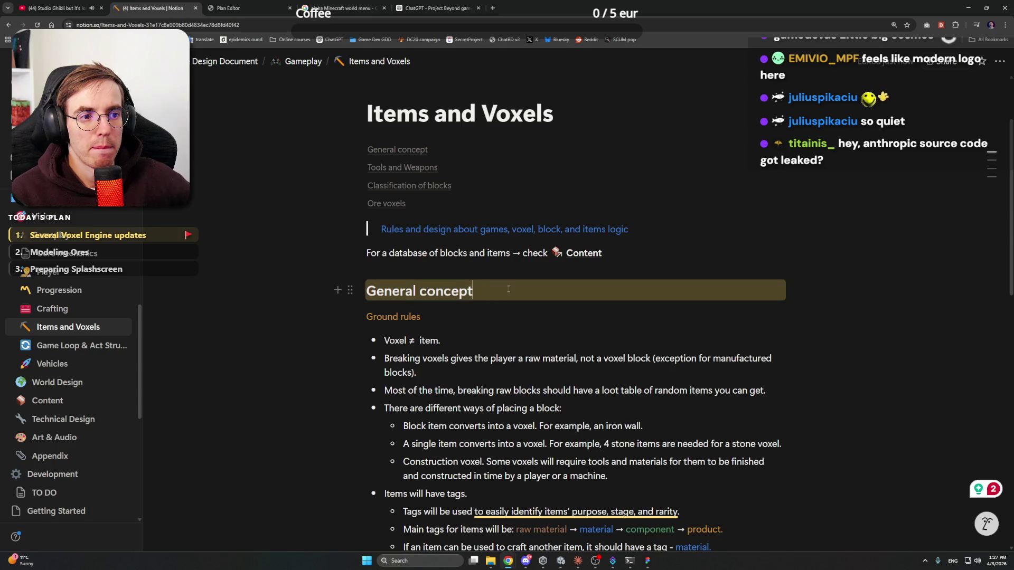
{"action": "left_click", "coordinate": [366, 291]}
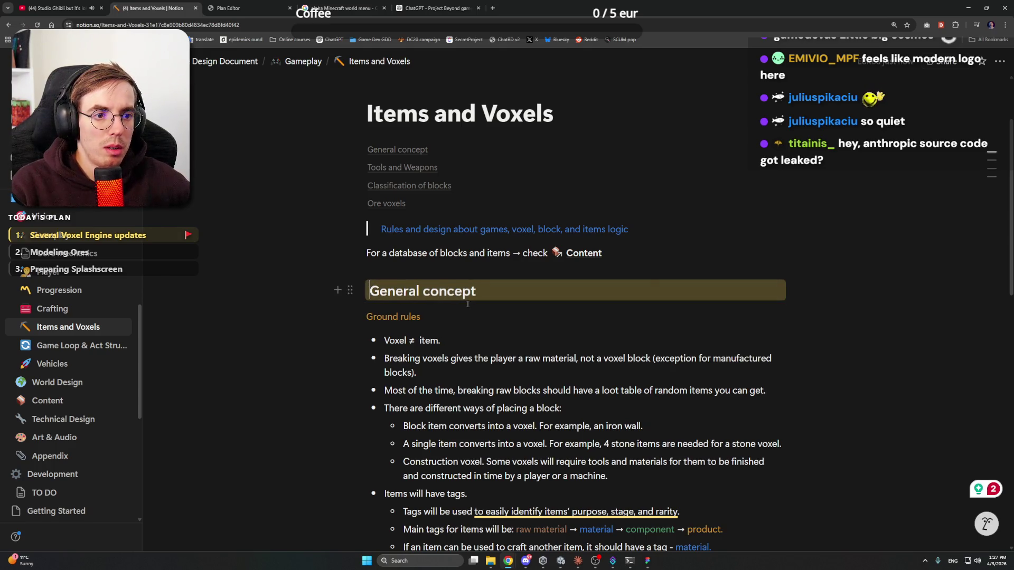
Step: Give the Classification of blocks and Ore voxels headings yellow backgrounds
{"action": "scroll", "coordinate": [460, 317], "scroll_direction": "down", "scroll_amount": 7}
{"action": "left_click", "coordinate": [460, 278]}
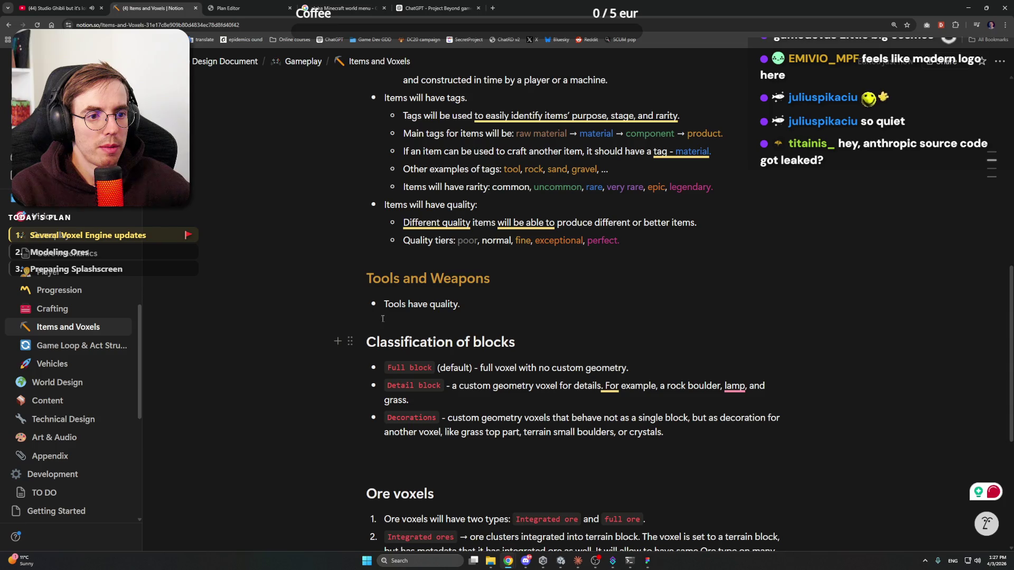
{"action": "left_click", "coordinate": [350, 341]}
{"action": "mouse_move", "coordinate": [267, 290]}
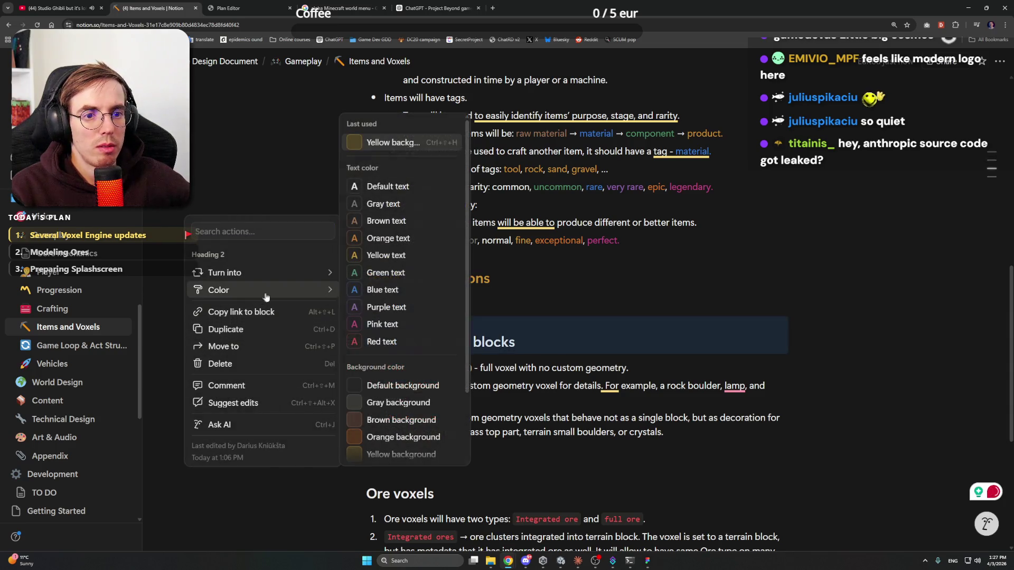
{"action": "left_click", "coordinate": [406, 452]}
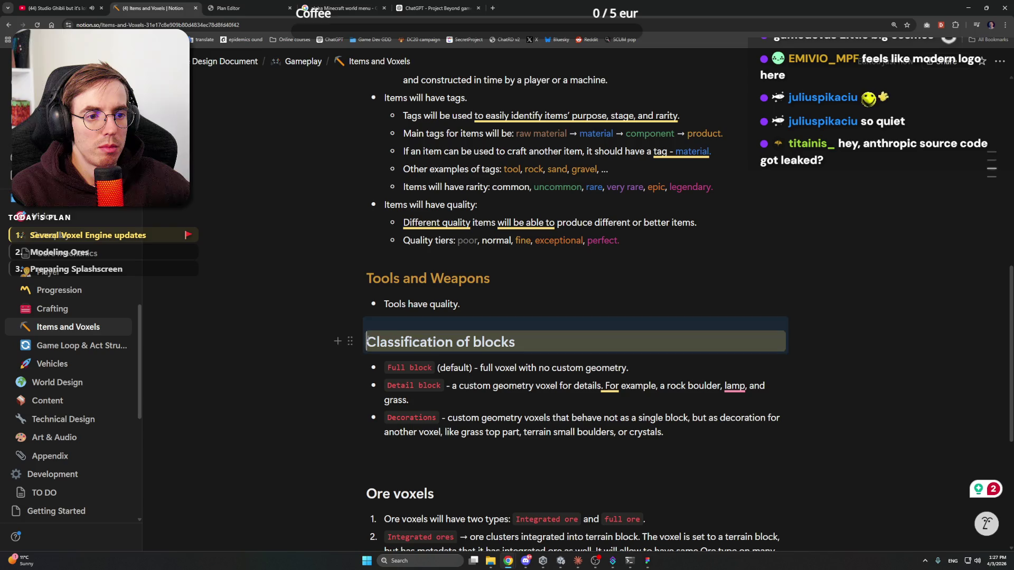
{"action": "scroll", "coordinate": [396, 312], "scroll_direction": "down", "scroll_amount": 4}
{"action": "left_click", "coordinate": [352, 295]}
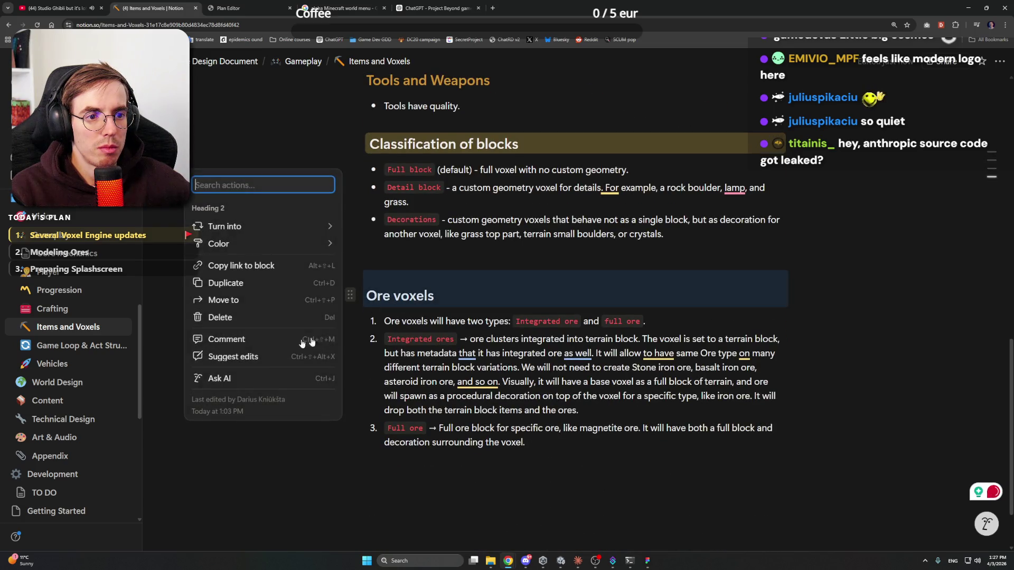
{"action": "mouse_move", "coordinate": [253, 243]}
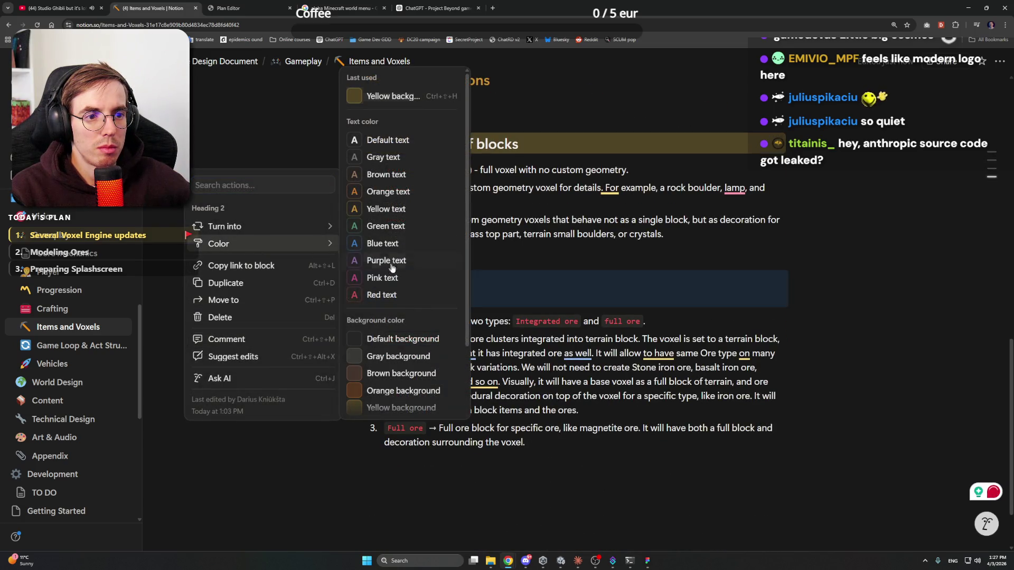
{"action": "left_click", "coordinate": [383, 406]}
{"action": "left_click", "coordinate": [447, 260]}
Step: Accept the grammar correction changing 'lamp' to 'a lamp'
{"action": "scroll", "coordinate": [448, 261], "scroll_direction": "up", "scroll_amount": 4}
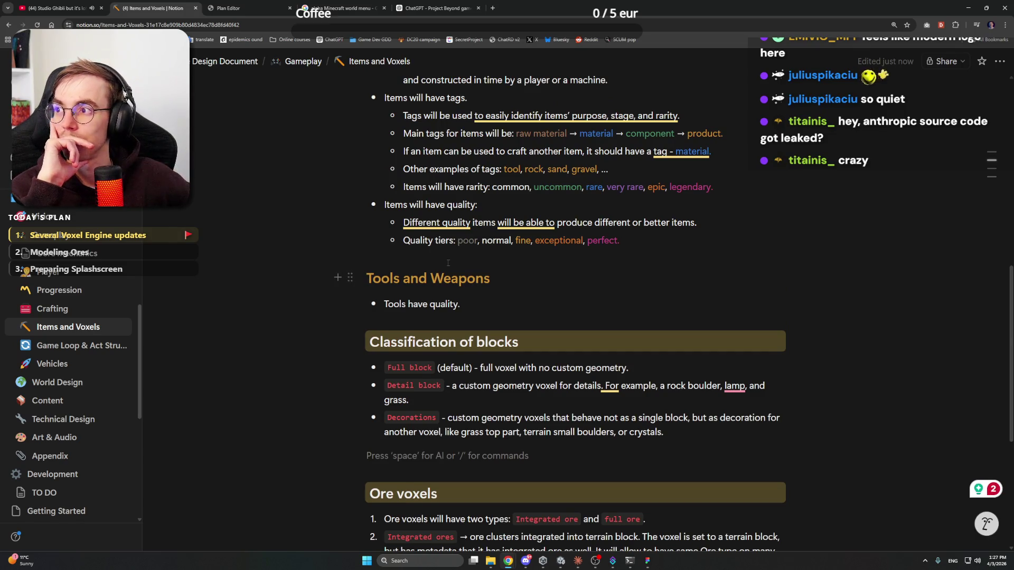
{"action": "scroll", "coordinate": [448, 262], "scroll_direction": "down", "scroll_amount": 4}
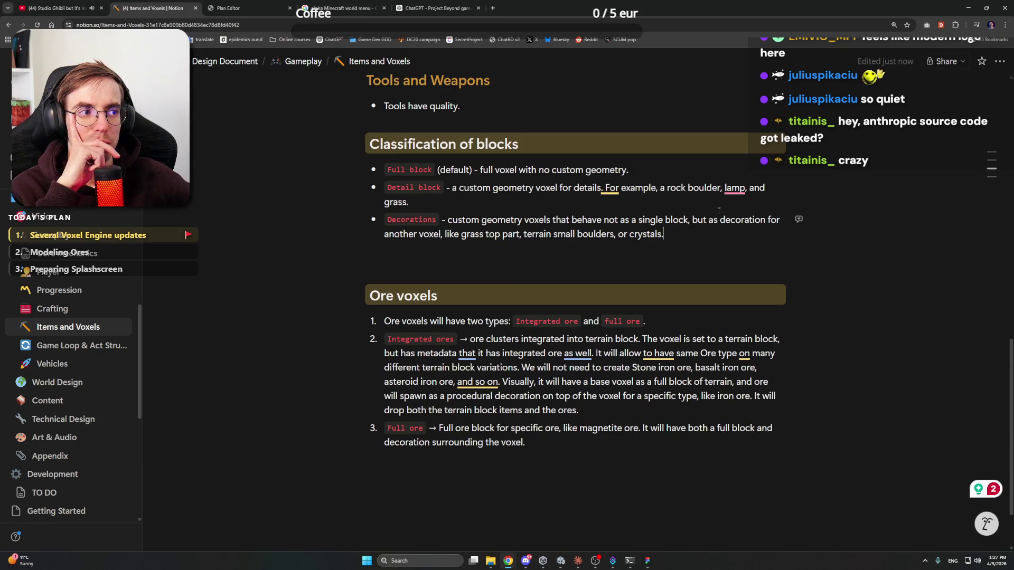
{"action": "left_click", "coordinate": [739, 211]}
{"action": "left_click", "coordinate": [690, 221]}
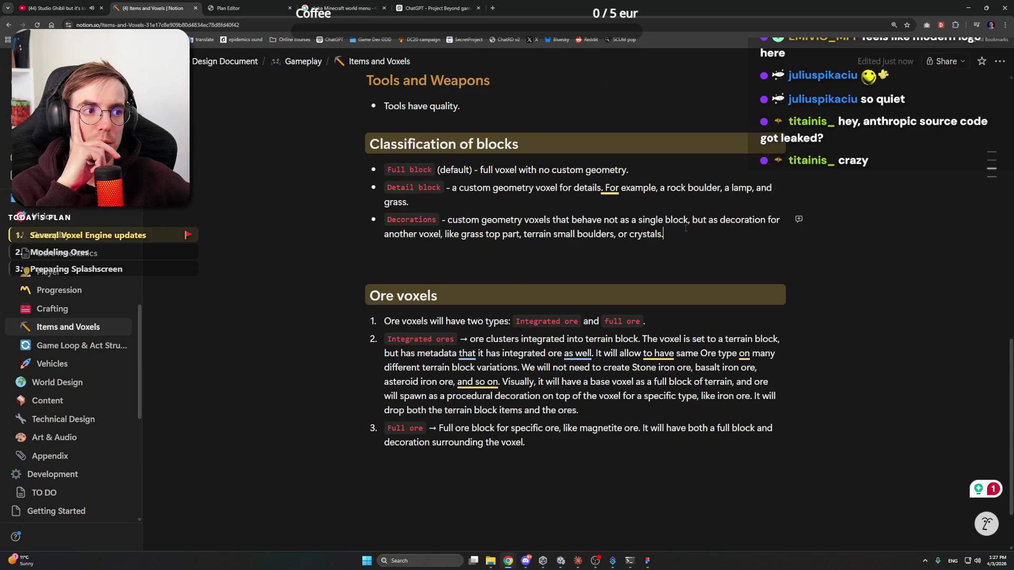
{"action": "scroll", "coordinate": [567, 289], "scroll_direction": "up", "scroll_amount": 7}
{"action": "scroll", "coordinate": [567, 289], "scroll_direction": "up", "scroll_amount": 3}
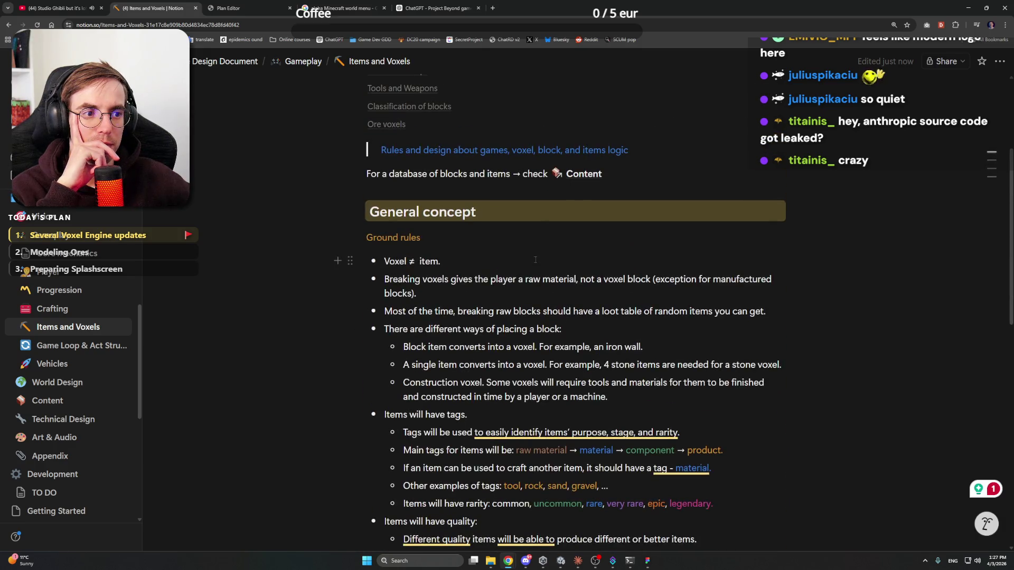
{"action": "scroll", "coordinate": [518, 245], "scroll_direction": "up", "scroll_amount": 3}
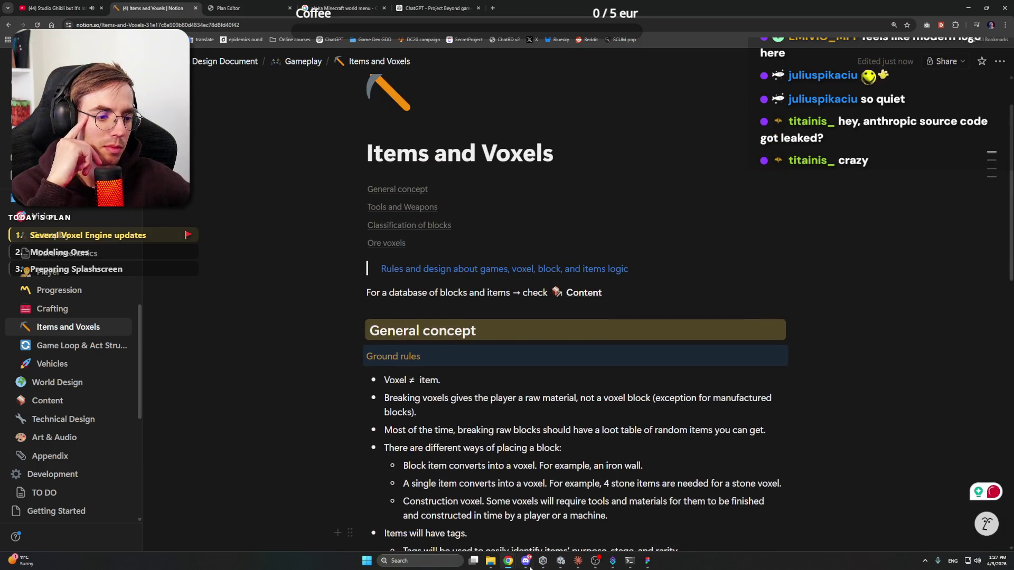
Step: Hide Discord, switch to the Claude conversation and place the caret in the reply box
{"action": "left_click", "coordinate": [528, 563]}
{"action": "left_click", "coordinate": [526, 560]}
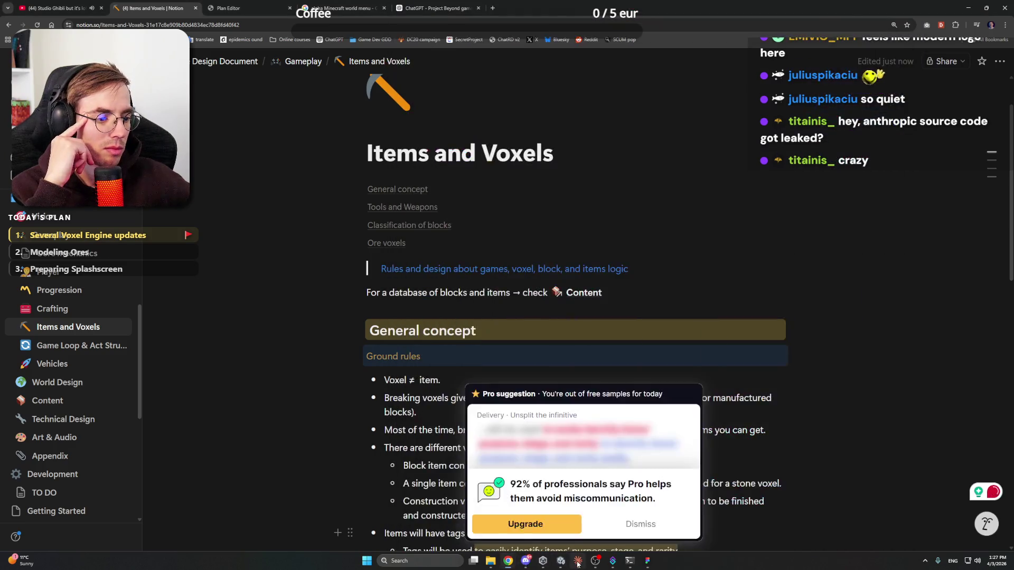
{"action": "left_click", "coordinate": [577, 561]}
{"action": "scroll", "coordinate": [467, 385], "scroll_direction": "up", "scroll_amount": 1}
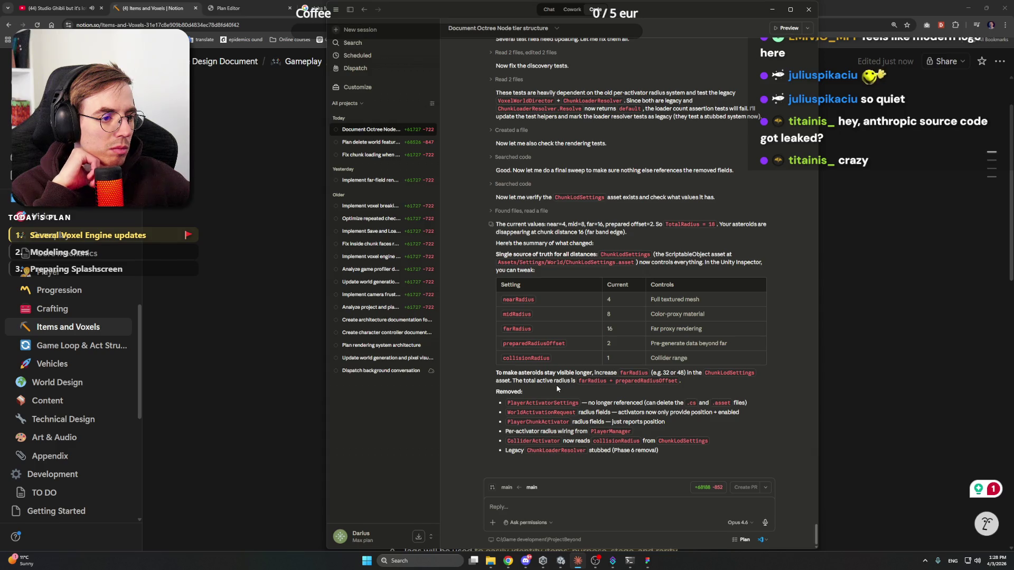
{"action": "left_click", "coordinate": [581, 507]}
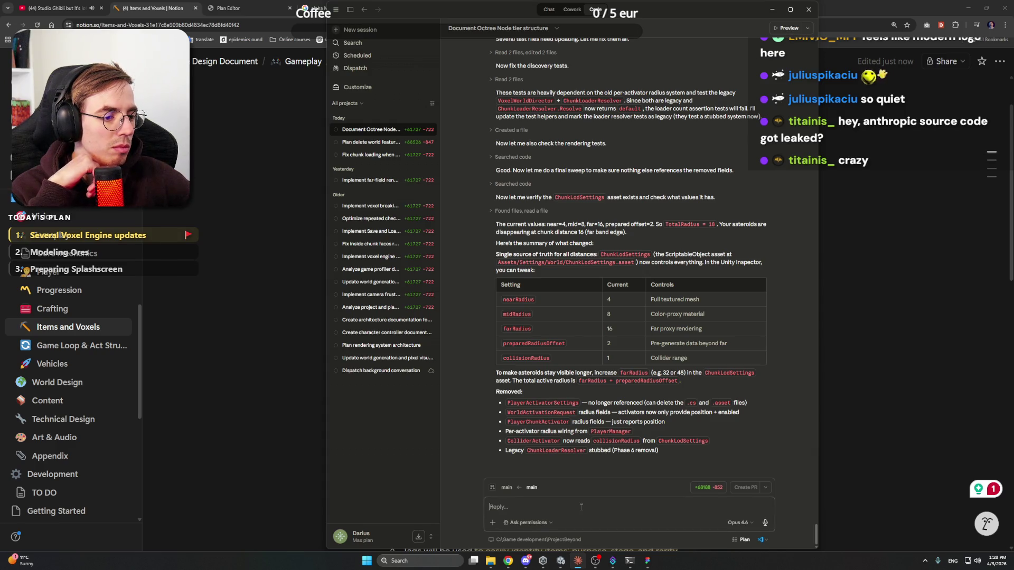
Step: Ask Claude whether loading and unloading should use separate distances, loading closer and unloading further
{"action": "type", "text": "Should there be"}
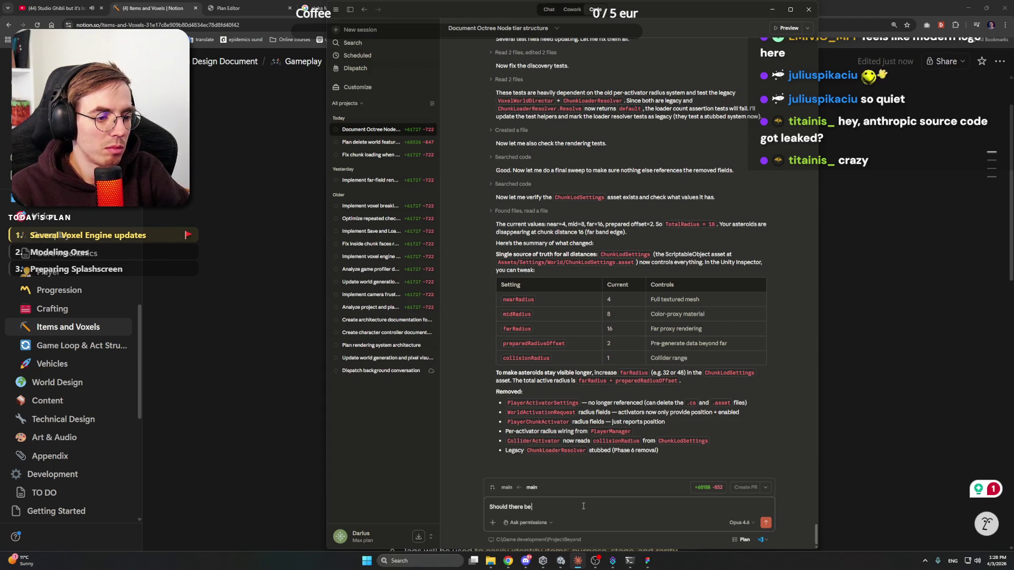
{"action": "type", "text": "a"}
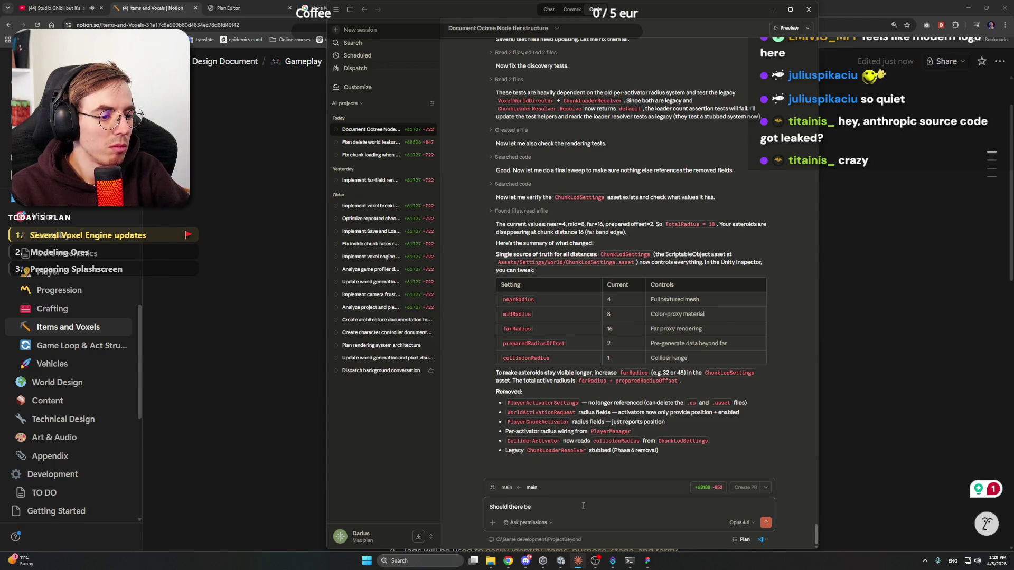
{"action": "type", "text": "two differe"}
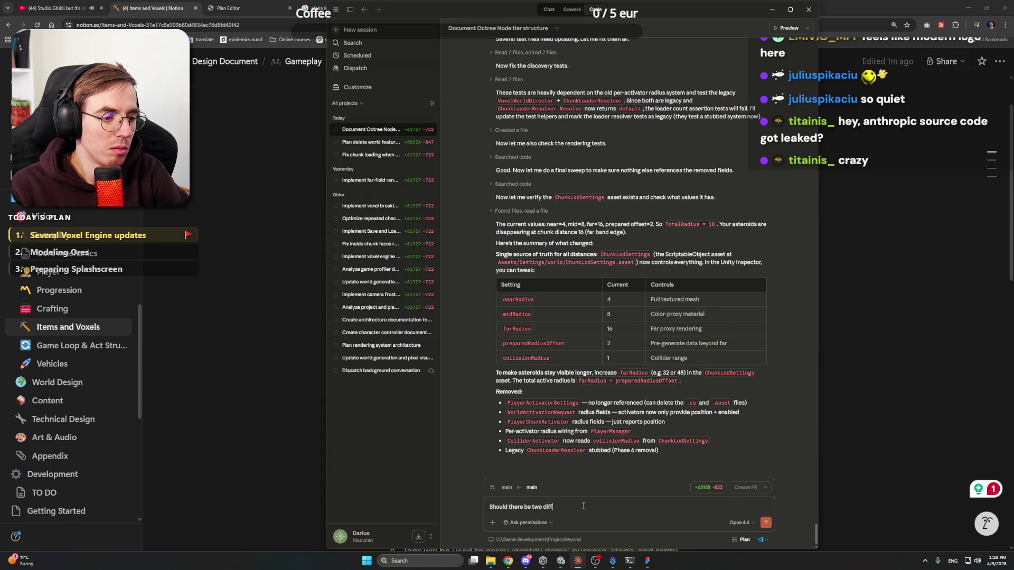
{"action": "type", "text": " numb"}
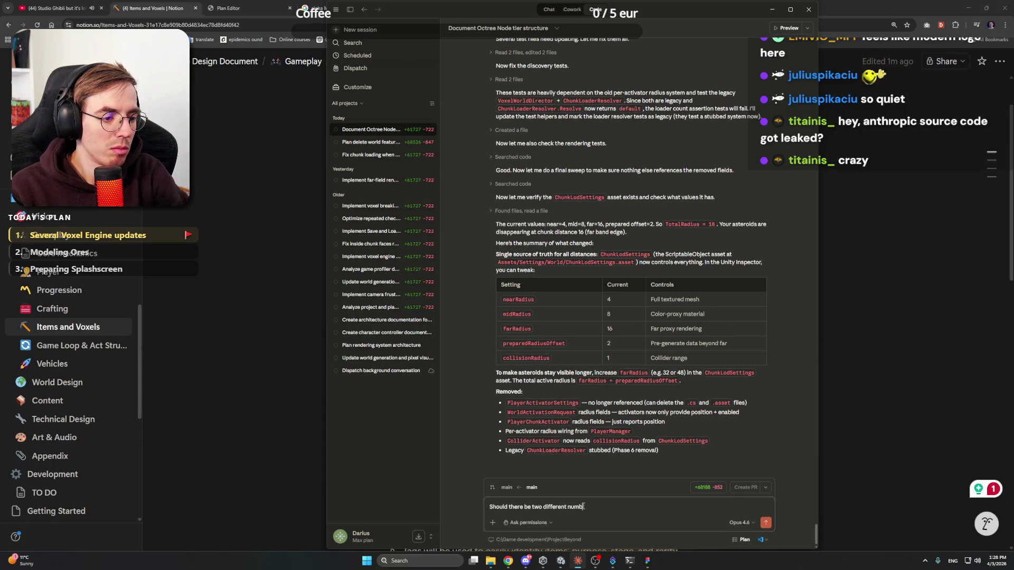
{"action": "type", "text": " for Loading and "}
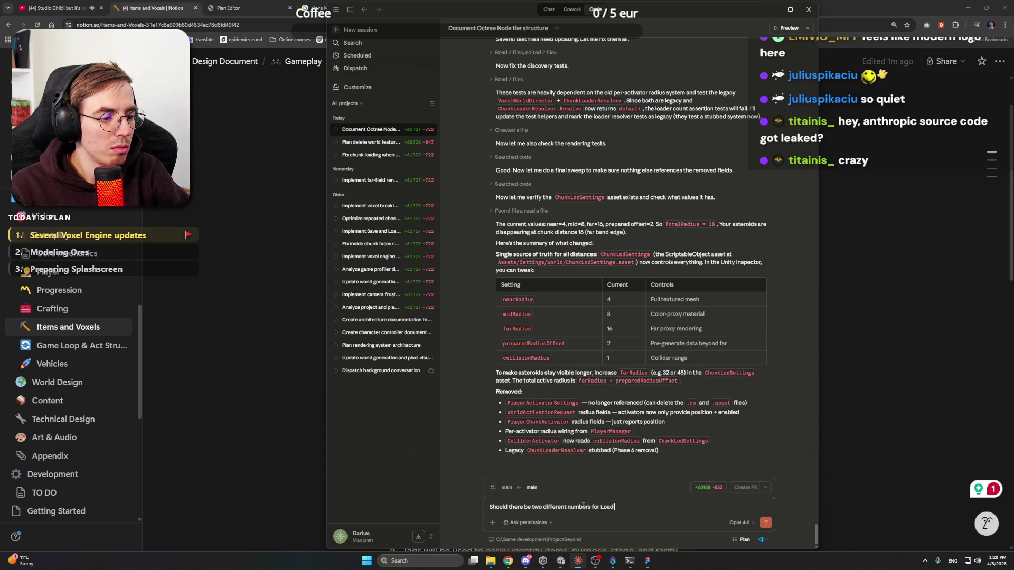
{"action": "type", "text": "un"}
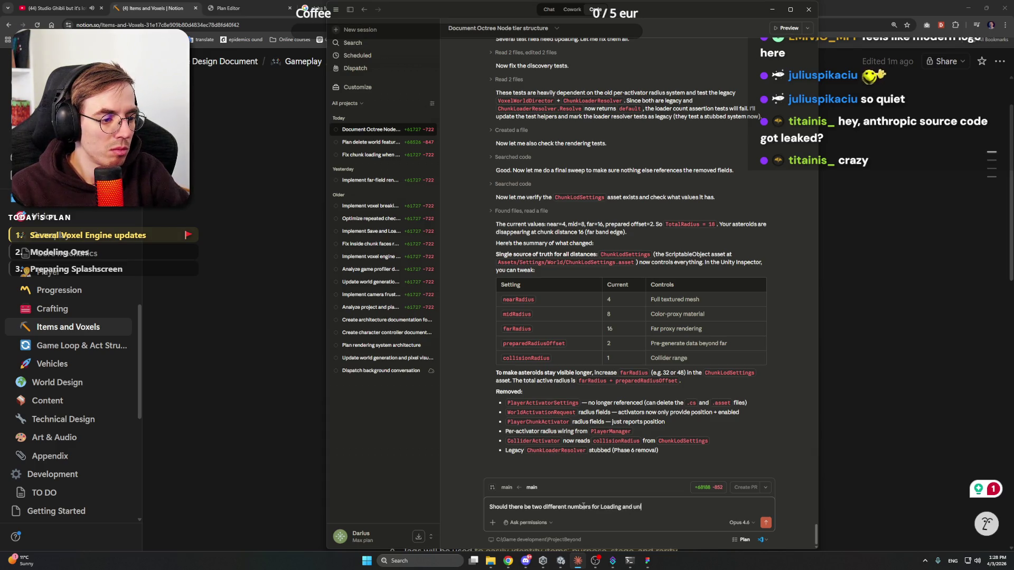
{"action": "type", "text": "ading distance? Loading closer, unloadi"}
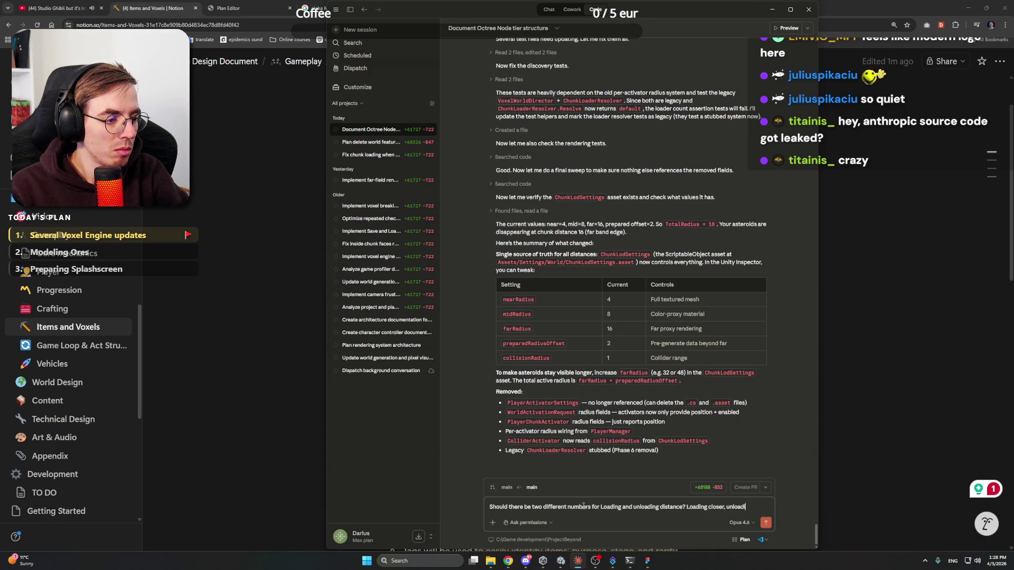
{"action": "type", "text": "further?"}
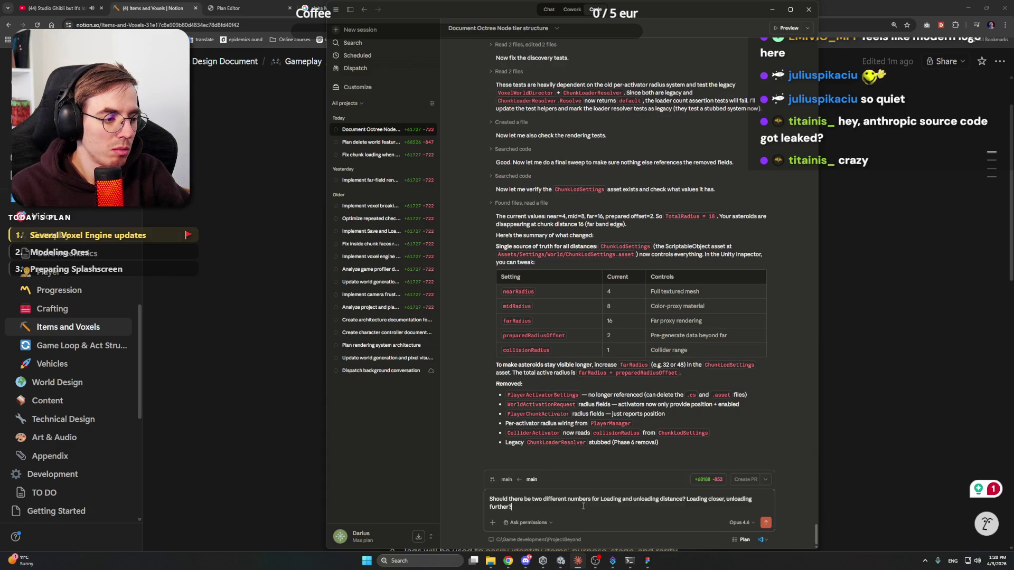
{"action": "key", "text": "Return"}
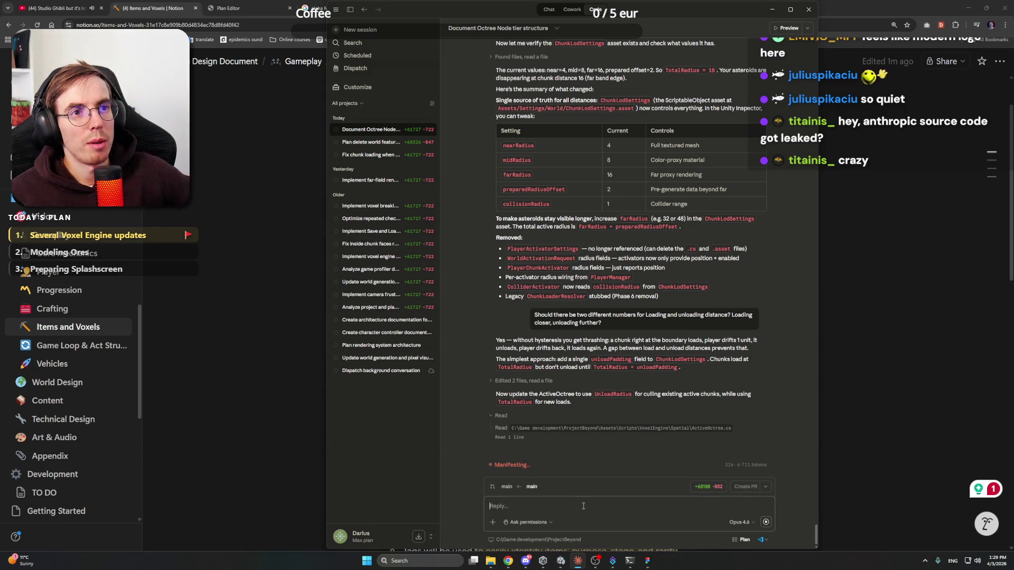
{"action": "left_click", "coordinate": [772, 9]}
Step: Give the Tools and Weapons heading a yellow-brown background
{"action": "scroll", "coordinate": [633, 291], "scroll_direction": "down", "scroll_amount": 5}
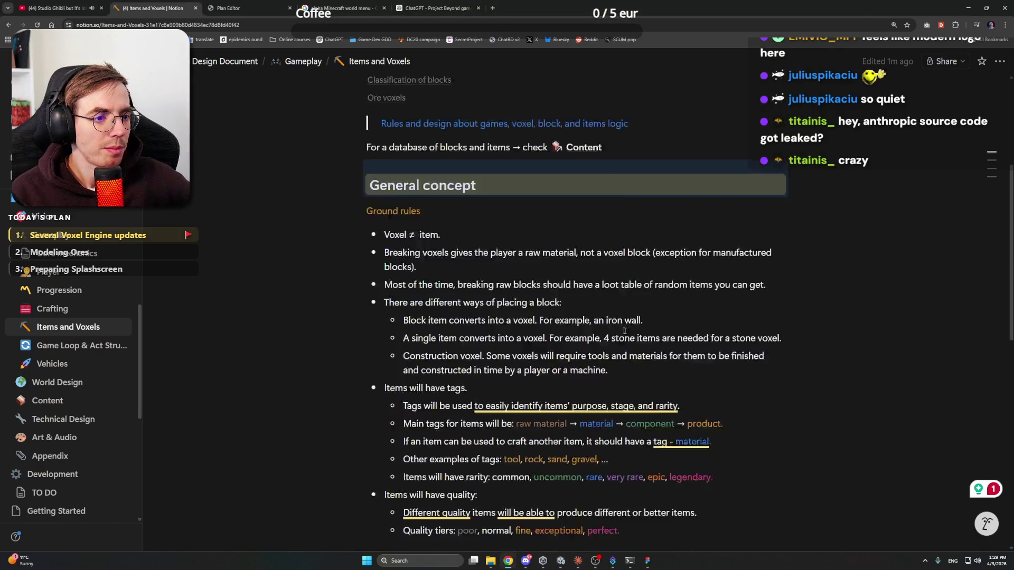
{"action": "scroll", "coordinate": [659, 294], "scroll_direction": "down", "scroll_amount": 8}
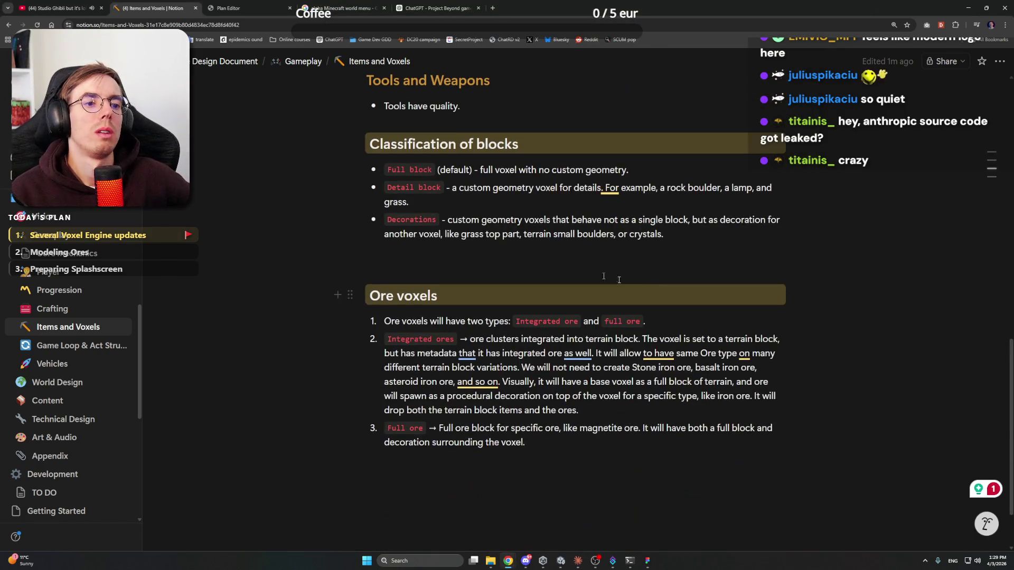
{"action": "left_click", "coordinate": [683, 236]}
{"action": "left_click", "coordinate": [524, 158]}
{"action": "scroll", "coordinate": [525, 179], "scroll_direction": "up", "scroll_amount": 2}
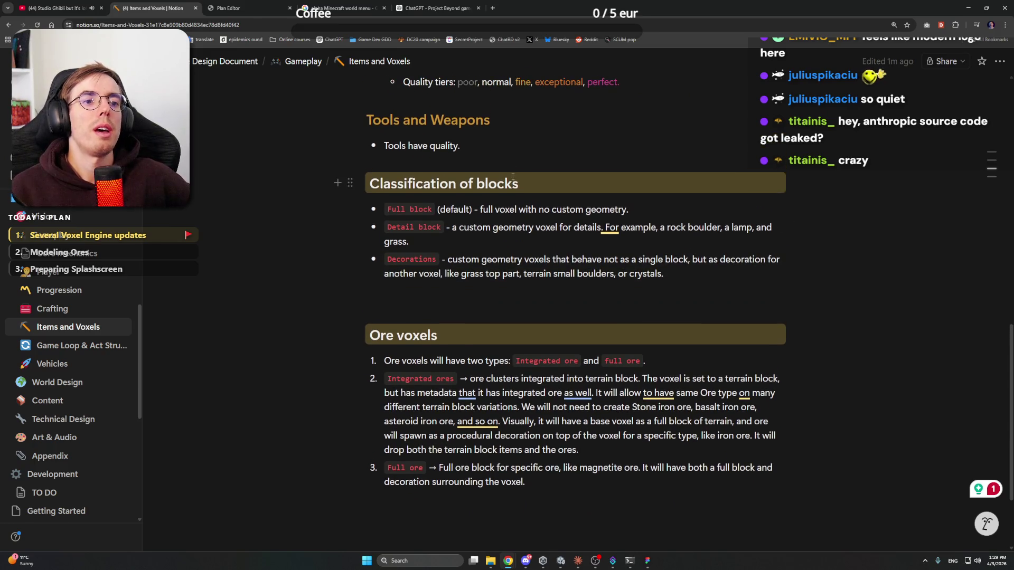
{"action": "scroll", "coordinate": [525, 180], "scroll_direction": "down", "scroll_amount": 2}
{"action": "scroll", "coordinate": [524, 190], "scroll_direction": "up", "scroll_amount": 10}
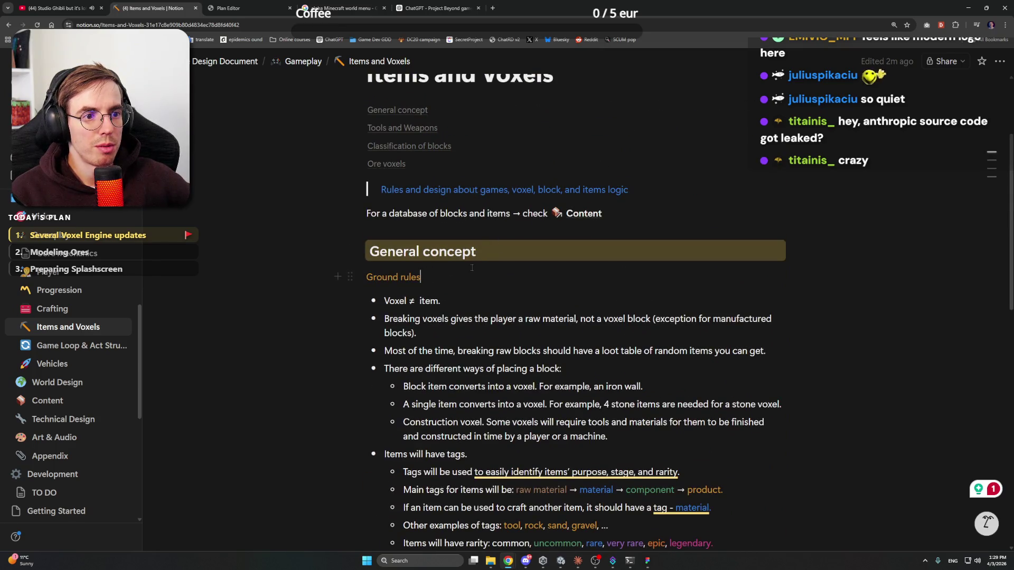
{"action": "scroll", "coordinate": [486, 408], "scroll_direction": "down", "scroll_amount": 5}
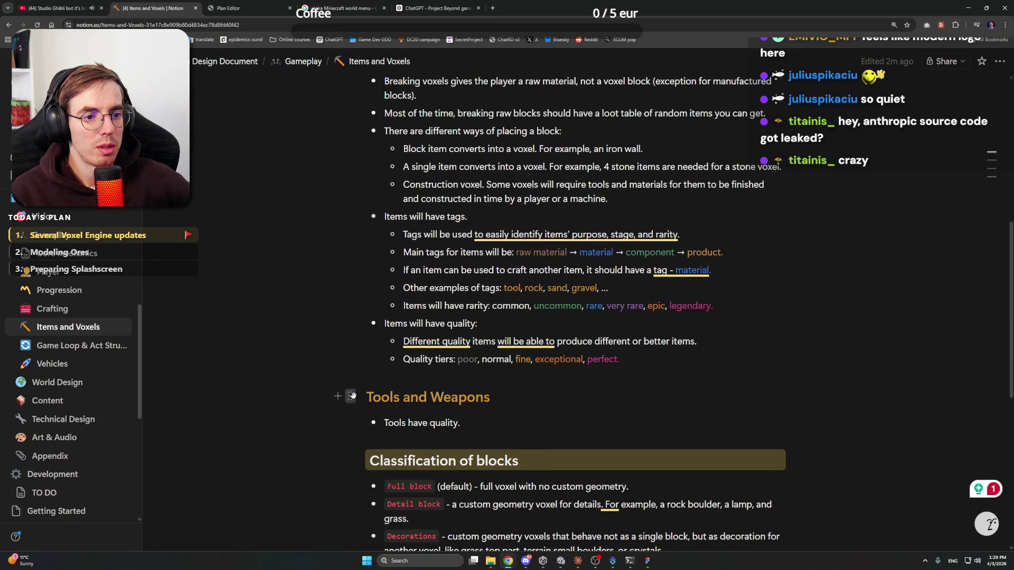
{"action": "left_click", "coordinate": [350, 396]}
{"action": "mouse_move", "coordinate": [263, 345]}
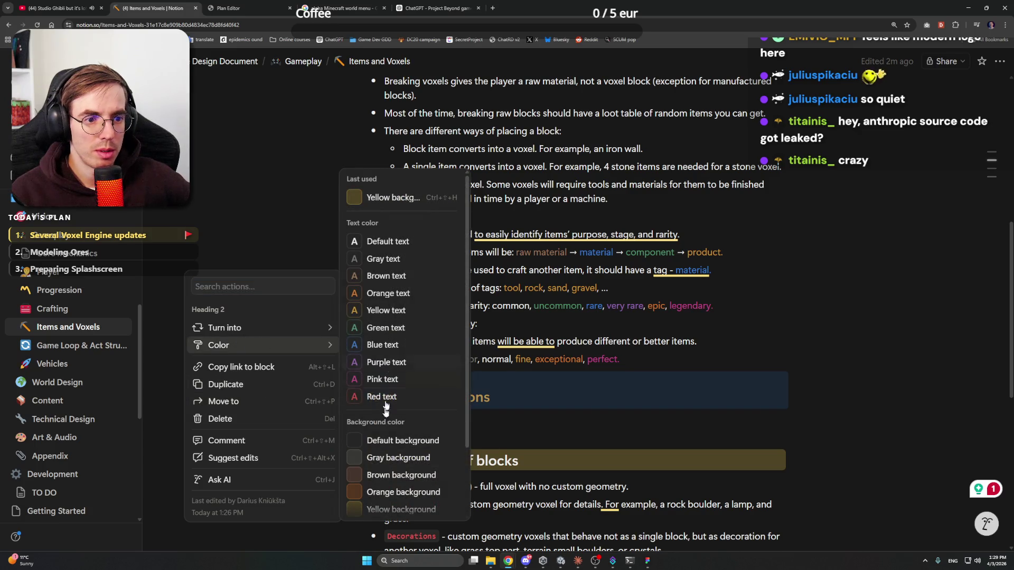
{"action": "left_click", "coordinate": [391, 502]}
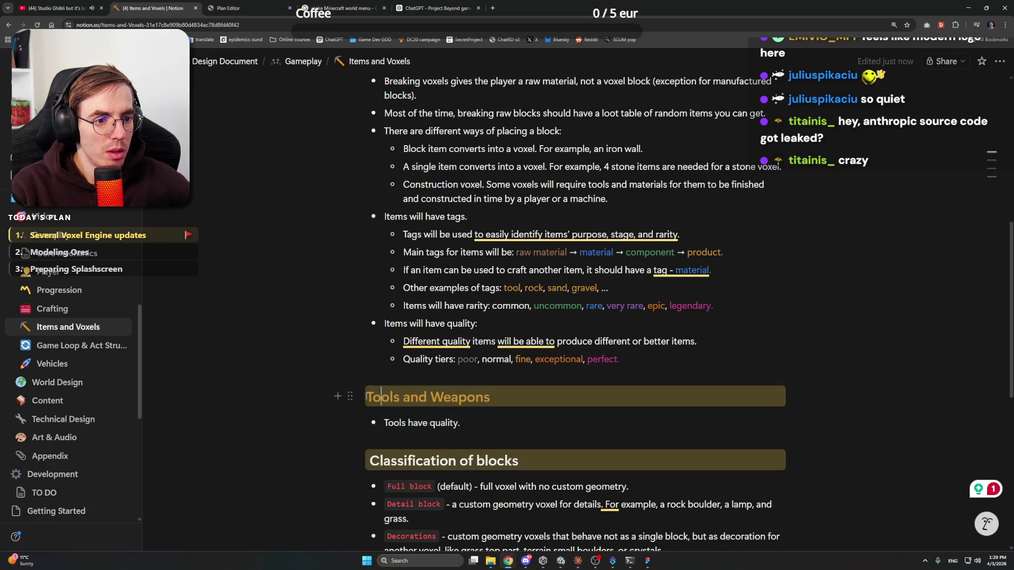
Step: Select the Tools and Weapons heading text
{"action": "scroll", "coordinate": [507, 401], "scroll_direction": "up", "scroll_amount": 5}
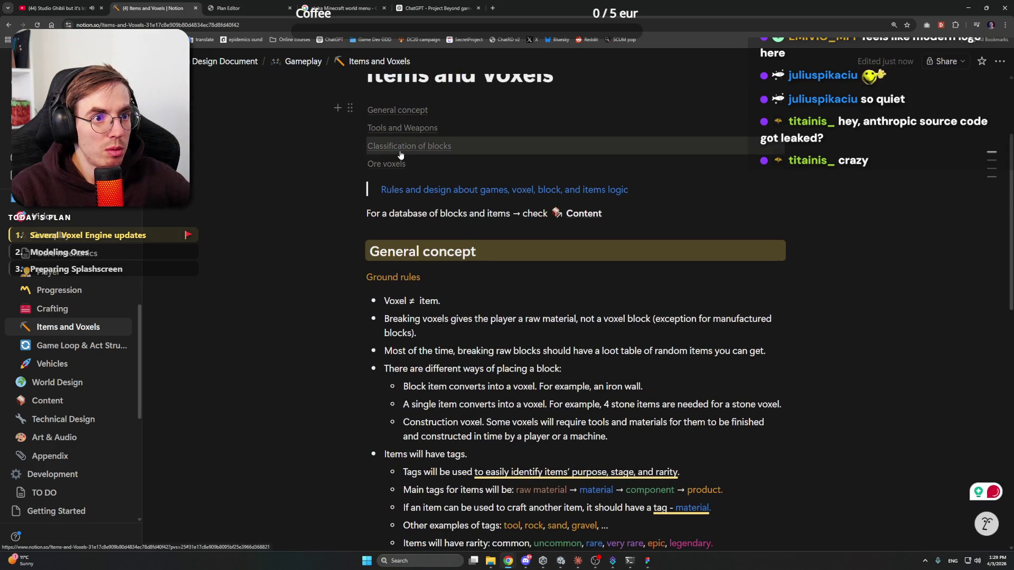
{"action": "left_click", "coordinate": [412, 142]}
{"action": "scroll", "coordinate": [462, 247], "scroll_direction": "up", "scroll_amount": 5}
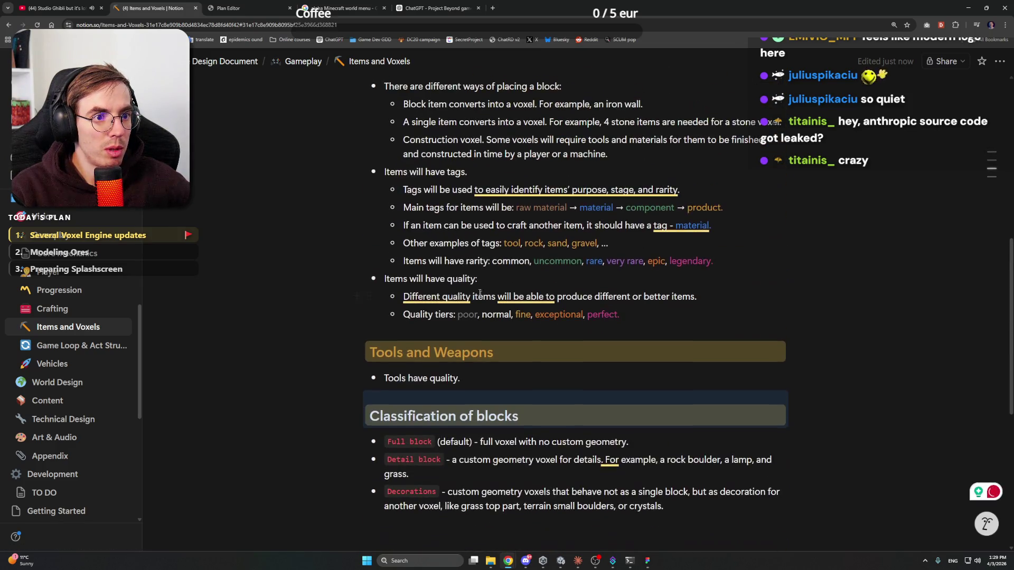
{"action": "key", "text": "ctrl+shift+Left"}
{"action": "key", "text": "ctrl+shift+Left"}
{"action": "key", "text": "ctrl+shift+Left"}
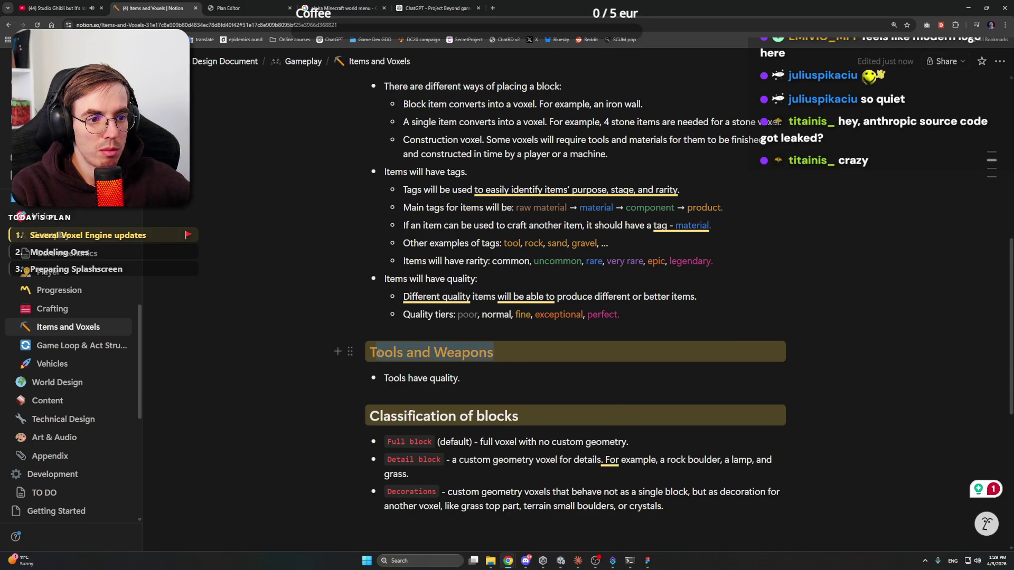
{"action": "scroll", "coordinate": [460, 171], "scroll_direction": "up", "scroll_amount": 4}
{"action": "scroll", "coordinate": [460, 172], "scroll_direction": "up", "scroll_amount": 2}
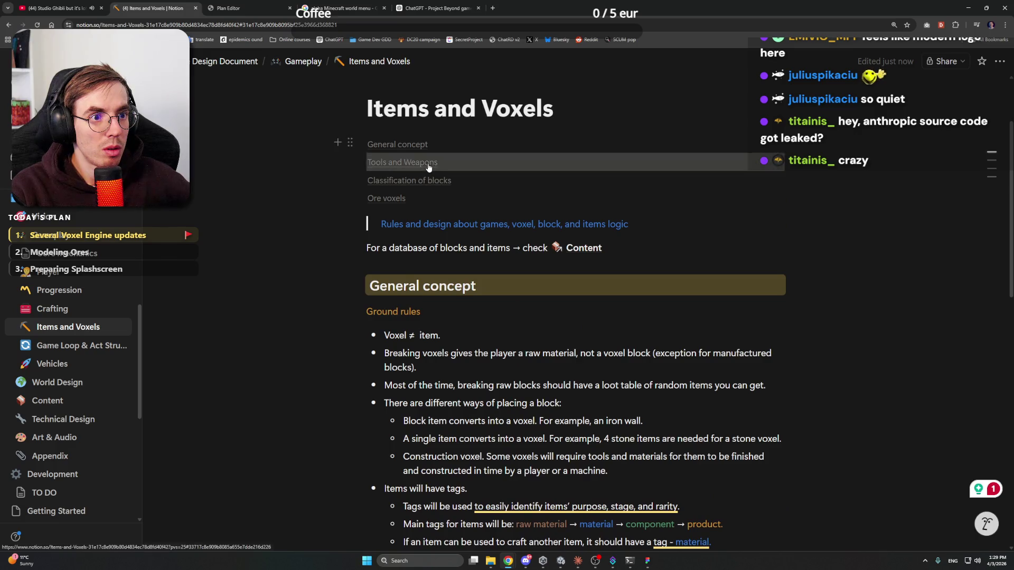
Step: Set the Tools and Weapons heading text back to the default colour
{"action": "left_click", "coordinate": [402, 160]}
{"action": "key", "text": "ctrl+shift+Left"}
{"action": "key", "text": "ctrl+shift+Left"}
{"action": "key", "text": "ctrl+shift+Left"}
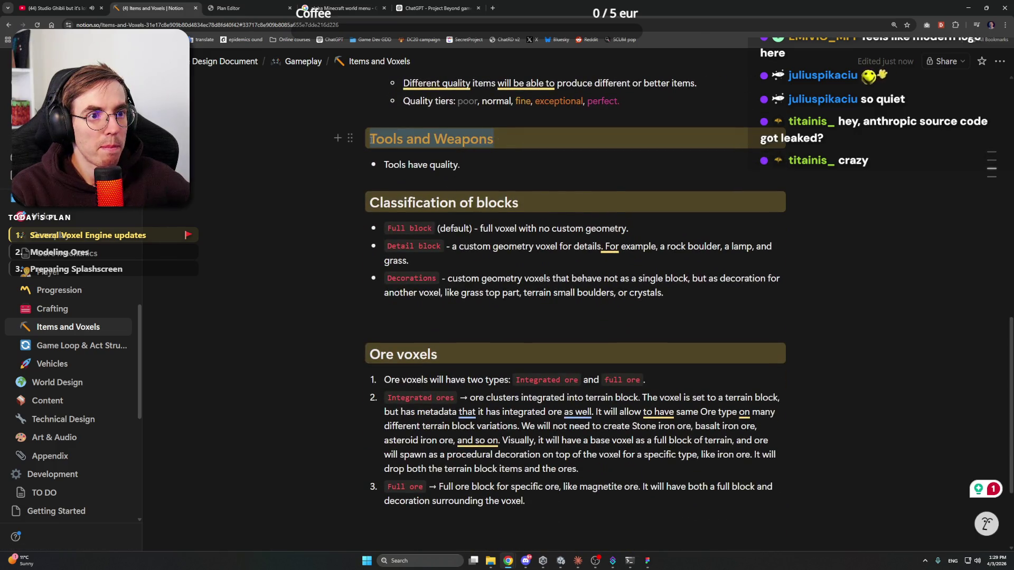
{"action": "left_click", "coordinate": [534, 176]}
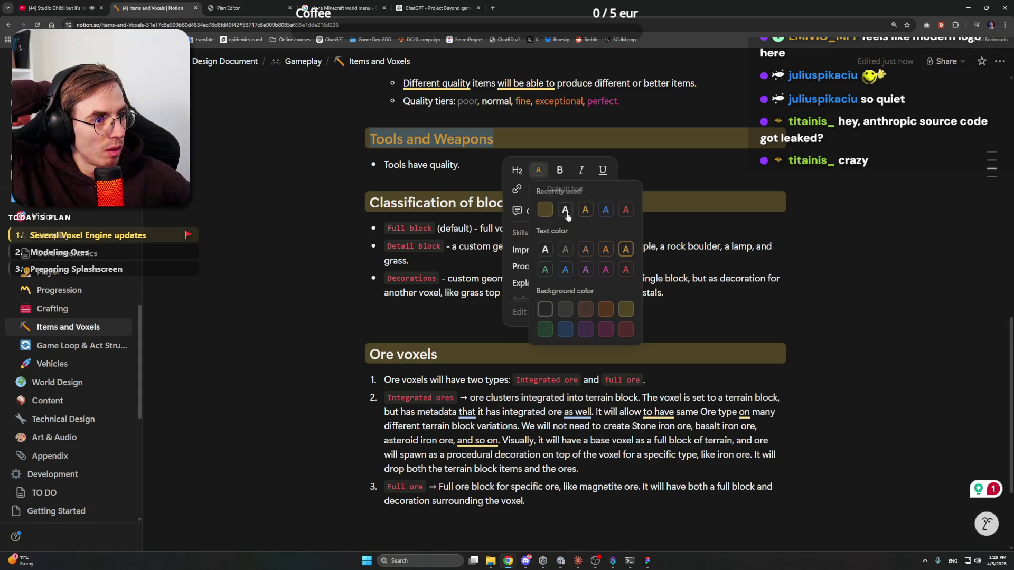
{"action": "left_click", "coordinate": [533, 192]}
Step: Check the General concept, Tools and Weapons and Classification of blocks headings' formatting
{"action": "scroll", "coordinate": [533, 191], "scroll_direction": "up", "scroll_amount": 4}
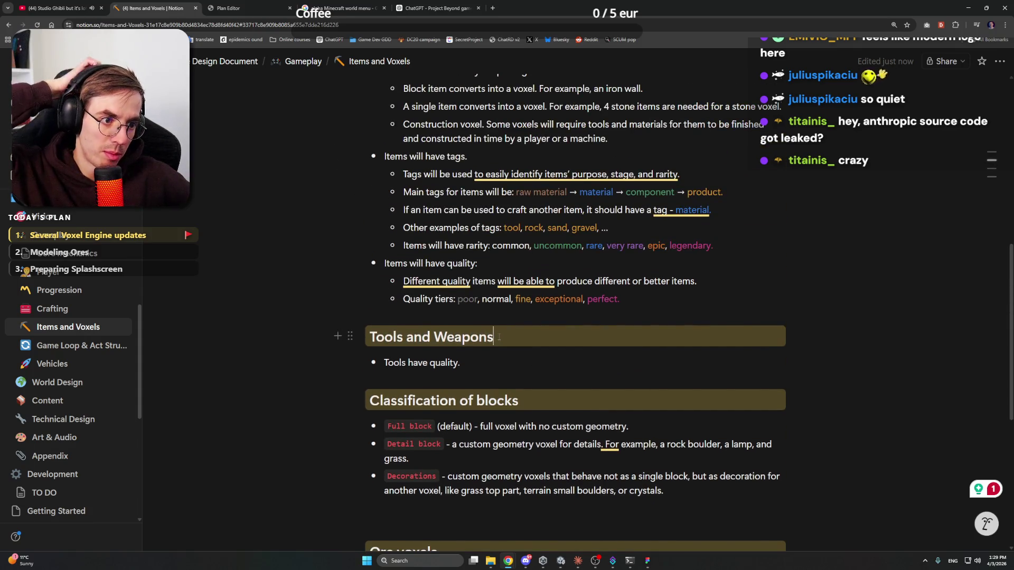
{"action": "scroll", "coordinate": [498, 336], "scroll_direction": "up", "scroll_amount": 5}
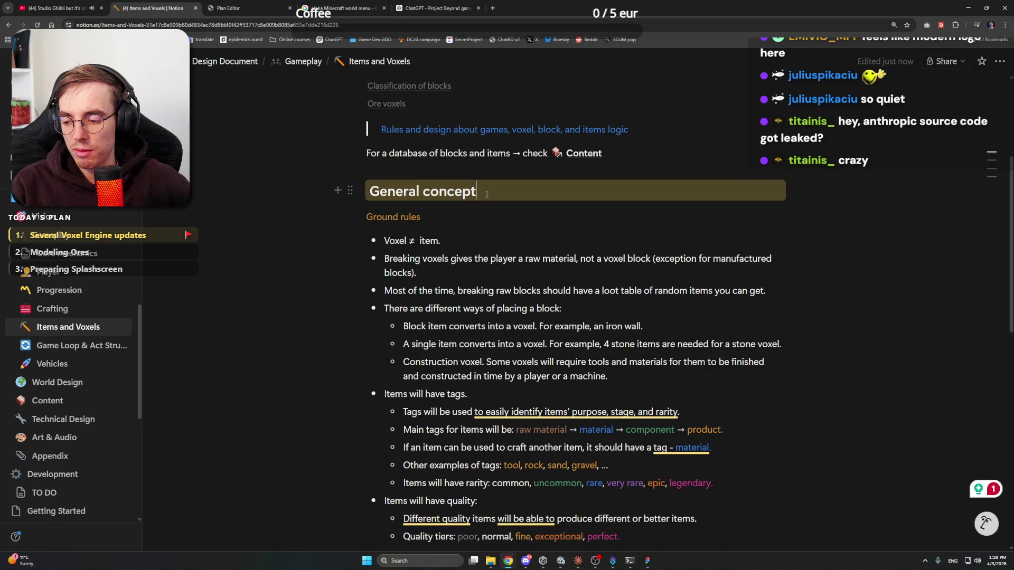
{"action": "left_click", "coordinate": [489, 193]}
{"action": "scroll", "coordinate": [510, 296], "scroll_direction": "down", "scroll_amount": 4}
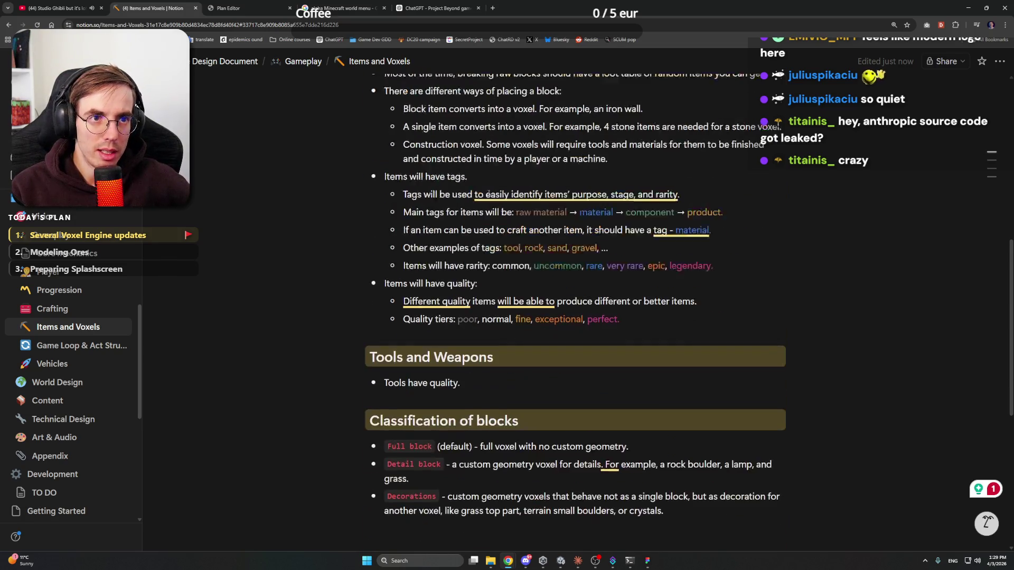
{"action": "left_click", "coordinate": [511, 335]}
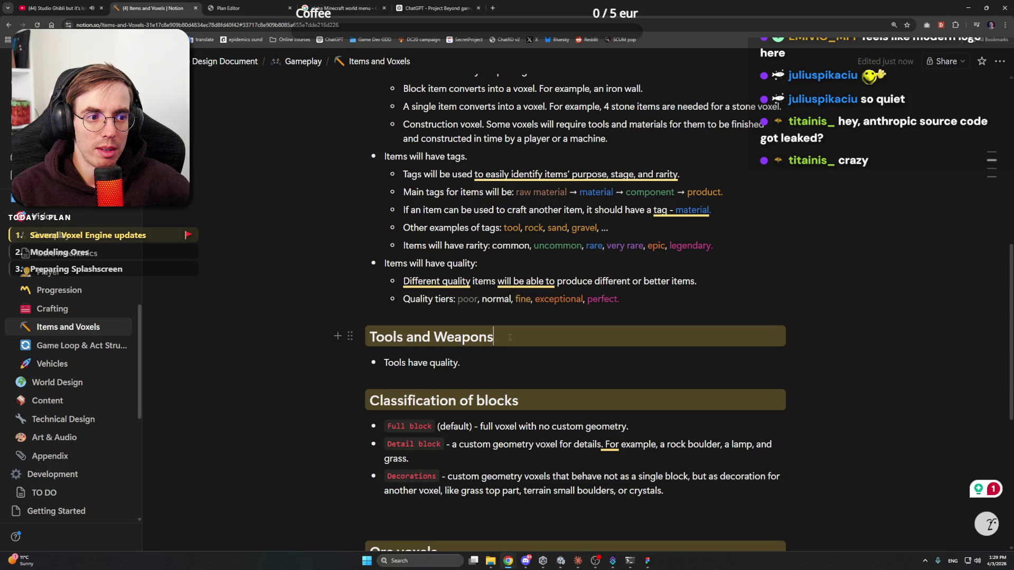
{"action": "scroll", "coordinate": [510, 337], "scroll_direction": "down", "scroll_amount": 3}
{"action": "left_click", "coordinate": [530, 241]}
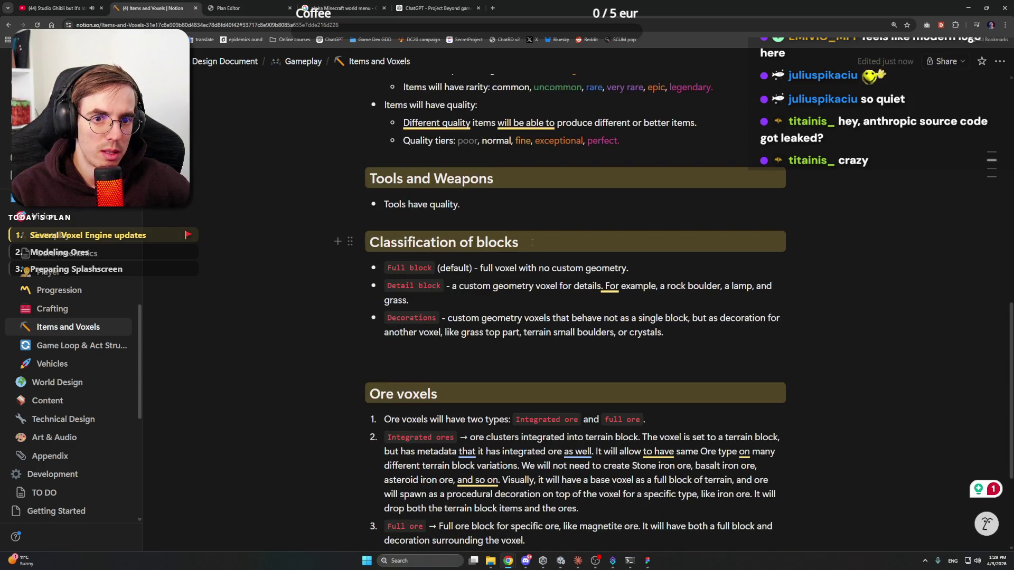
{"action": "scroll", "coordinate": [531, 242], "scroll_direction": "down", "scroll_amount": 3}
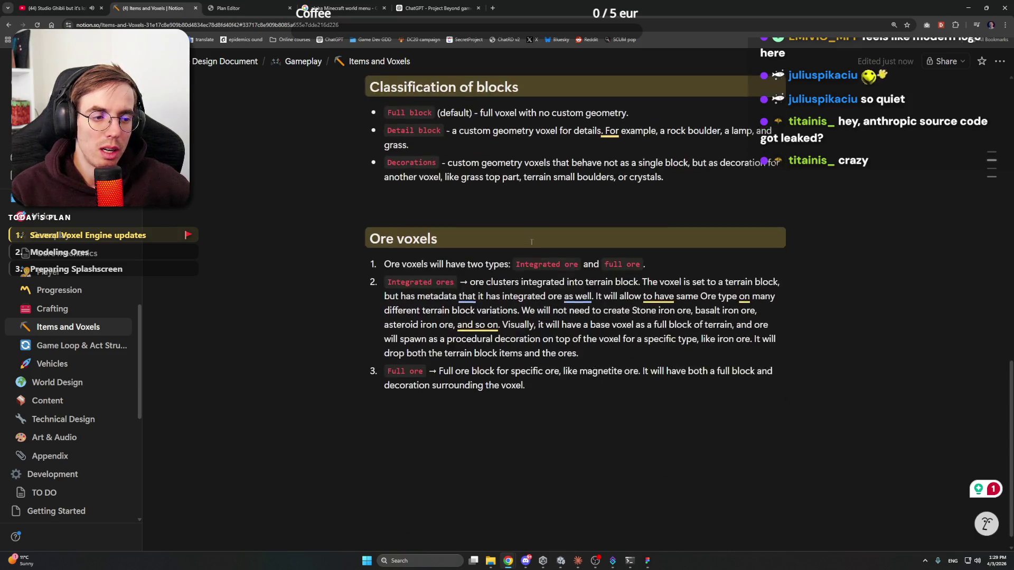
{"action": "scroll", "coordinate": [538, 211], "scroll_direction": "up", "scroll_amount": 2}
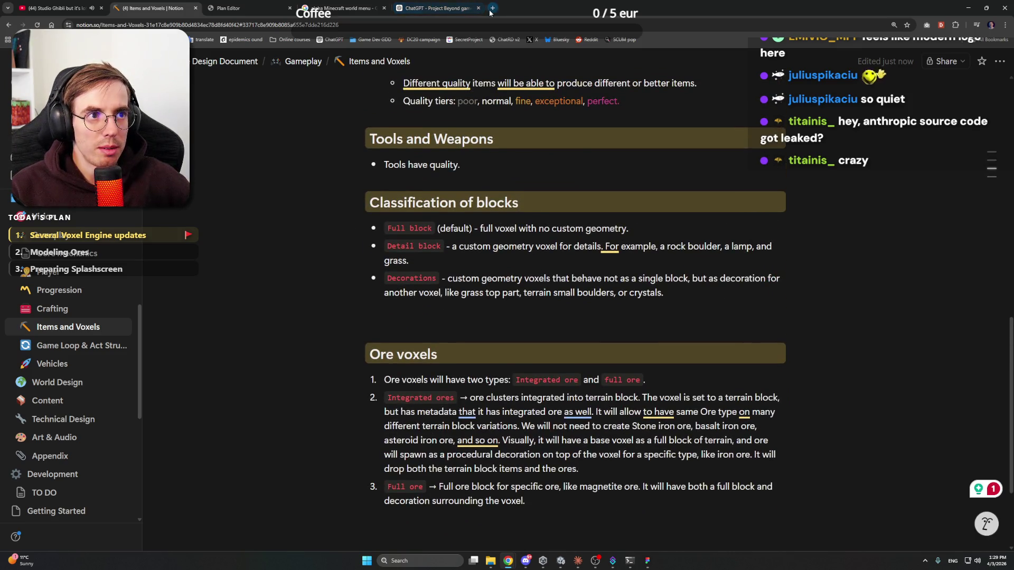